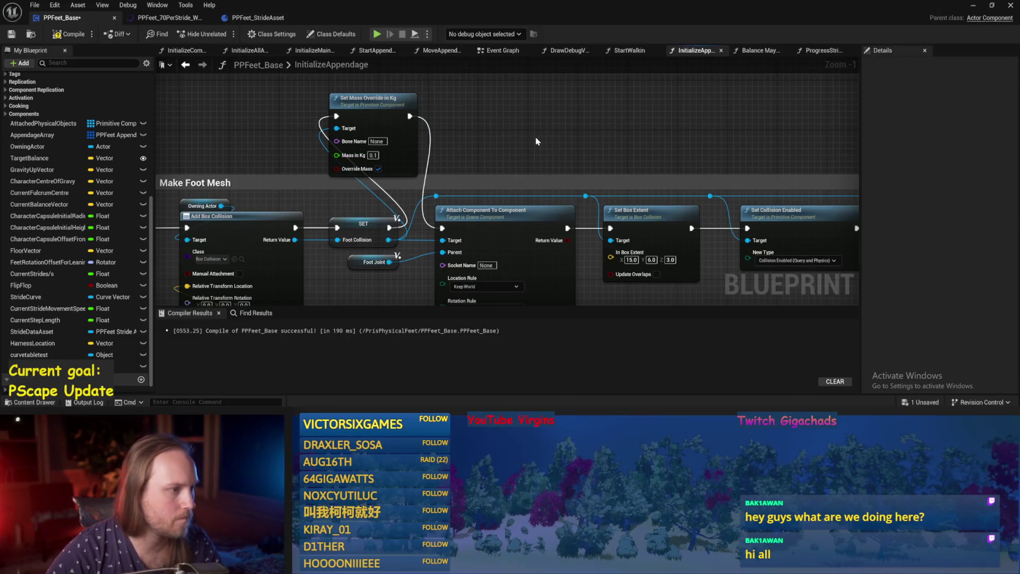
Step: Set the leg's Set Mass Override Mass in Kg to 0.1, compile PPFeet_Base, and return to PPFeet_TestLevel
scroll(447, 159, down, 1)
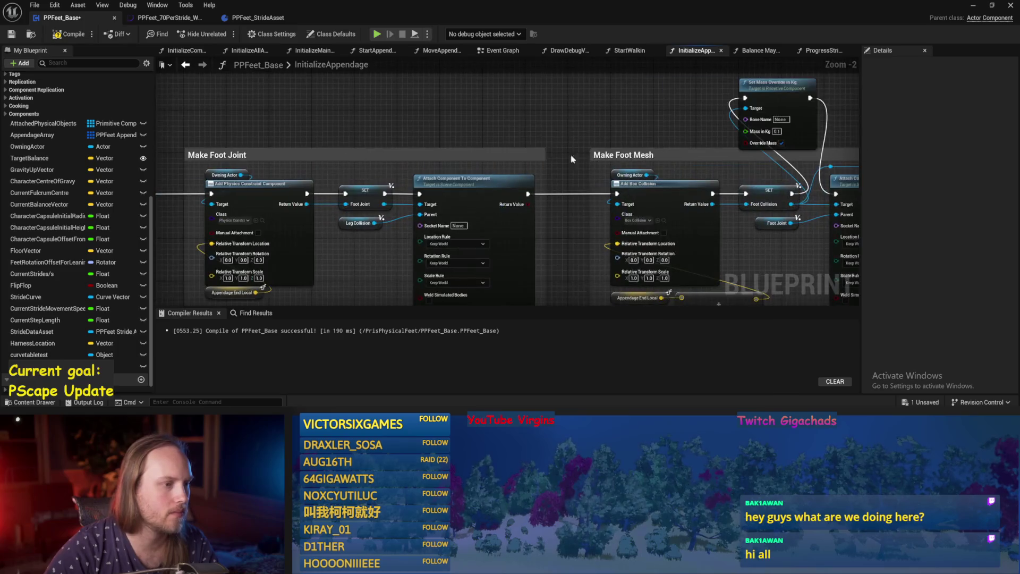
scroll(390, 154, up, 1)
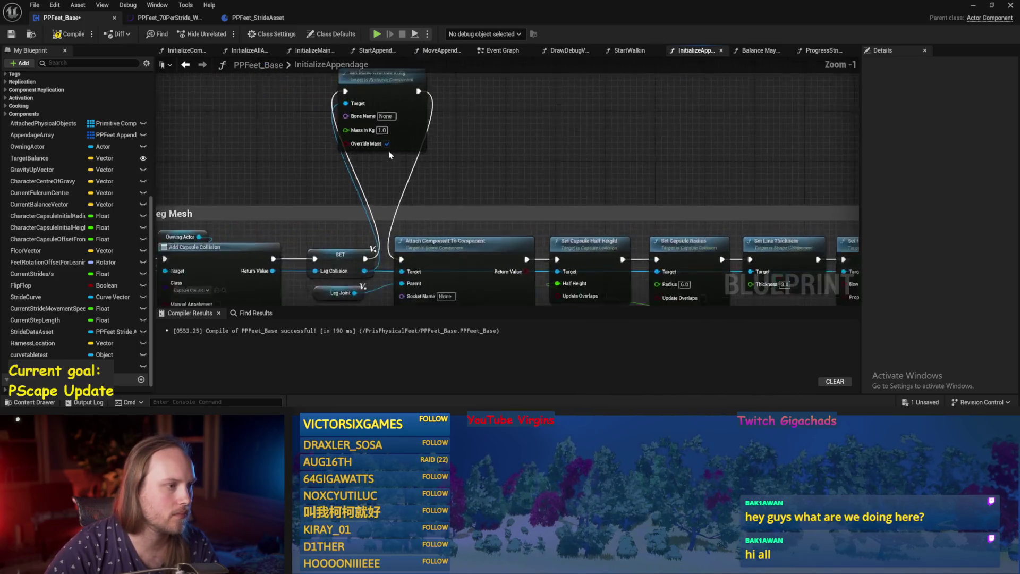
scroll(390, 155, up, 1)
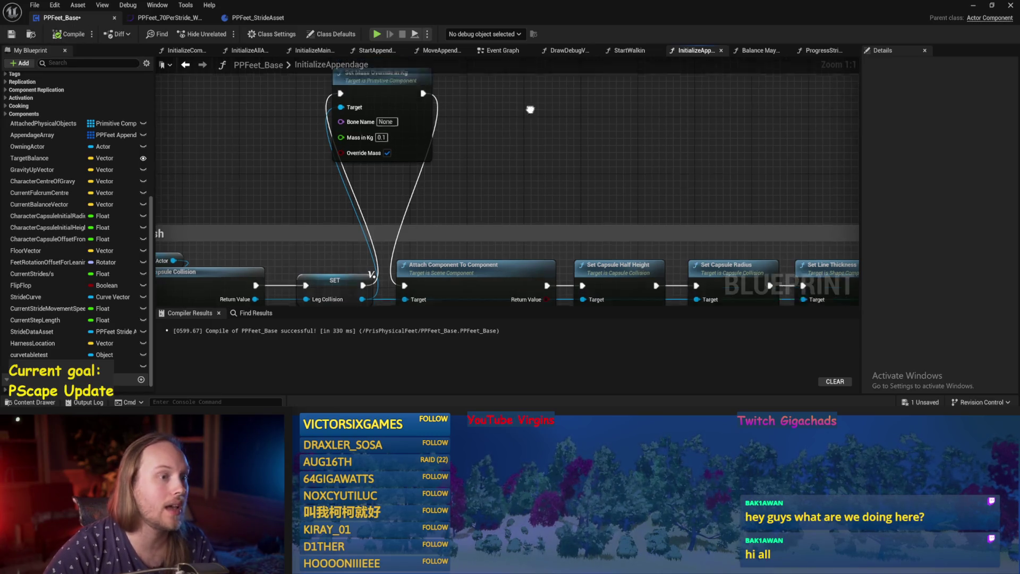
click(974, 5)
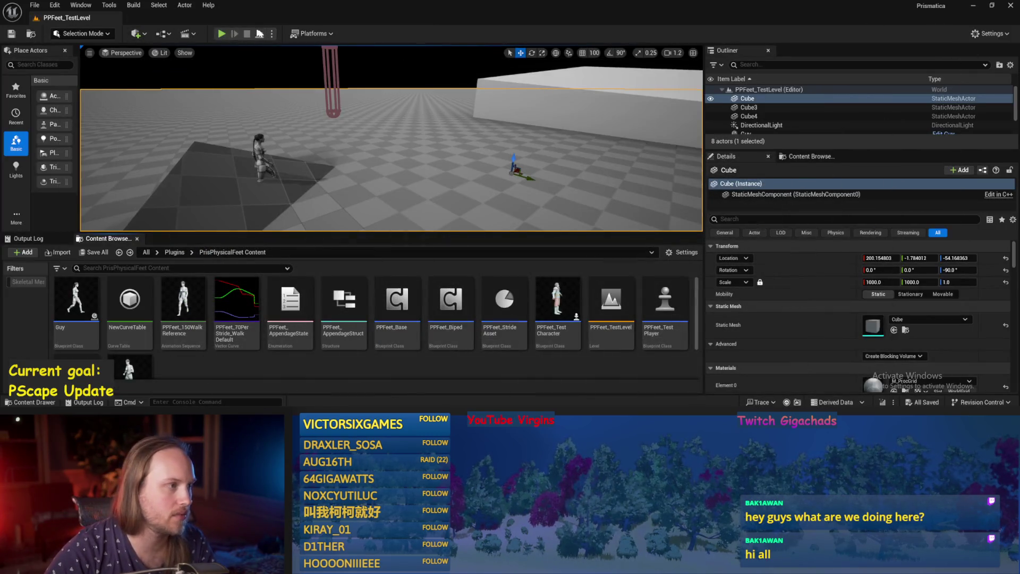
Step: Playtest the walking character in PPFeet_TestLevel
click(222, 34)
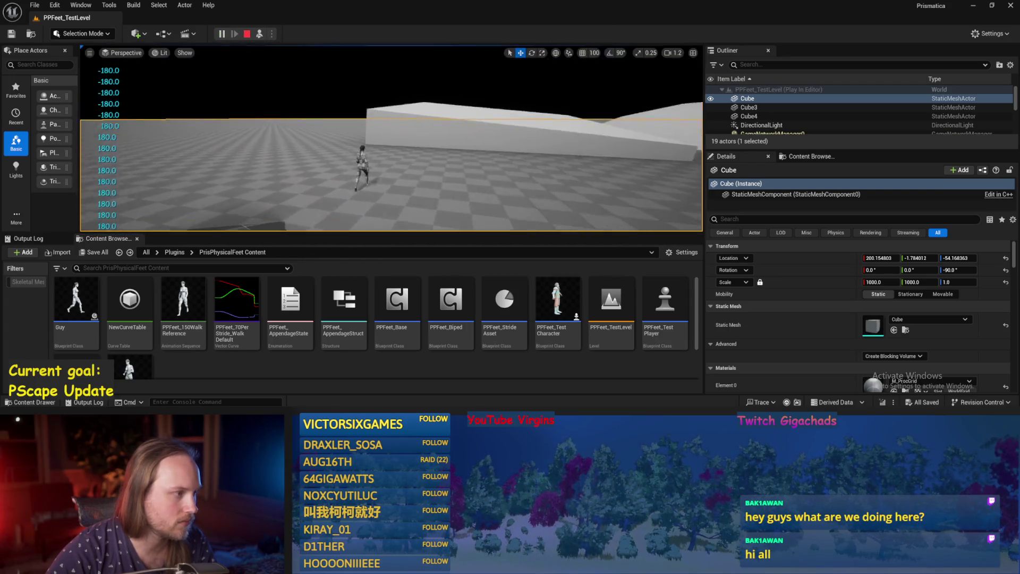
click(293, 87)
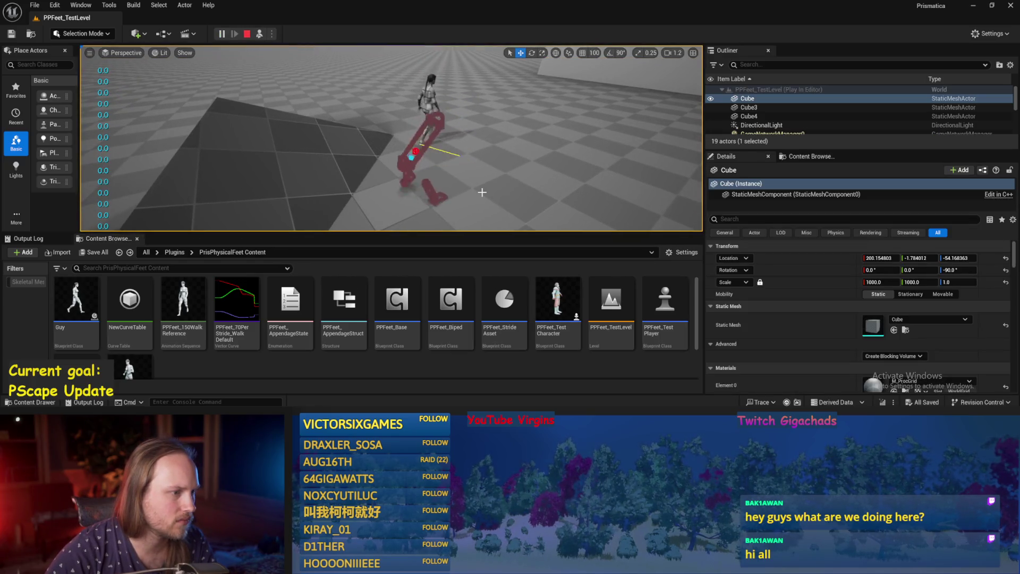
key(Escape)
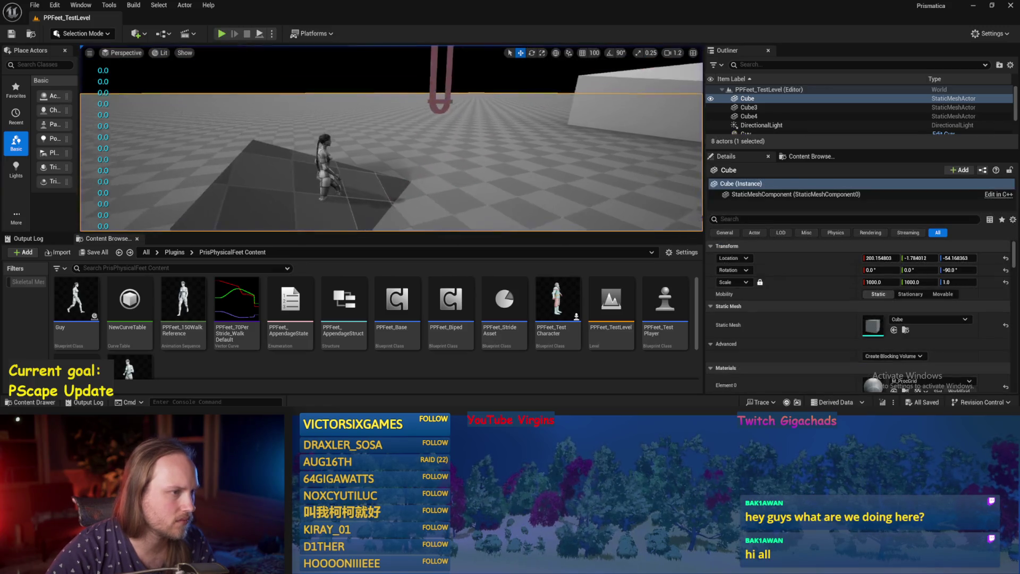
Step: Tilt PPFeet_TestPlayer around its Y axis, playtest again, save the level, and return to PPFeet_Base
drag(374, 100, 390, 151)
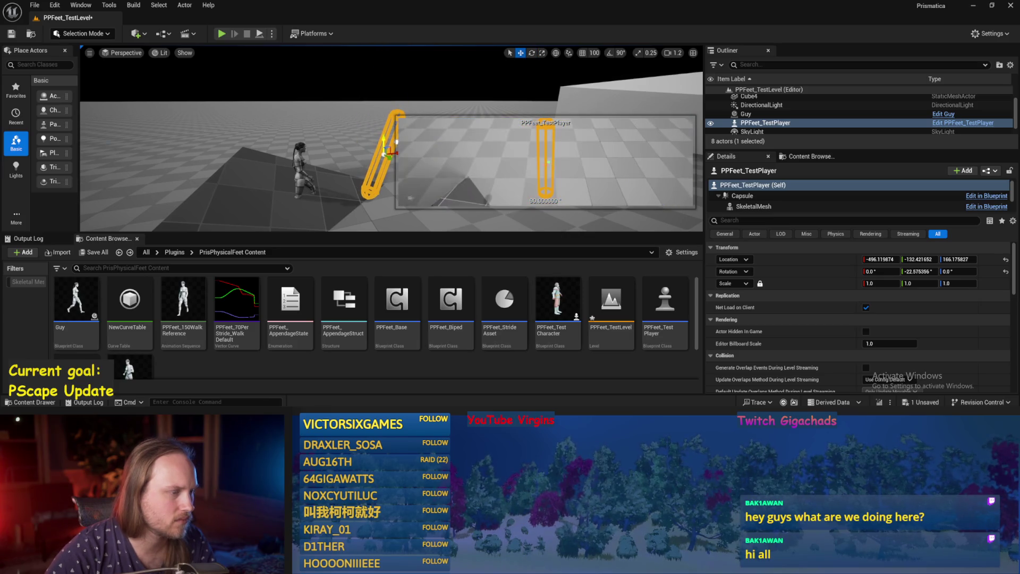
click(221, 33)
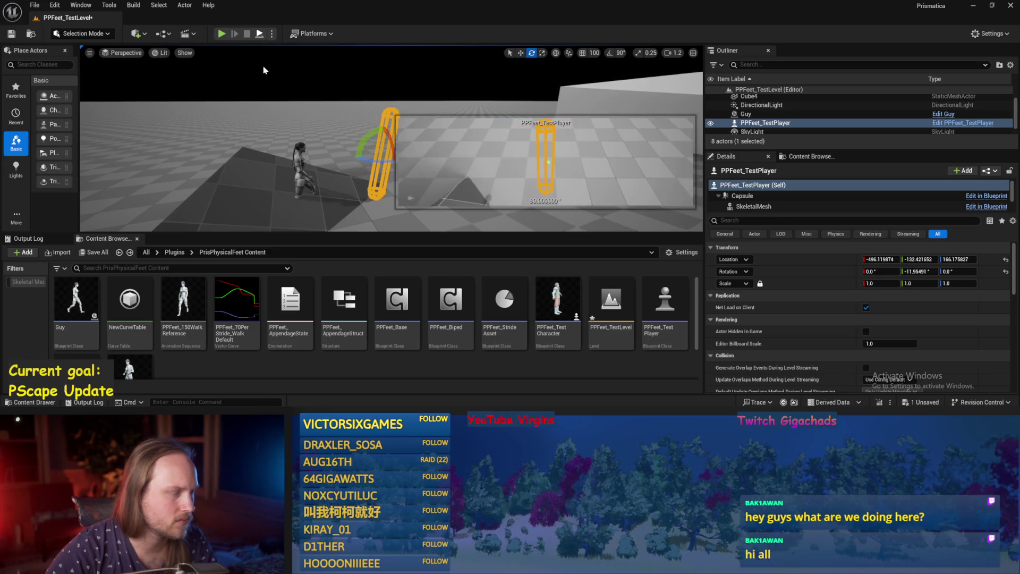
key(Escape)
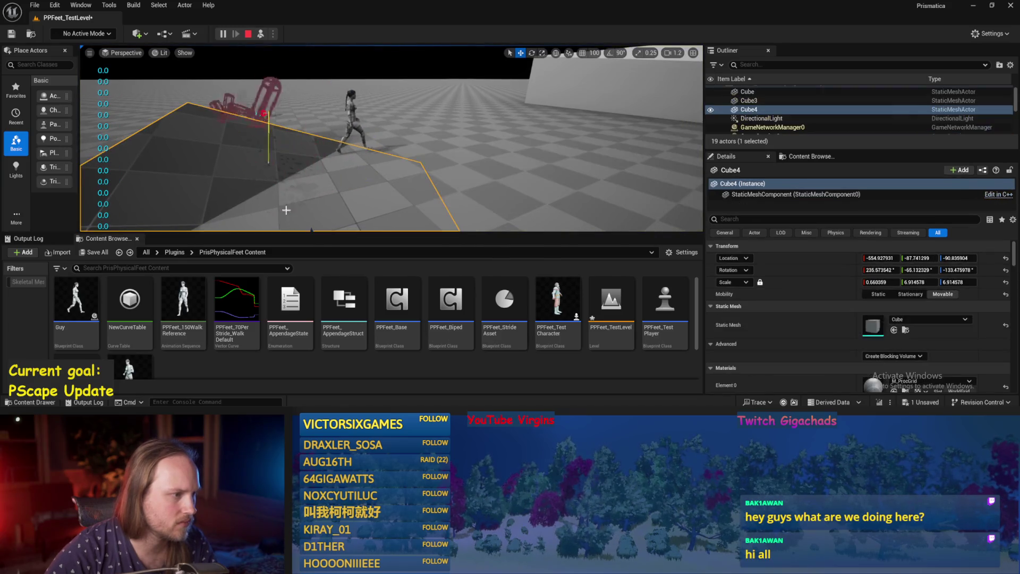
key(ctrl+s)
key(alt+Tab)
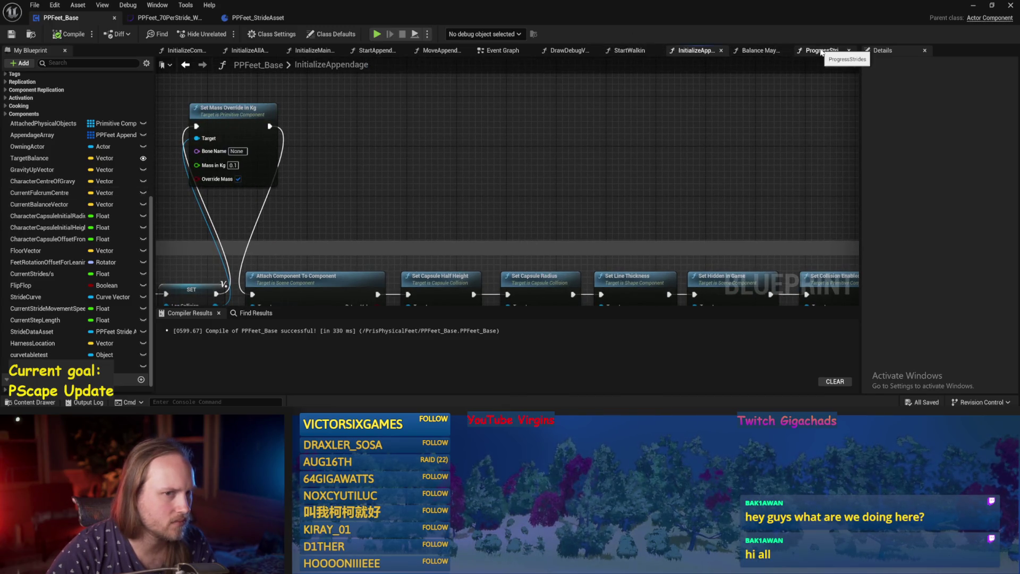
Step: Open the MoveAppendagesToTargets graph, select its wire reroute point, and save PPFeet_Base
click(440, 51)
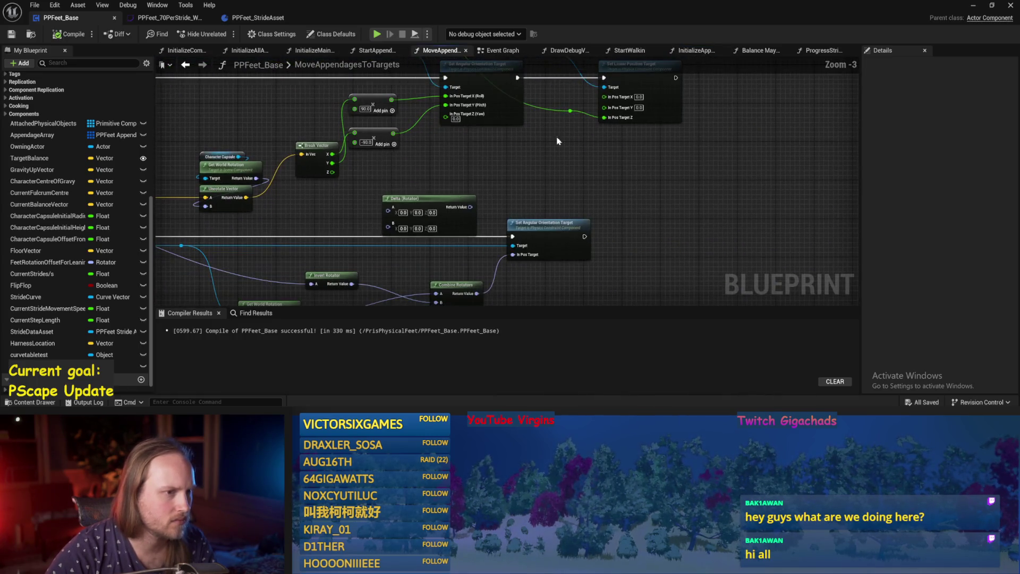
click(571, 111)
key(ctrl+s)
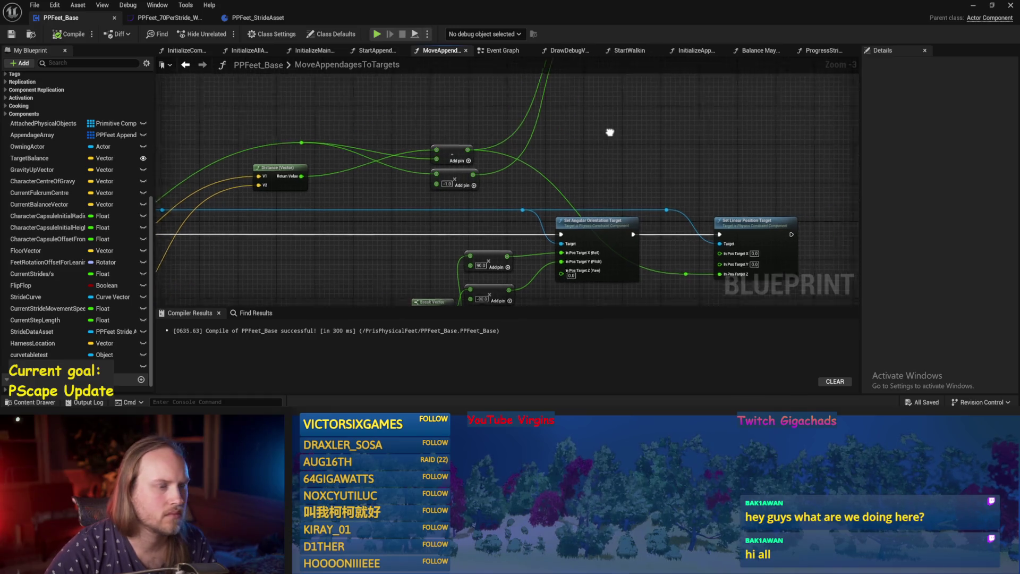
Step: Wire Start Walkin's exec to Add Physics Handle Component in the Event Graph and return to the test level
click(501, 53)
mouse_move(412, 111)
mouse_down()
mouse_move(468, 154)
mouse_move(446, 164)
mouse_up()
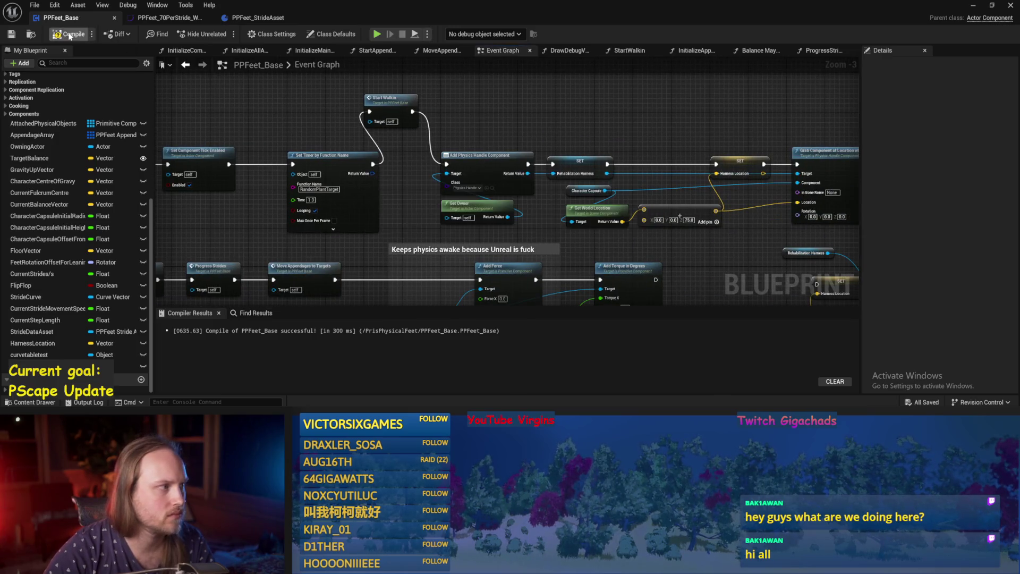
click(972, 6)
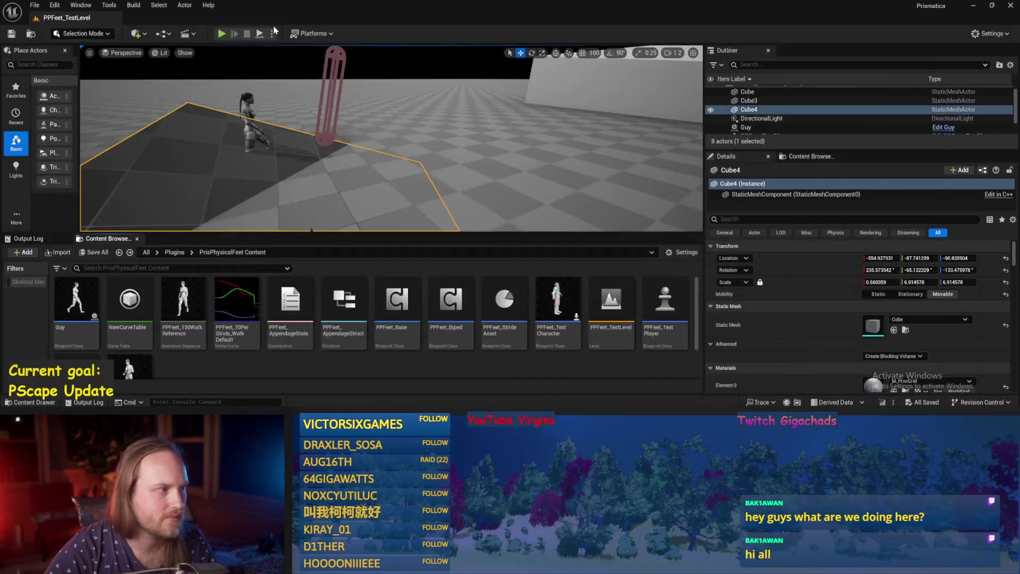
Step: Reset PPFeet_TestPlayer's Y rotation to zero so the capsule stands upright
click(259, 33)
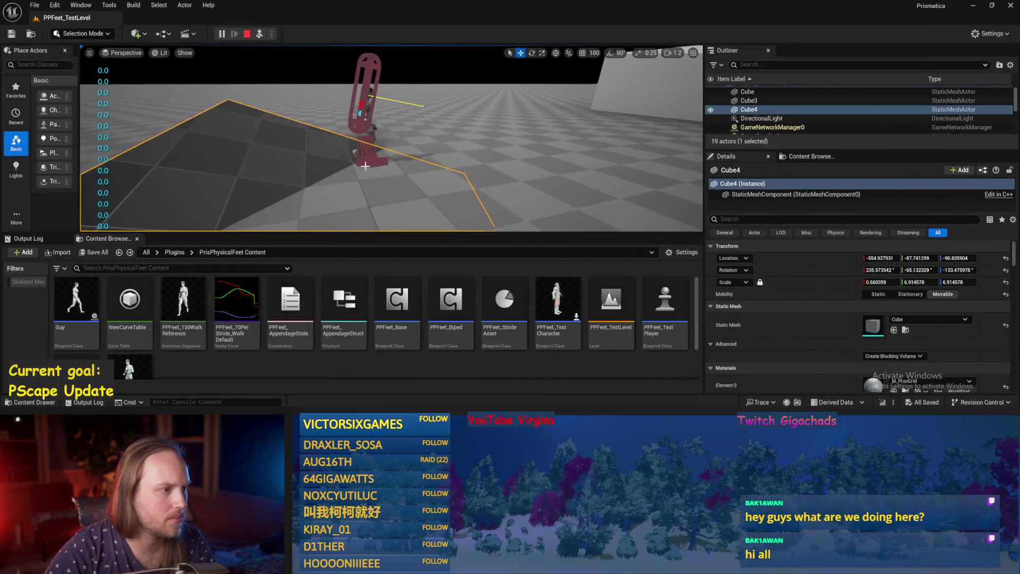
click(363, 74)
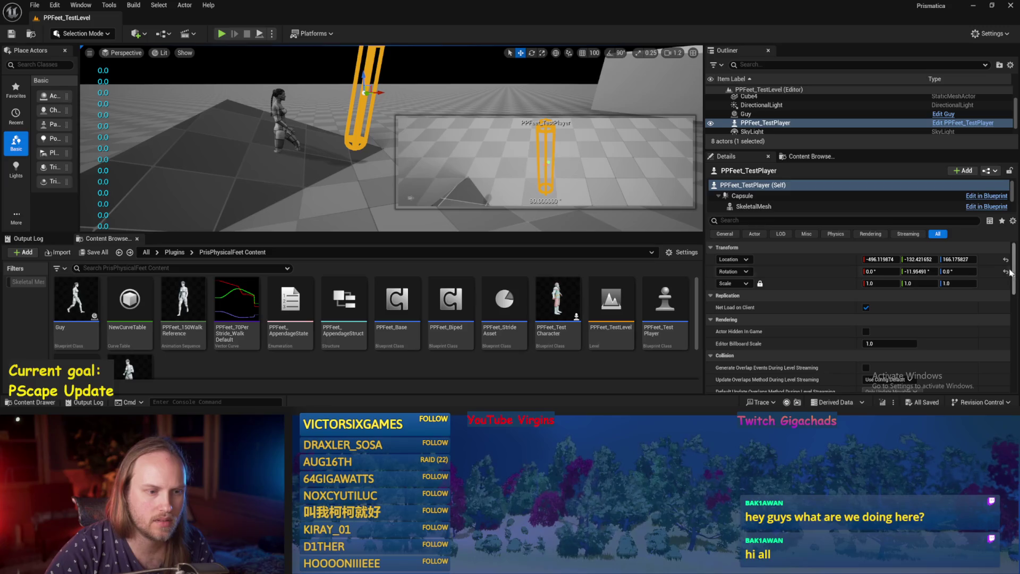
click(1006, 272)
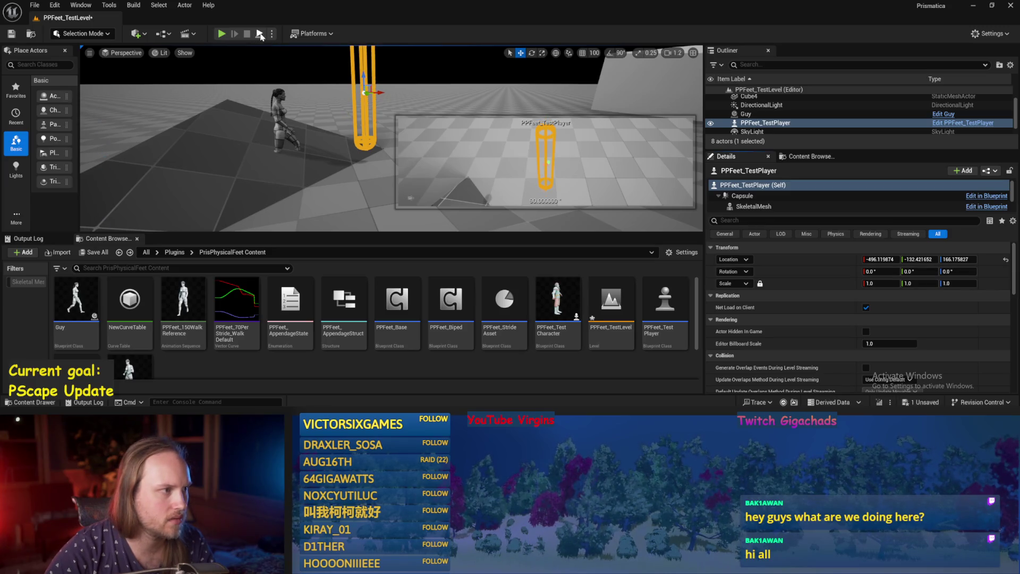
Step: Playtest again while tilting the capsule to about 16.35° on Y with the rotate gizmo
click(260, 34)
key(e)
mouse_move(441, 98)
mouse_down()
mouse_move(436, 116)
mouse_move(433, 51)
mouse_move(433, 74)
mouse_move(396, 123)
mouse_up()
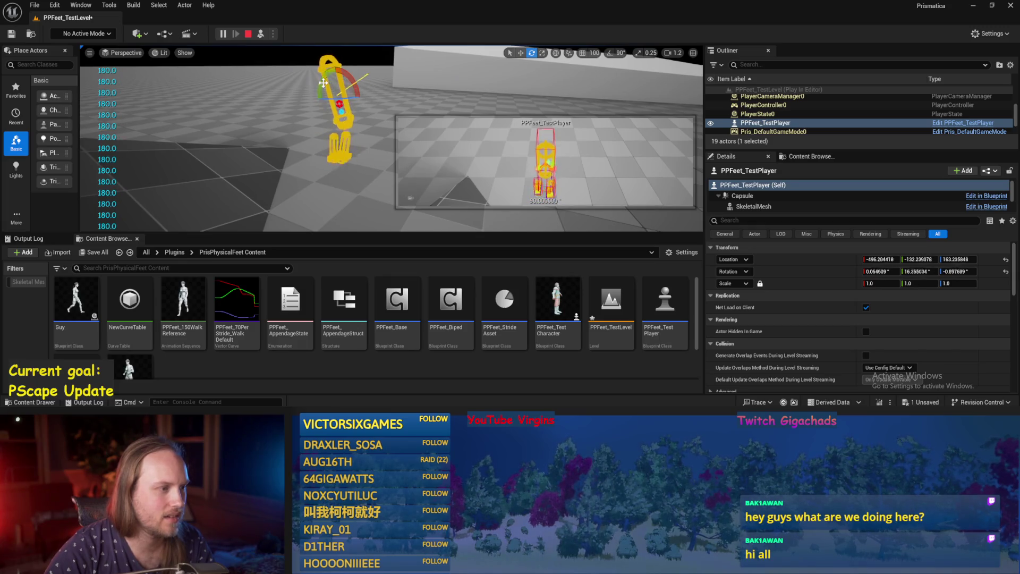
key(Escape)
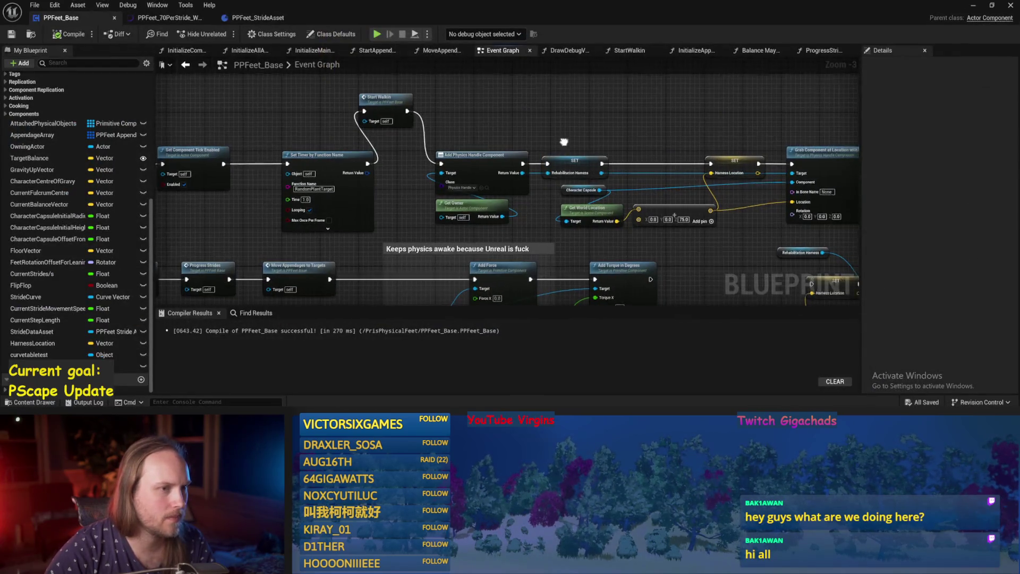
Step: Open PPFeet_Base's InitializeAppendage graph and save the blueprint
drag(564, 142, 437, 150)
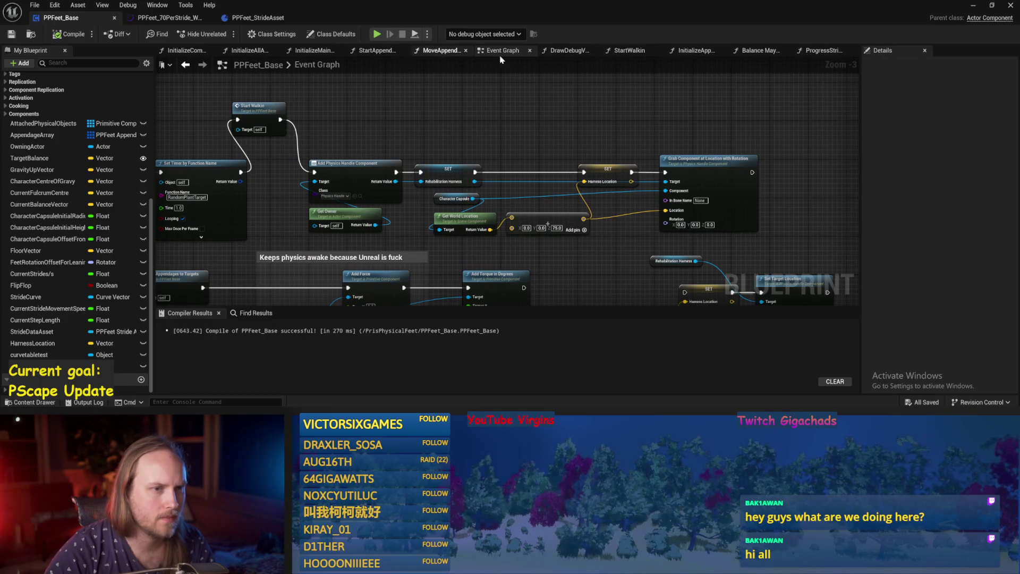
drag(683, 54, 749, 54)
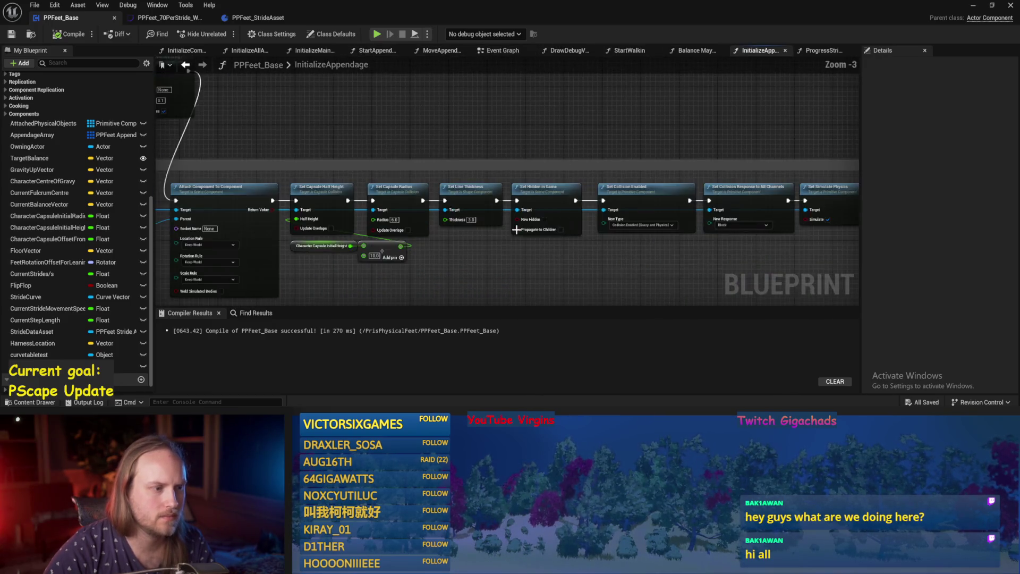
key(ctrl+s)
scroll(370, 120, up, 3)
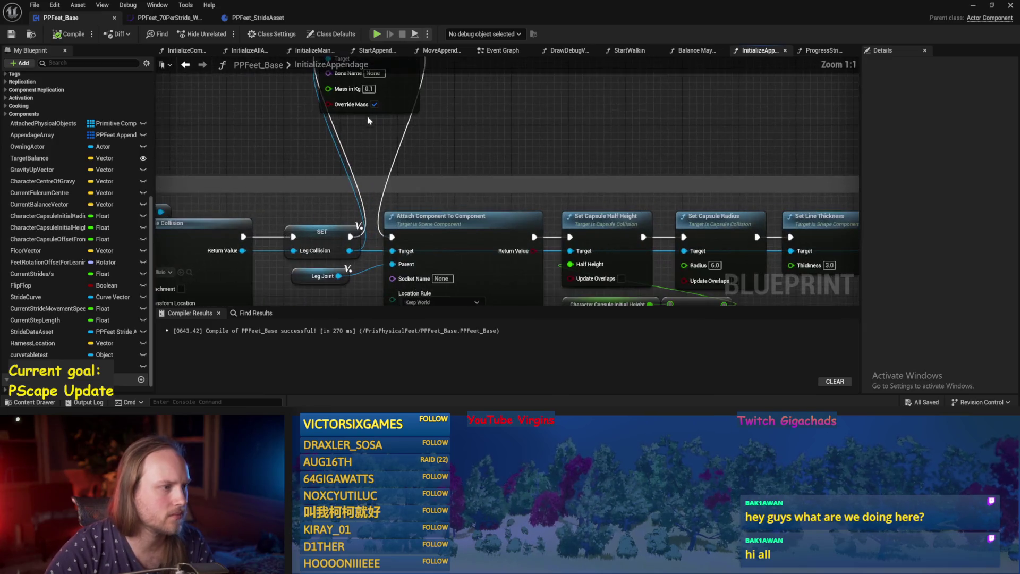
scroll(453, 170, down, 4)
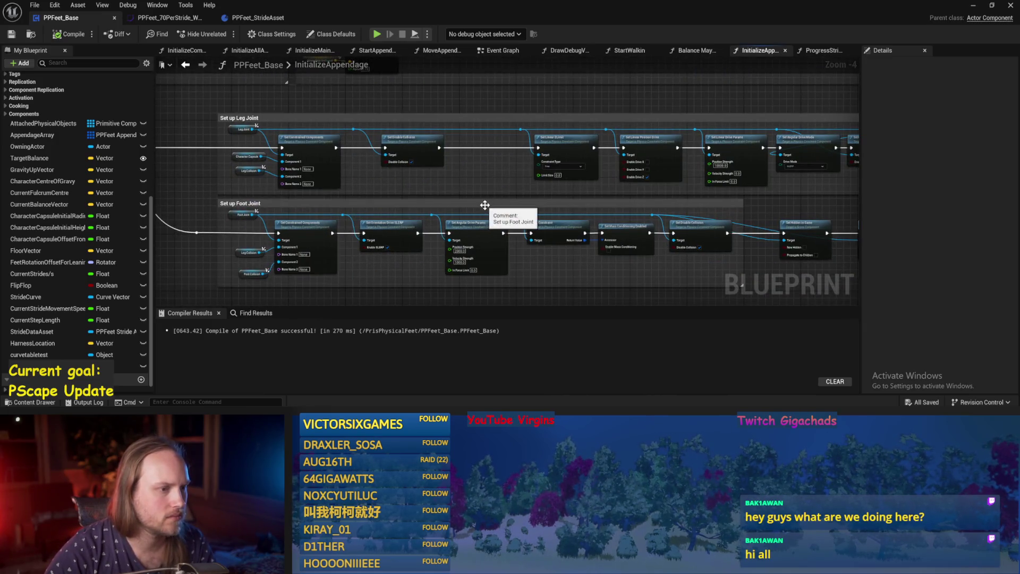
scroll(394, 232, up, 1)
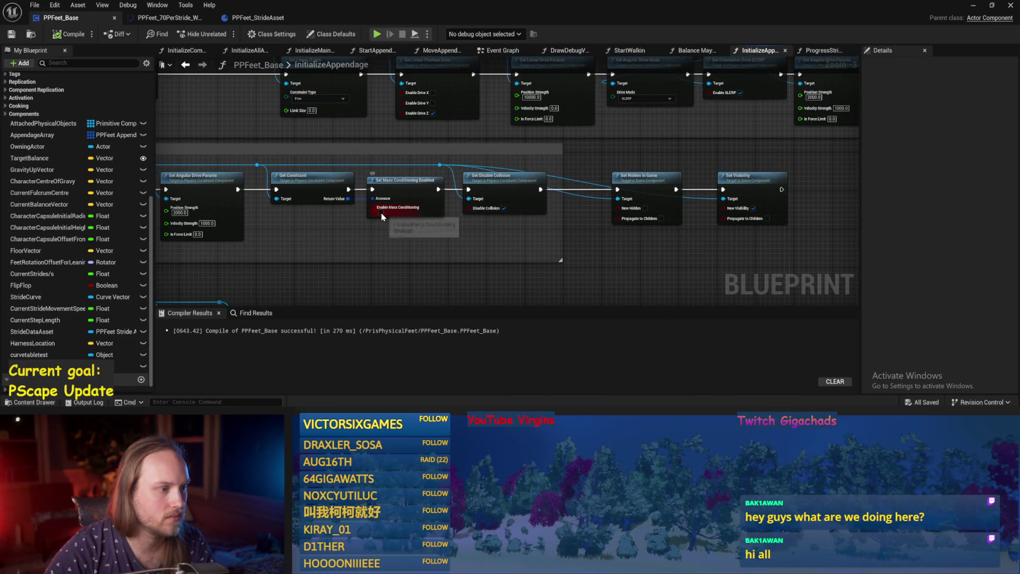
Step: Move Get Constraint and Set Mass Conditioning Enabled onto the Leg Joint chain with mass conditioning enabled, and save
mouse_move(404, 185)
mouse_down()
mouse_move(415, 235)
mouse_move(157, 187)
mouse_up()
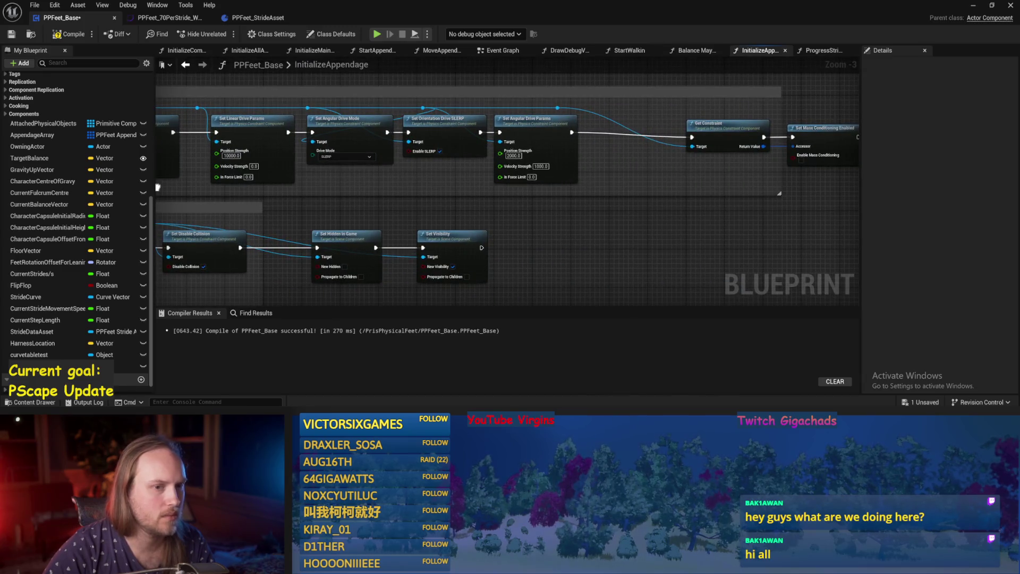
click(801, 160)
key(ctrl+s)
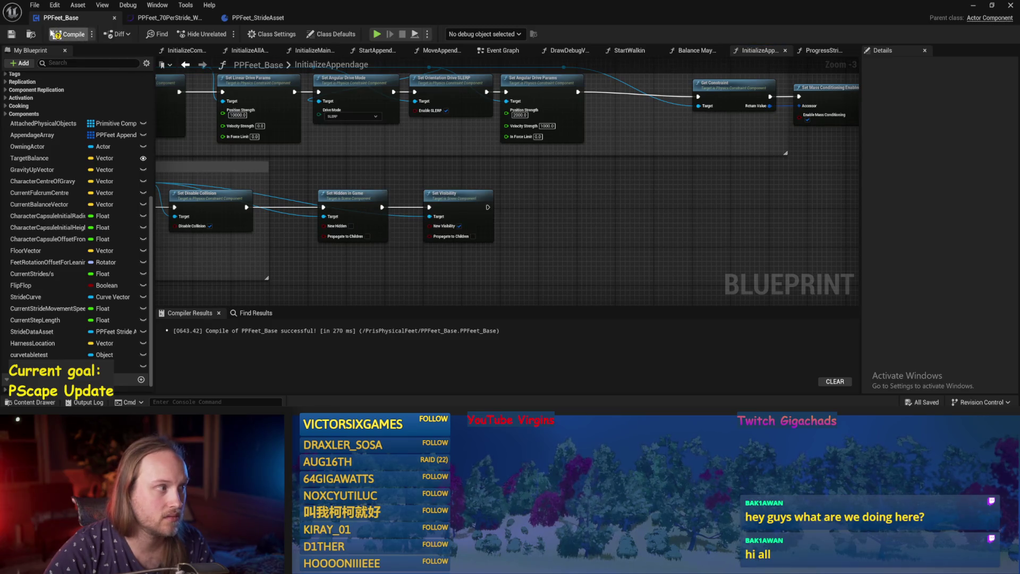
drag(530, 155, 438, 202)
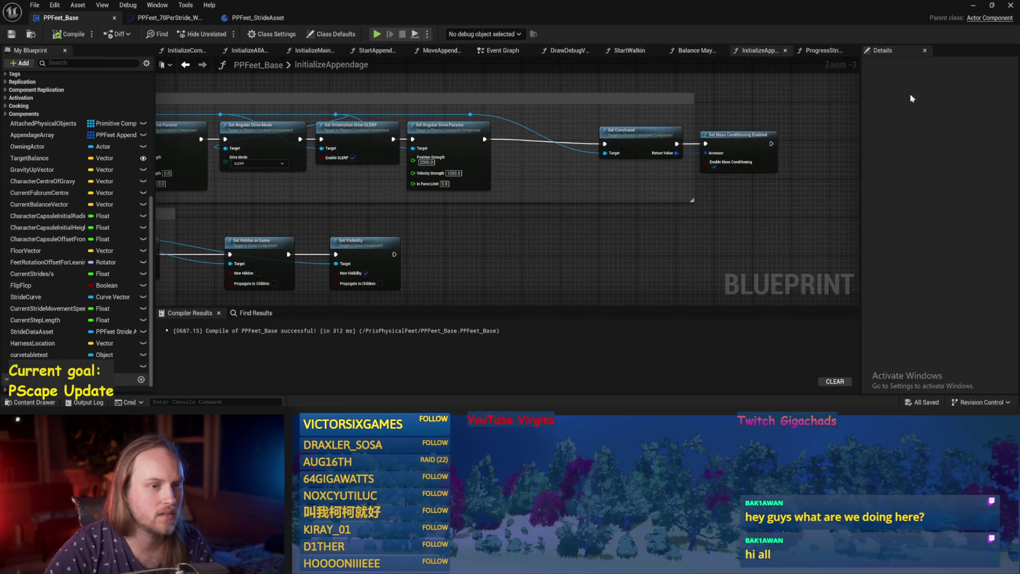
click(973, 5)
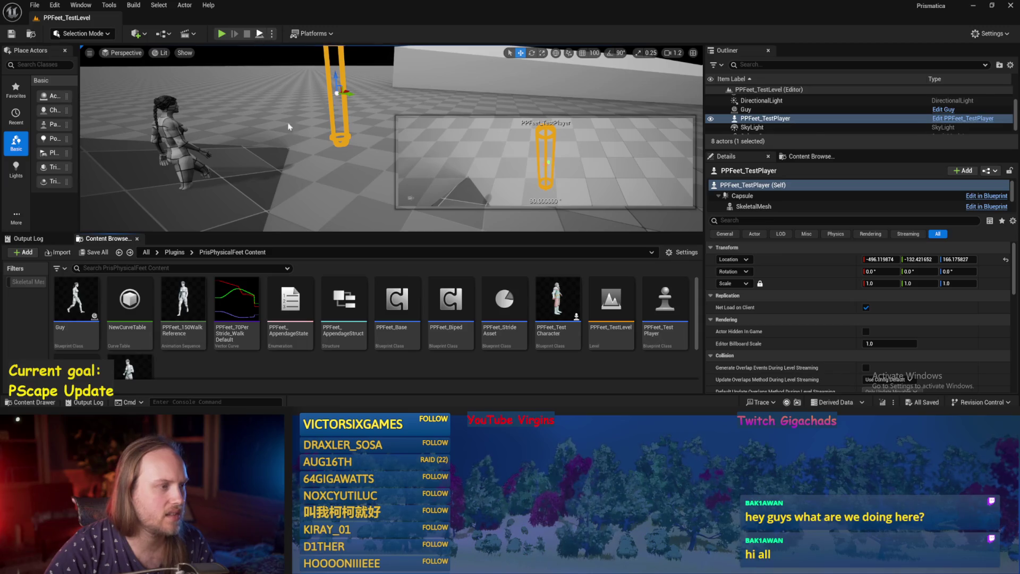
Step: Play In Editor with Alt+P, tilting PPFeet_TestPlayer forward twice, then go back to PPFeet_Base
key(alt+p)
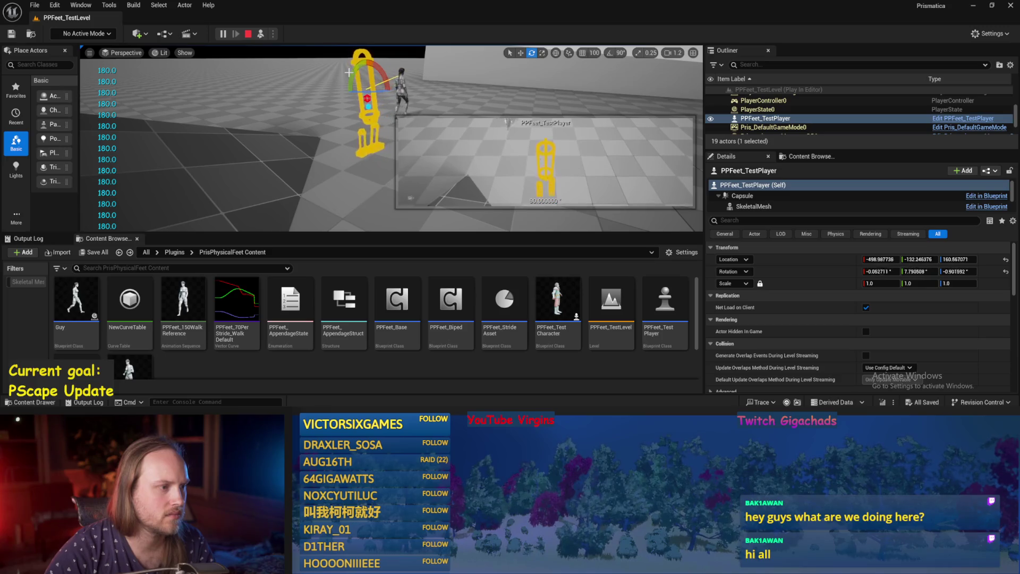
drag(357, 67, 373, 127)
key(f)
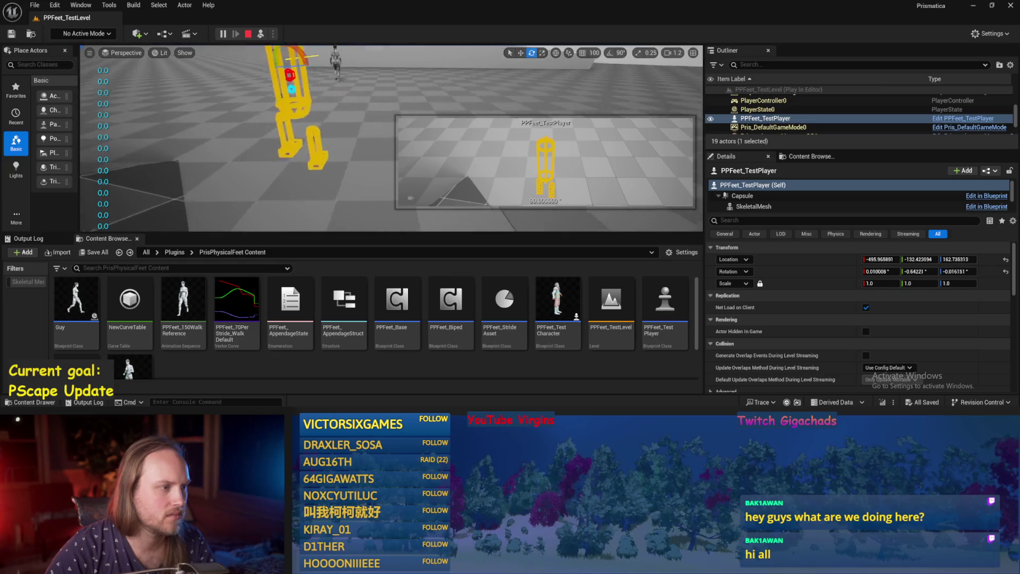
mouse_move(340, 159)
mouse_down()
mouse_move(350, 171)
mouse_move(311, 129)
mouse_move(293, 137)
mouse_move(327, 128)
mouse_up()
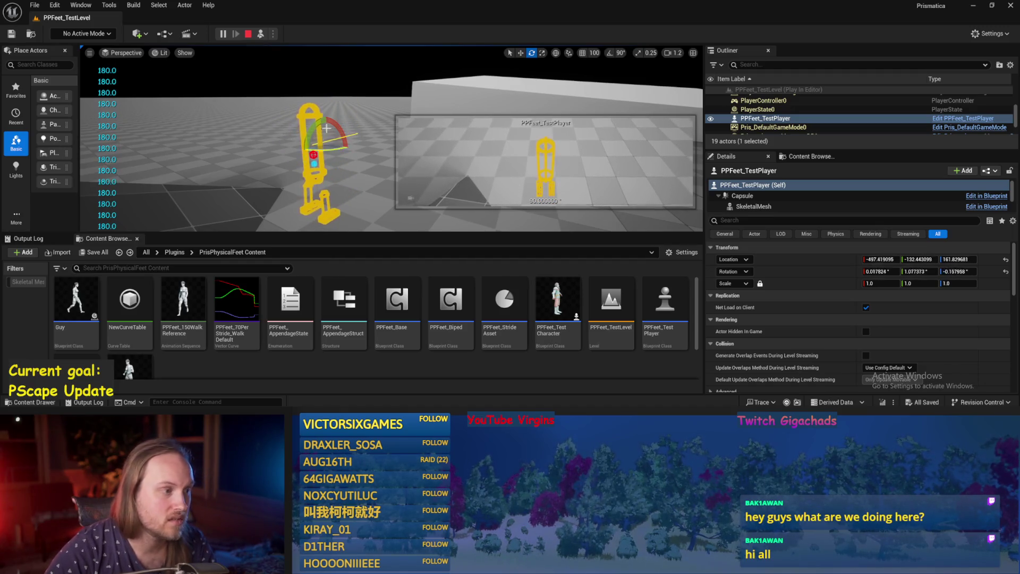
key(Escape)
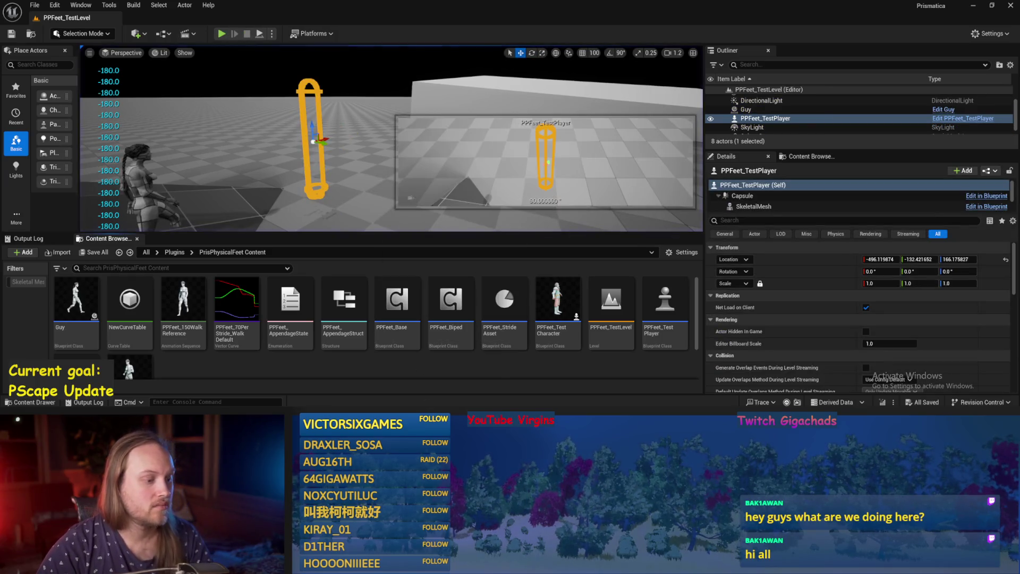
click(434, 392)
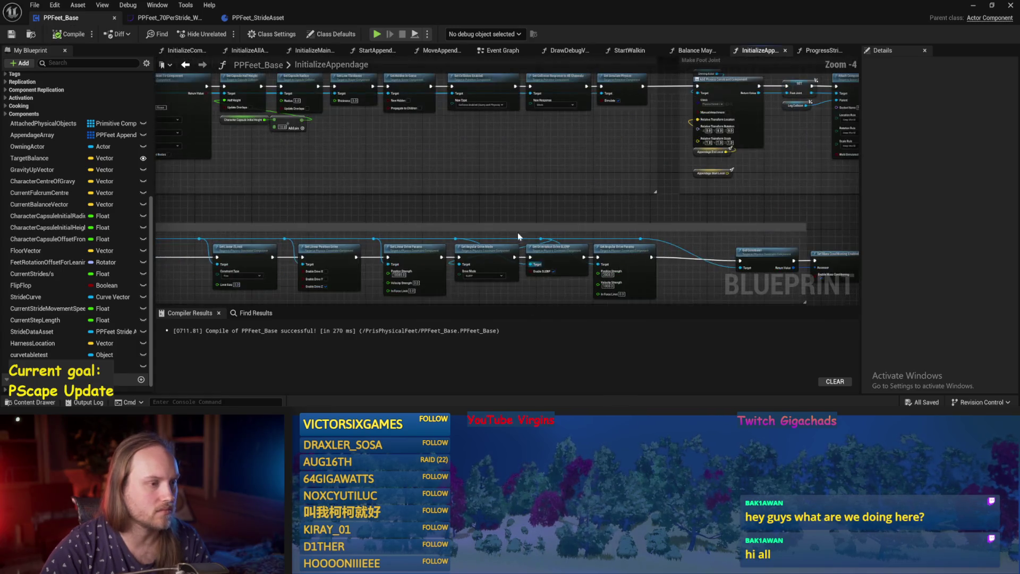
Step: Switch PPFeet_Base to its Event Graph and compile the blueprint
scroll(518, 232, down, 1)
drag(621, 235, 516, 186)
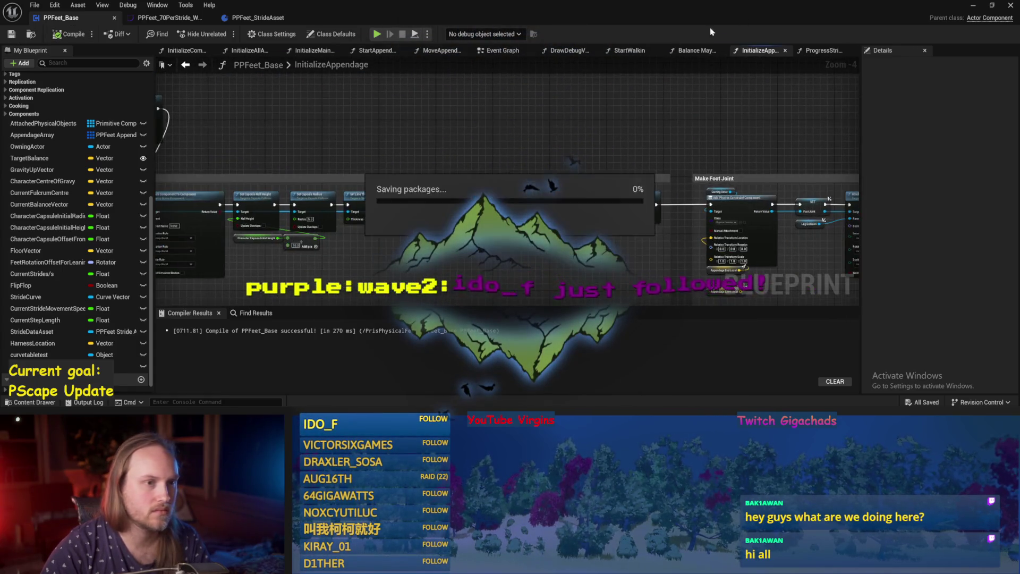
click(501, 50)
mouse_move(530, 207)
mouse_down()
mouse_move(471, 180)
mouse_move(610, 192)
mouse_up()
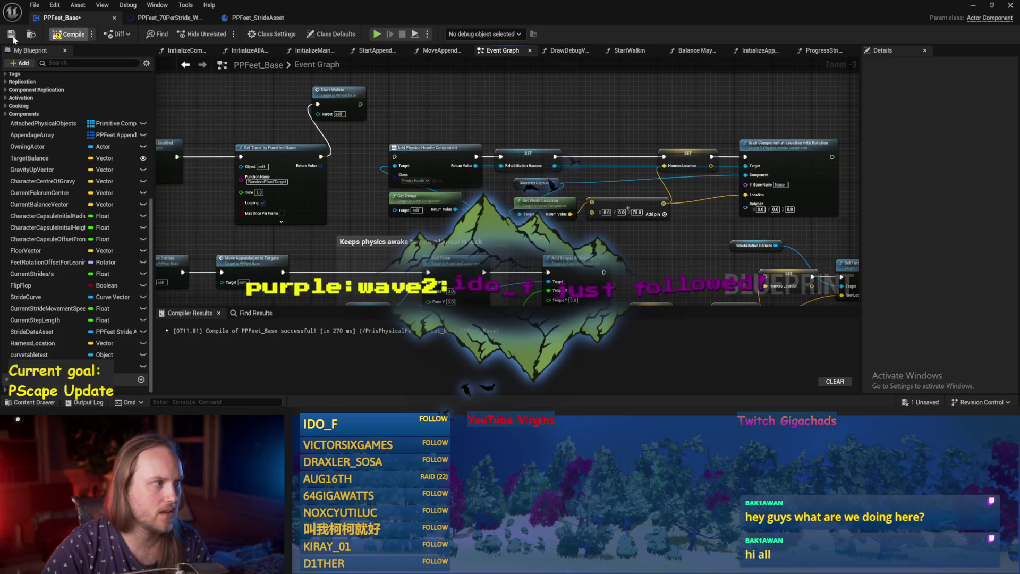
click(61, 34)
Step: Back in the test level, snap PPFeet_TestPlayer down to the floor with End
click(973, 5)
drag(319, 127, 276, 113)
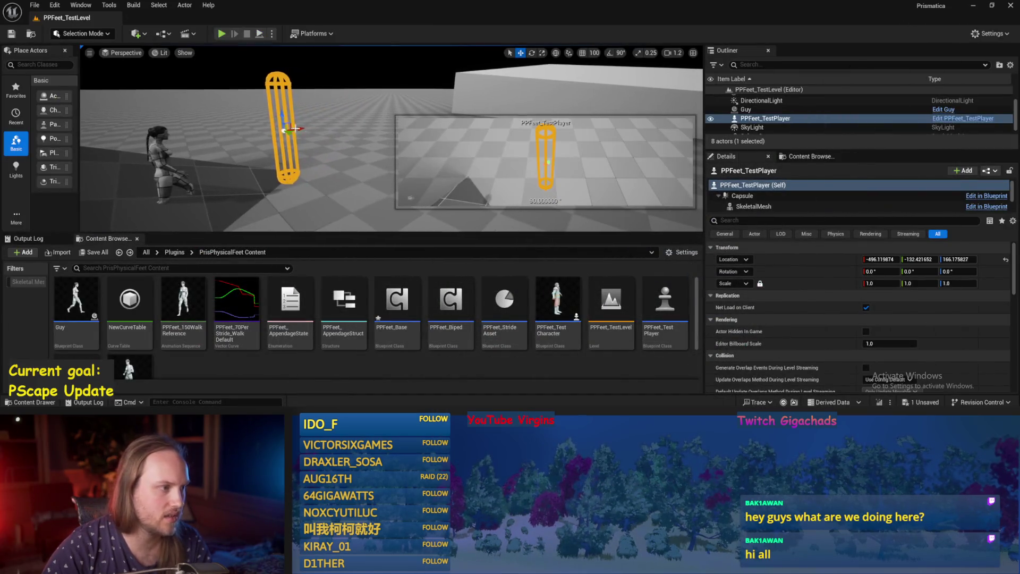
key(End)
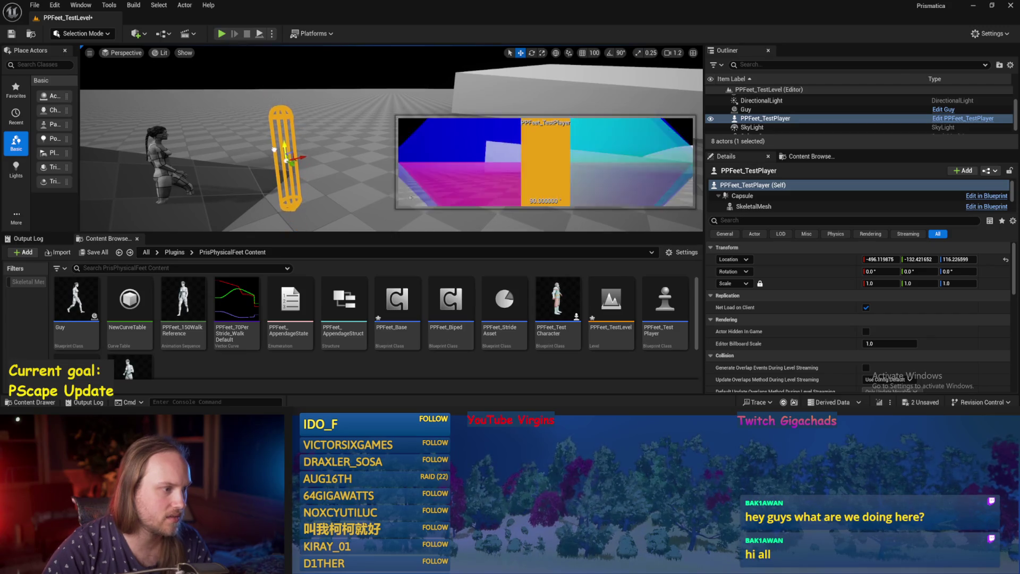
Step: Run three quick Play In Editor tests, then switch back to PPFeet_Base
key(alt+p)
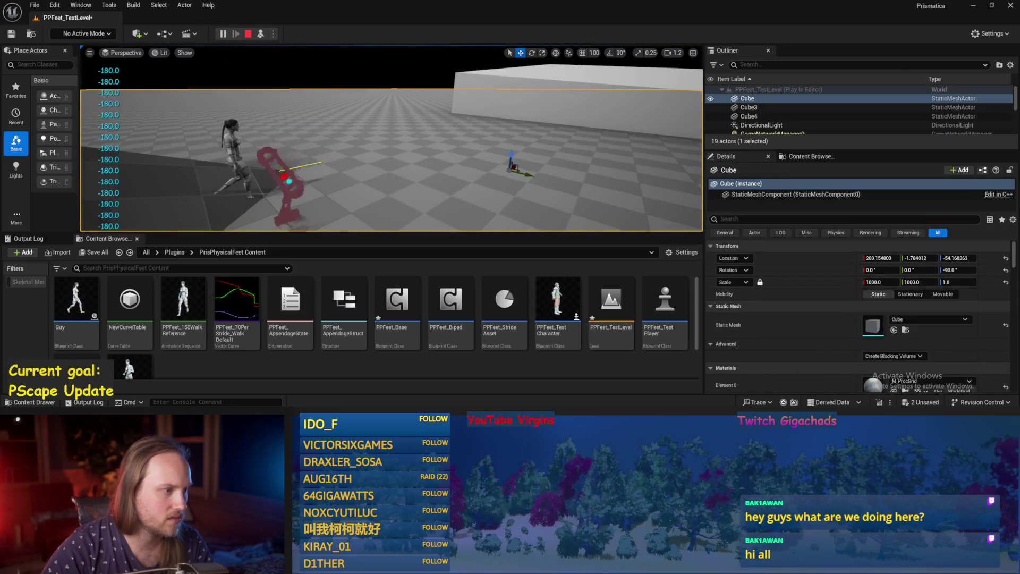
key(Escape)
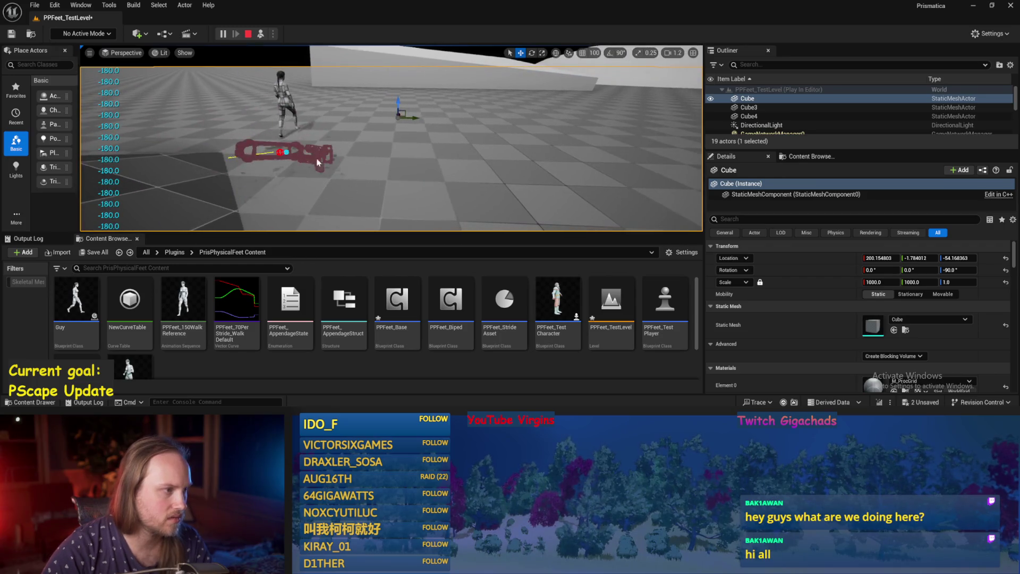
key(alt+p)
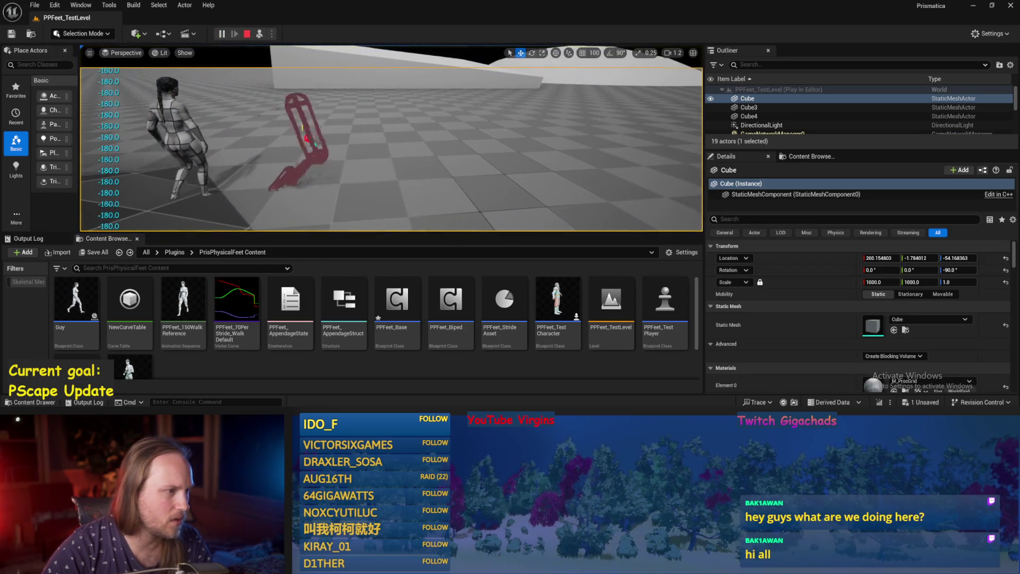
key(Escape)
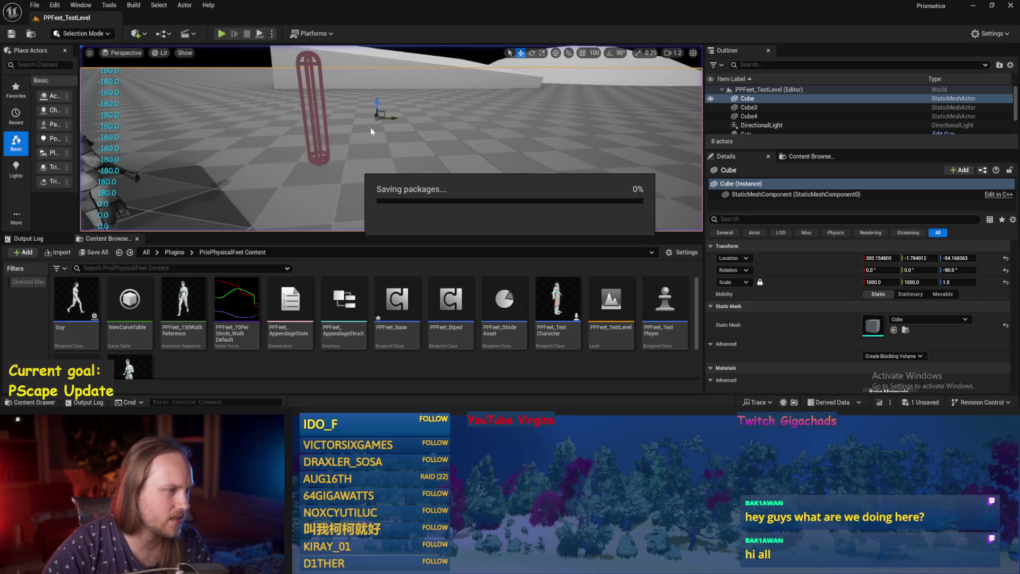
key(alt+p)
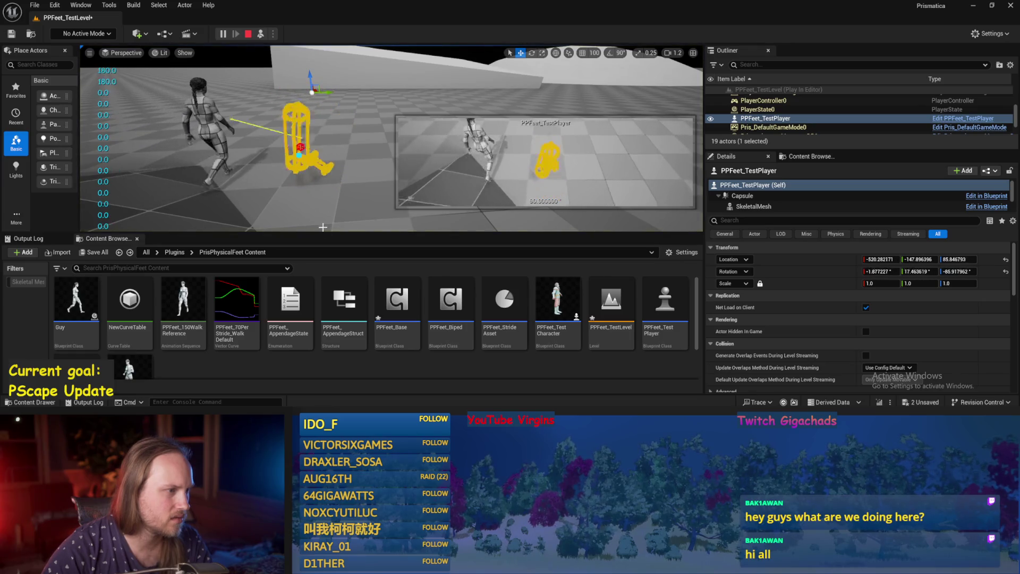
key(Escape)
key(alt+Tab)
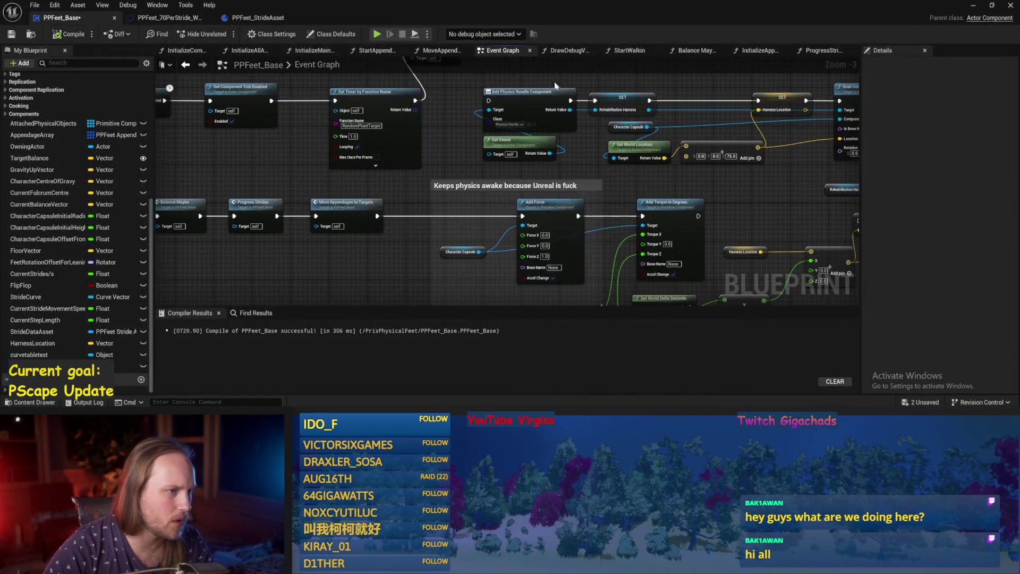
Step: Browse the InitializeAppendage, ProgressStrides and Balance Maybe function graphs, reordering their tabs
drag(652, 77, 582, 117)
click(757, 52)
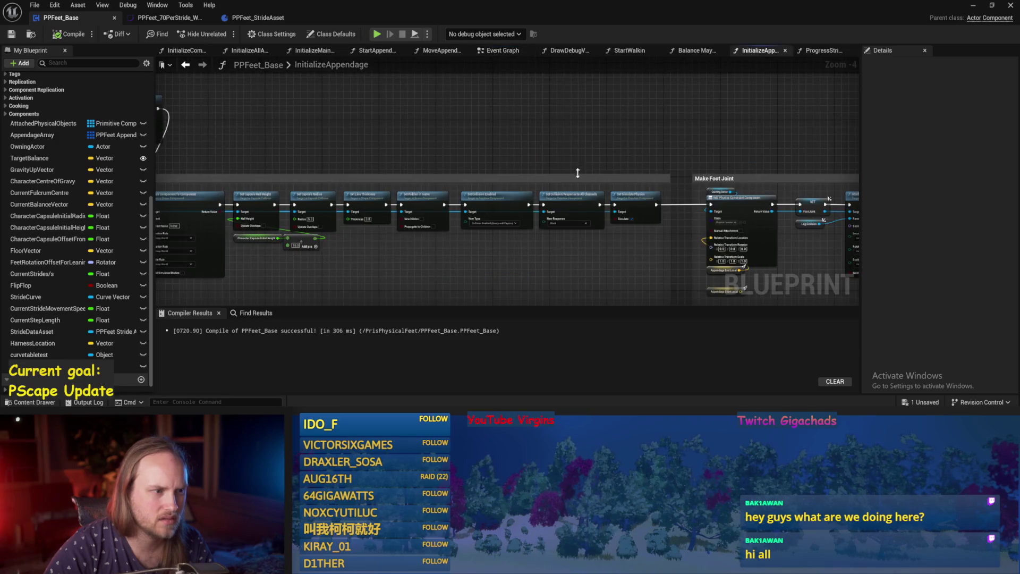
click(821, 51)
scroll(508, 158, down, 2)
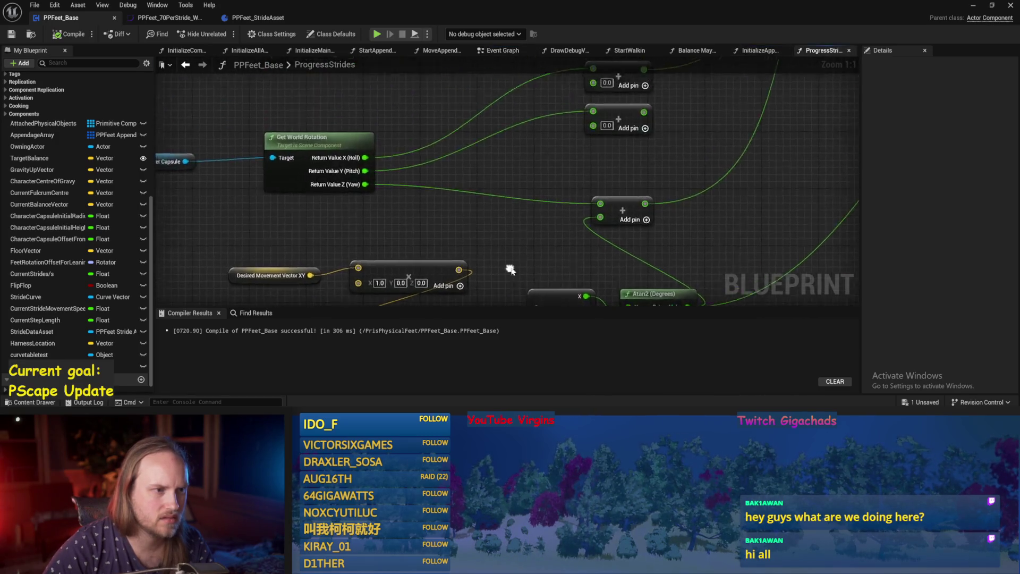
click(765, 50)
click(691, 51)
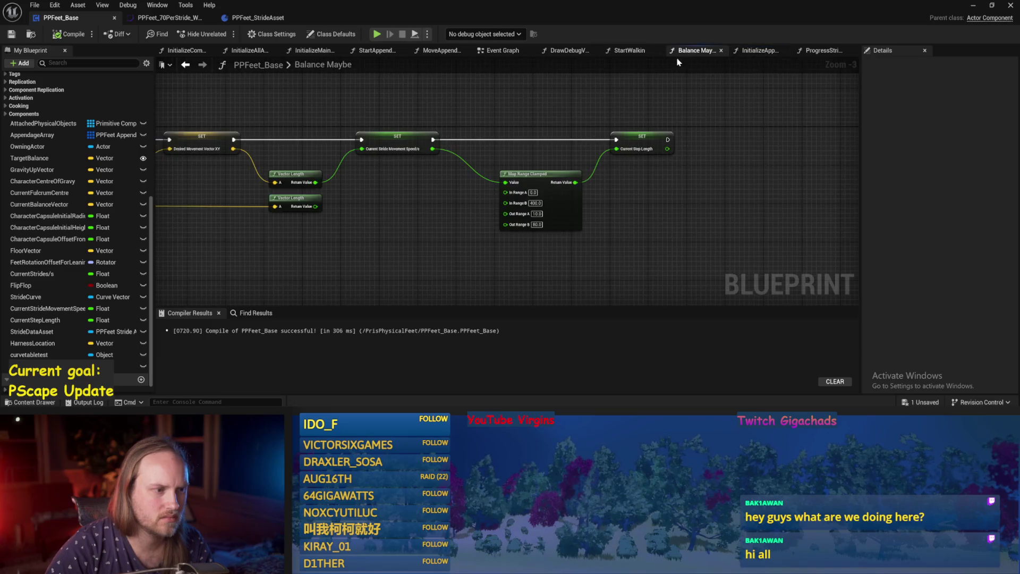
drag(644, 54, 588, 50)
Step: Check DrawDebugValues, Event Graph and InitializeAllAppendages, then open InitializeAppendage from its call node
click(629, 50)
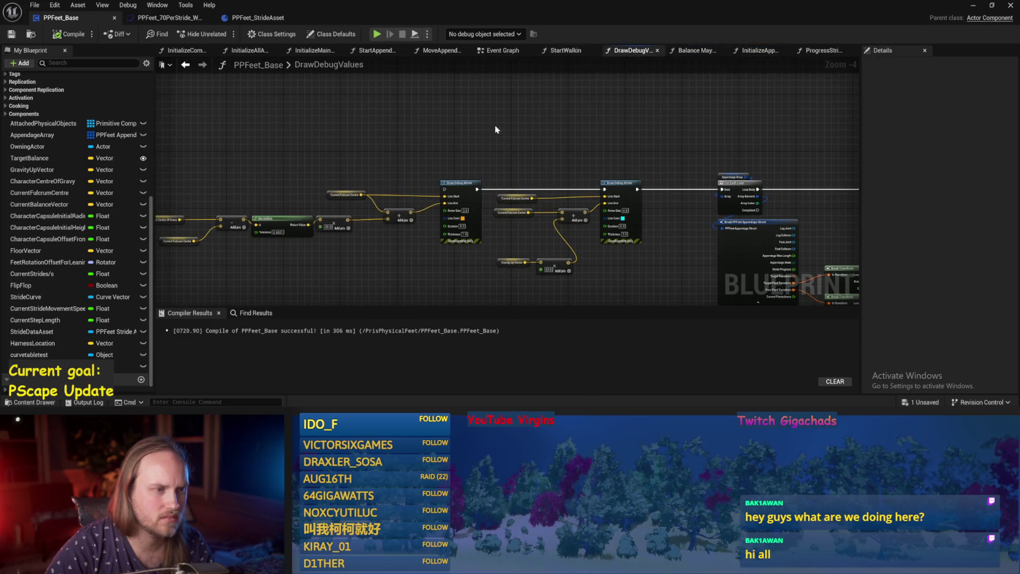
click(494, 53)
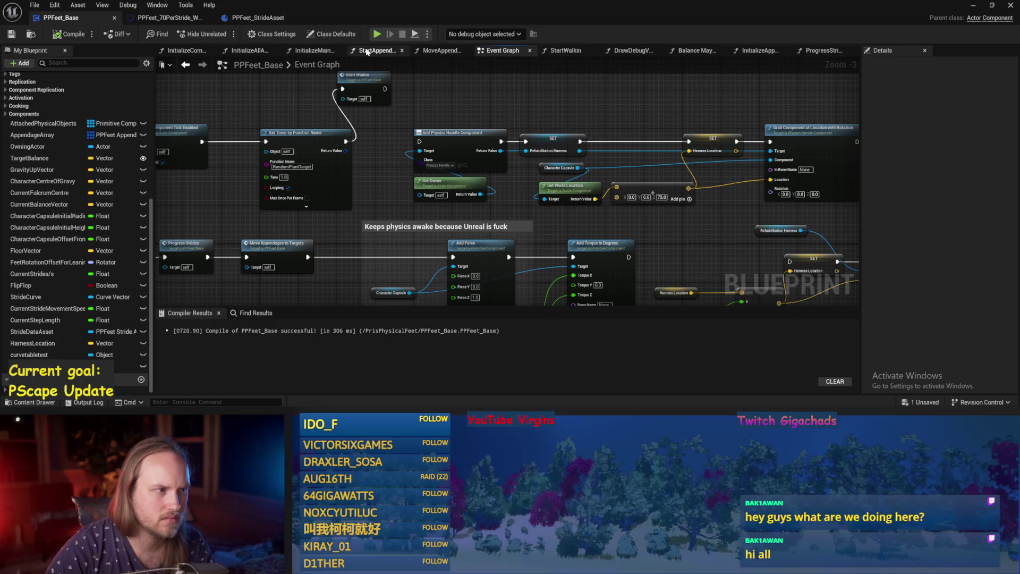
click(252, 52)
double_click(618, 153)
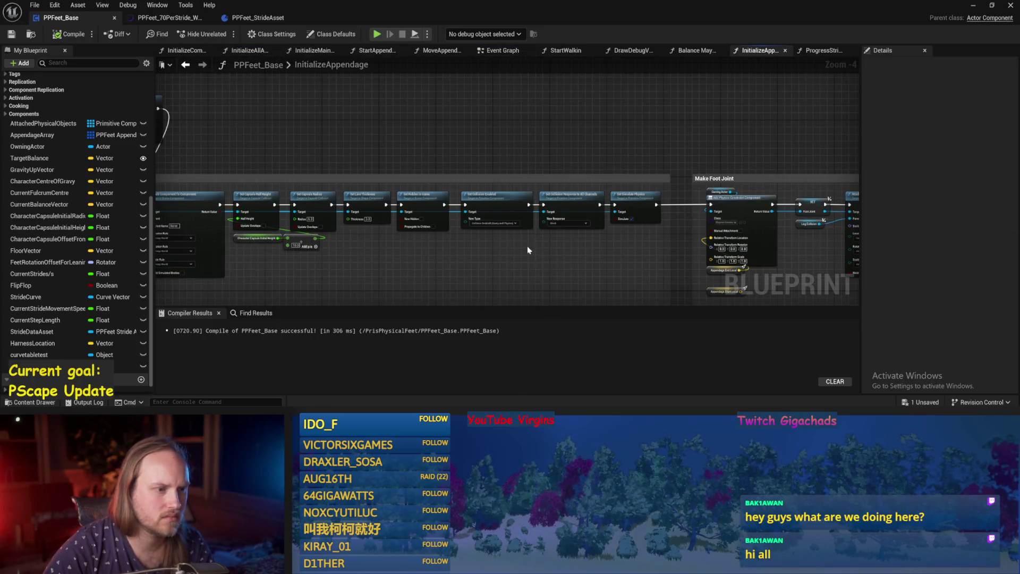
scroll(528, 250, up, 3)
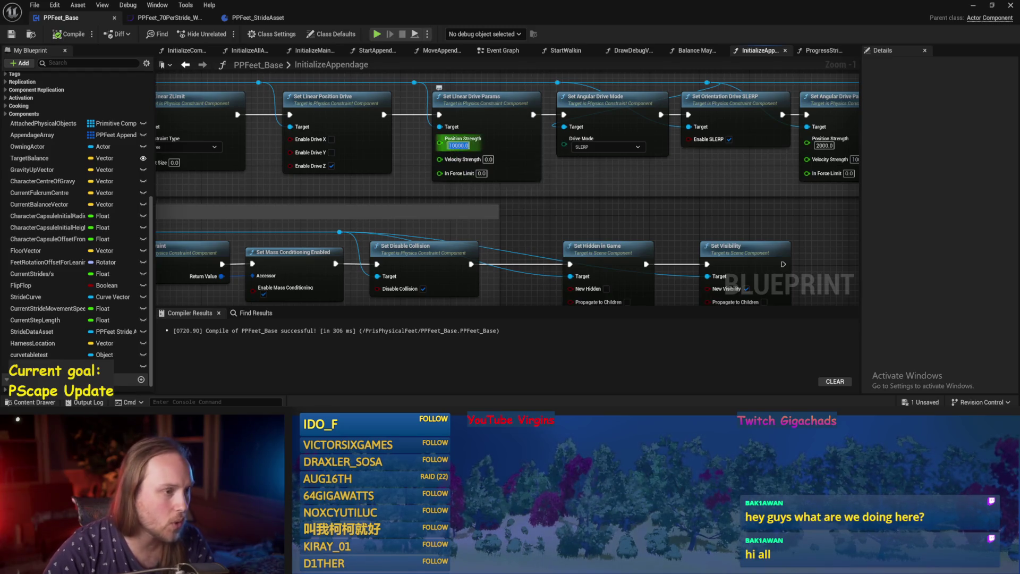
Step: Set the linear drive Position Strength to 2000 and play-test the level
text(2)
key(Return)
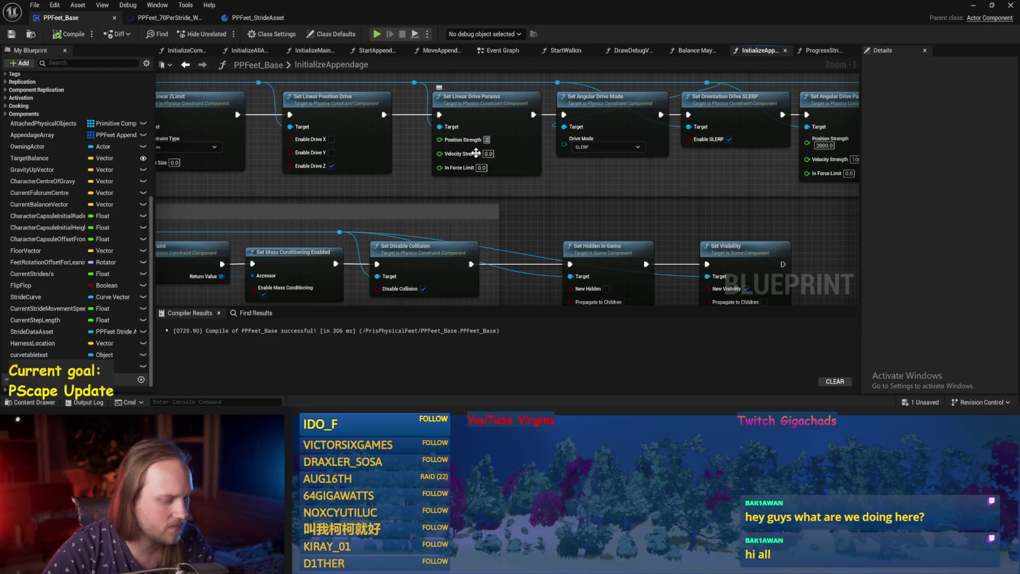
text(00)
key(Return)
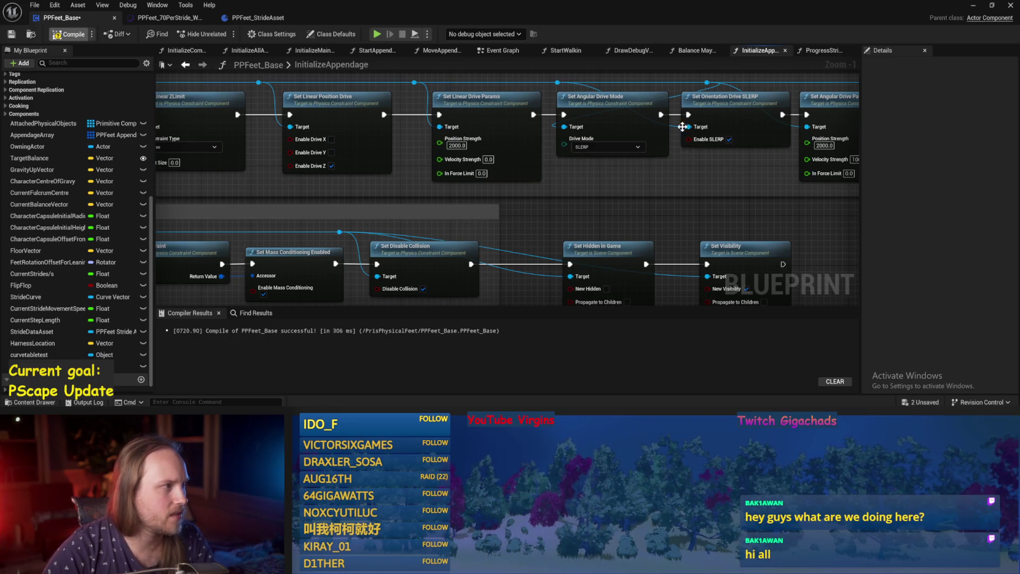
click(974, 6)
key(alt+p)
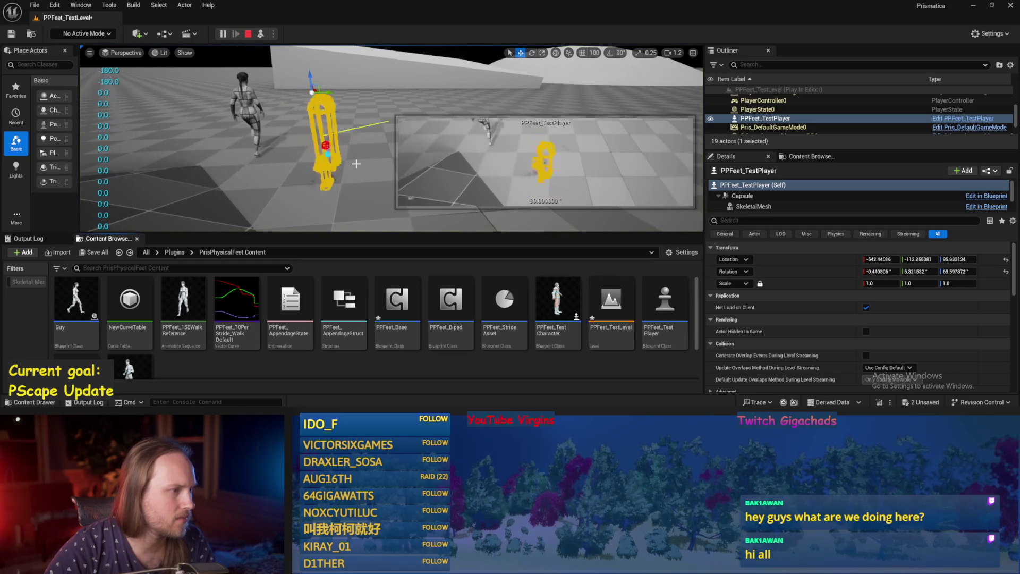
key(Escape)
Step: Reopen PPFeet_Base, lower linear Position Strength to 1000, and play-test again
double_click(398, 303)
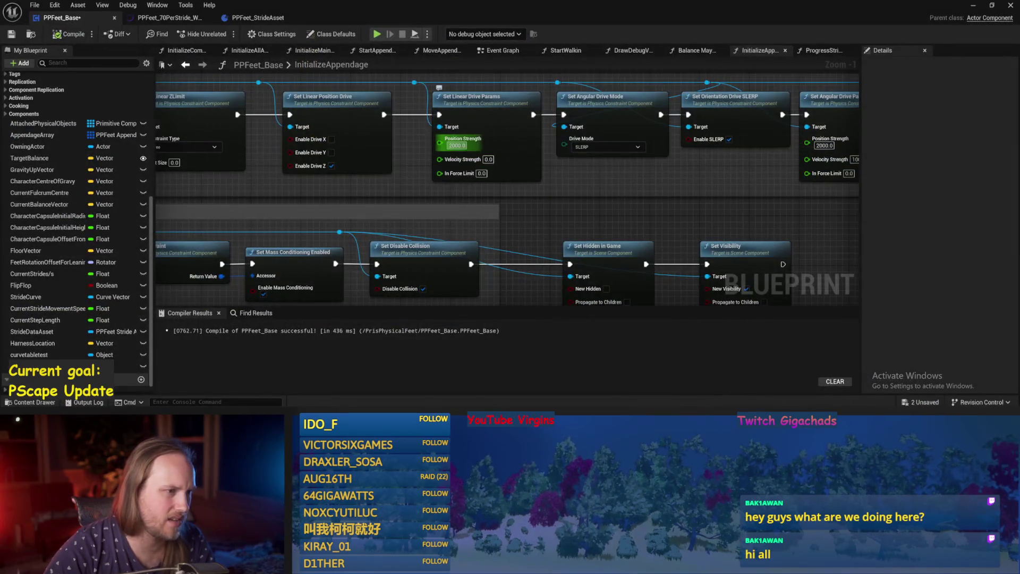
text(1000)
key(Return)
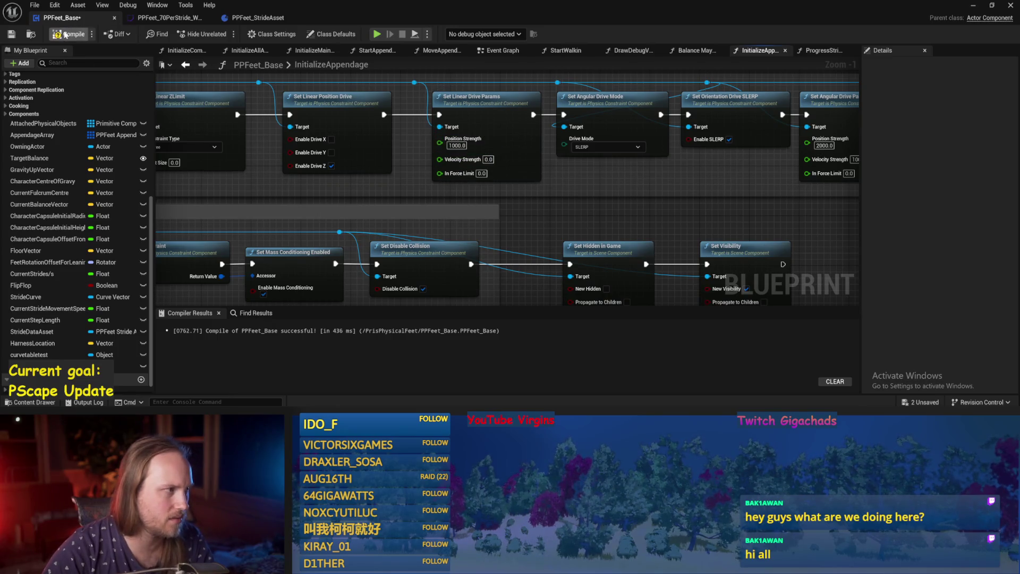
drag(563, 188, 533, 200)
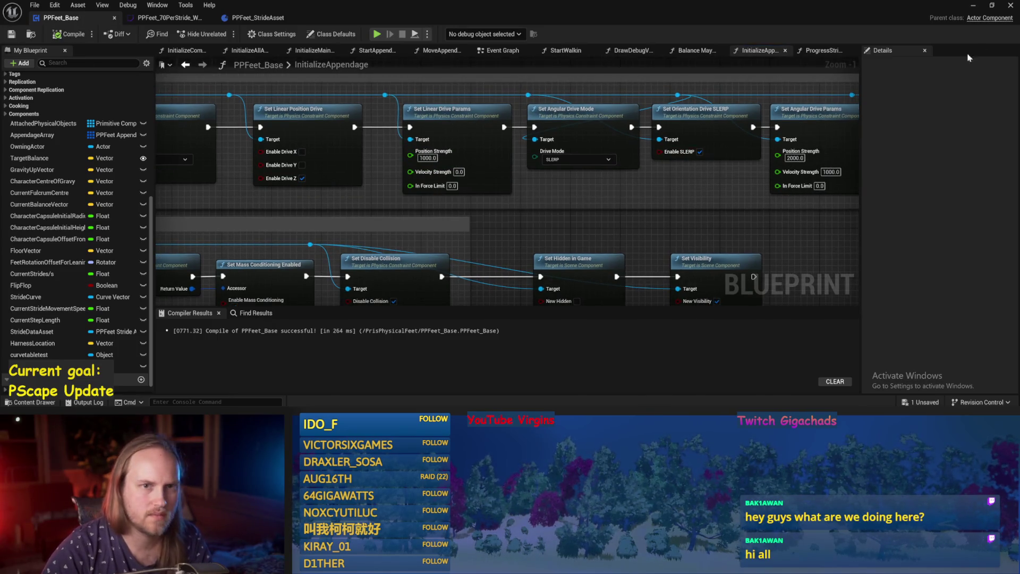
click(973, 7)
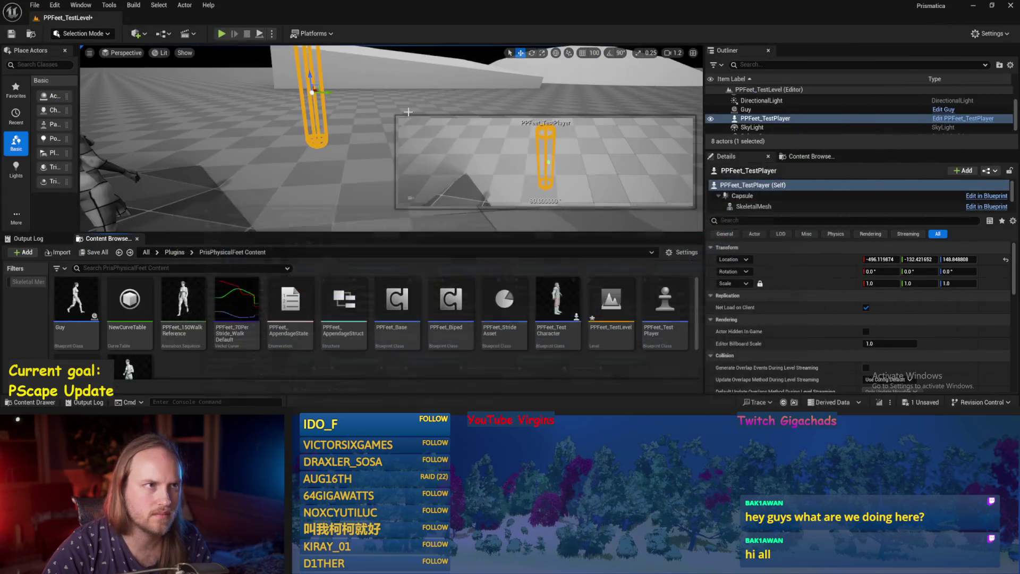
click(260, 34)
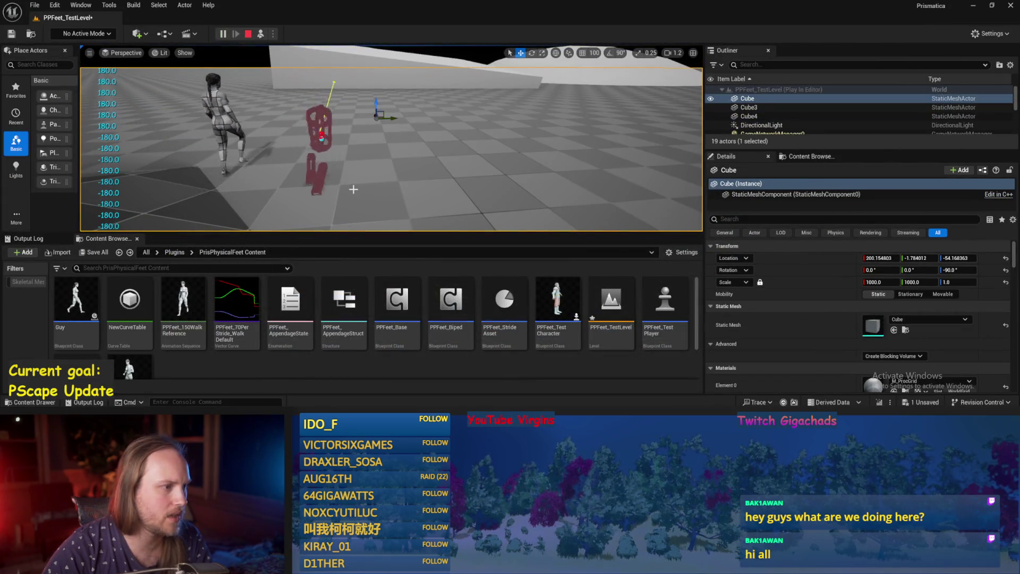
key(Escape)
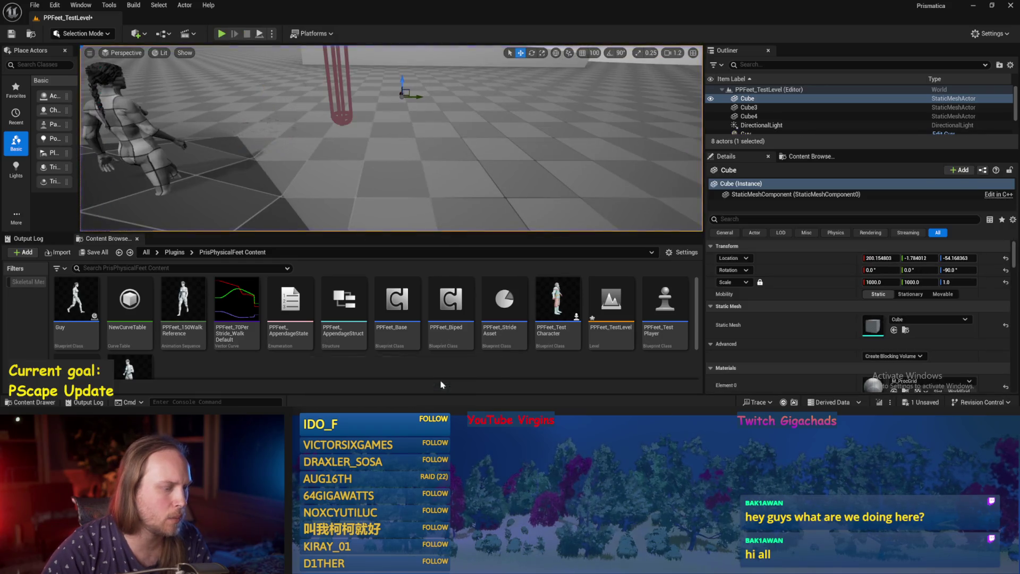
double_click(398, 303)
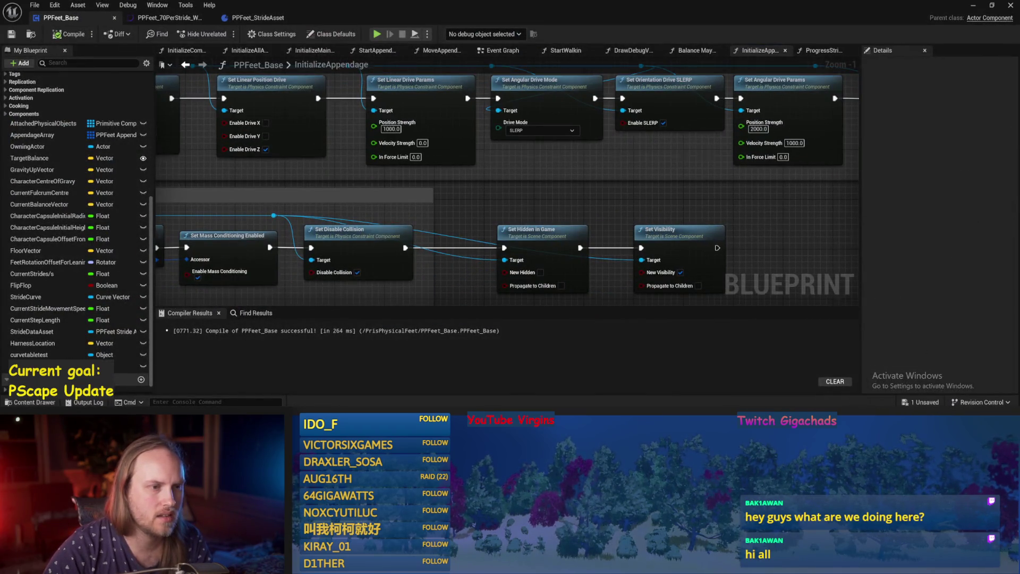
Step: Change the Set Angular Drive Mode node's Drive Mode from SLERP to Twist and Swing, and save
scroll(562, 215, down, 1)
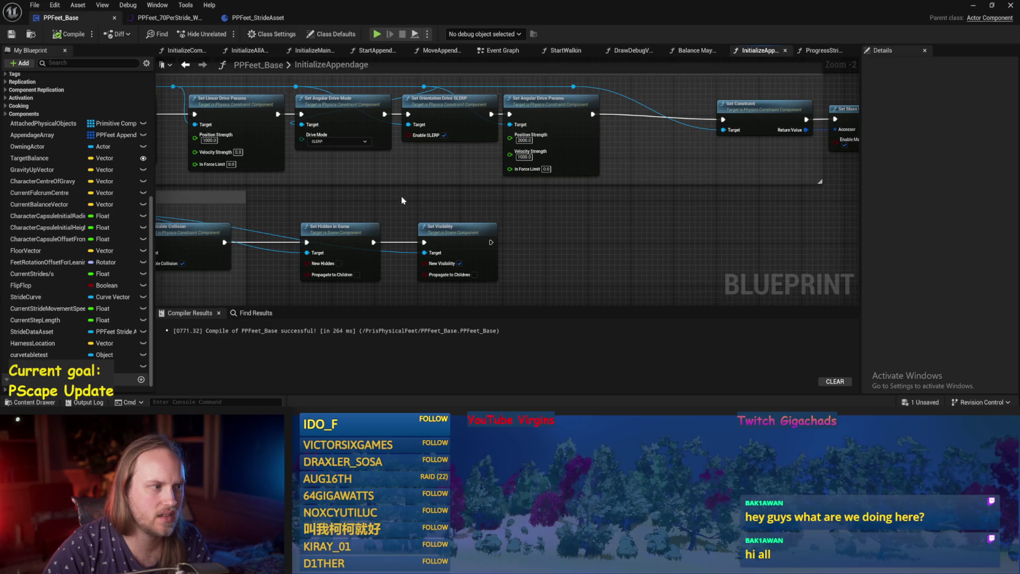
drag(402, 199, 637, 201)
click(574, 143)
click(566, 162)
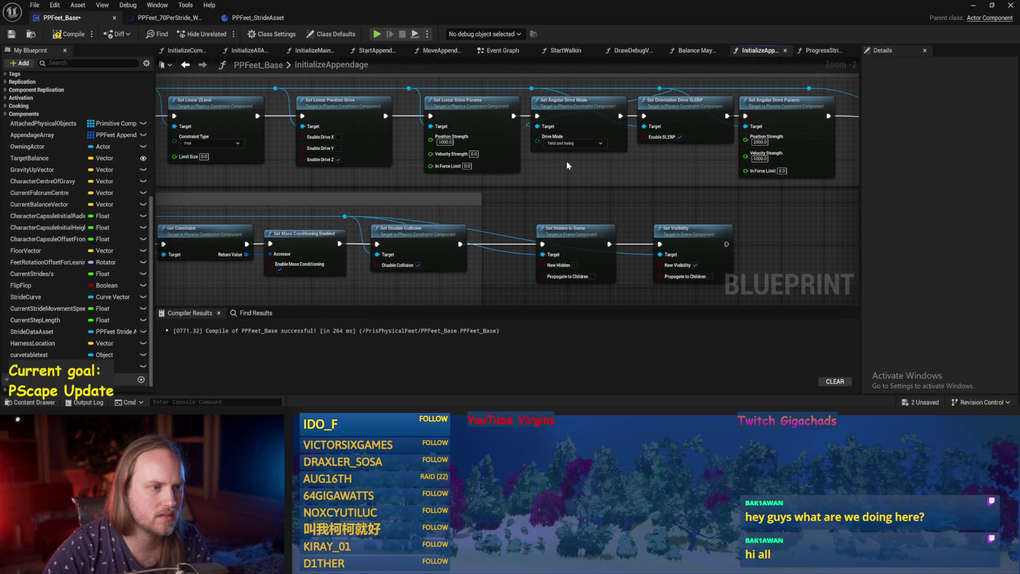
drag(688, 224, 817, 230)
mouse_move(677, 211)
mouse_down()
mouse_move(592, 221)
mouse_move(487, 280)
mouse_move(563, 250)
mouse_up()
click(6, 35)
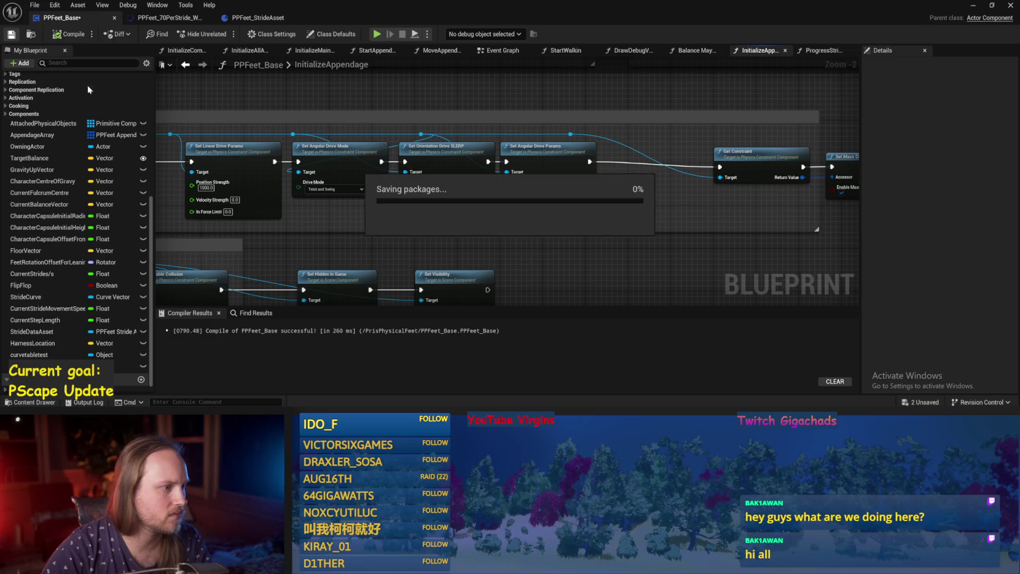
click(329, 202)
Step: Move the Set Orientation Drive SLERP node lower beside Set Linear Position Drive and save
drag(376, 219, 482, 215)
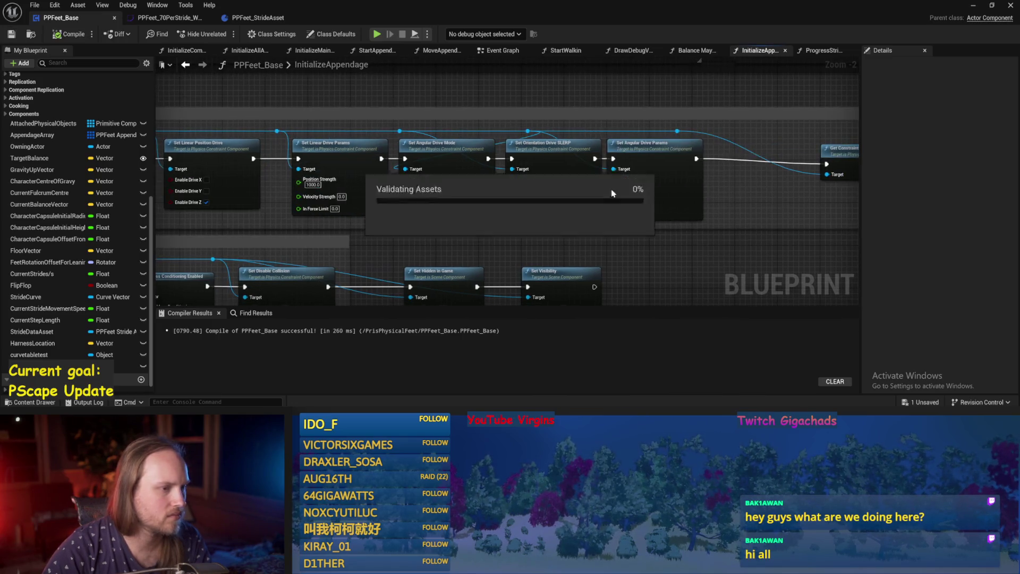
drag(557, 162, 557, 200)
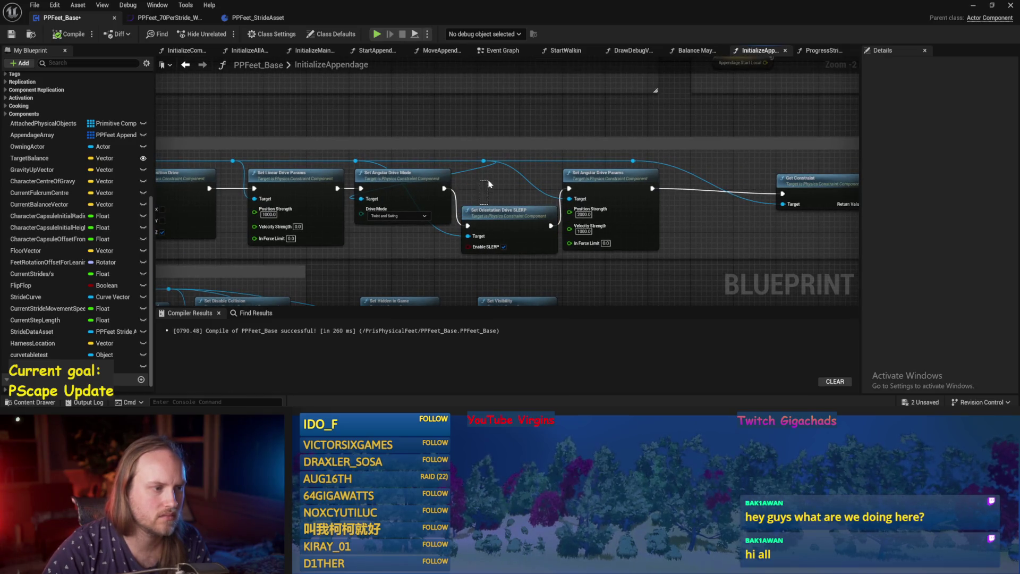
mouse_move(492, 211)
mouse_down()
mouse_move(491, 173)
mouse_move(492, 206)
mouse_up()
key(ctrl+s)
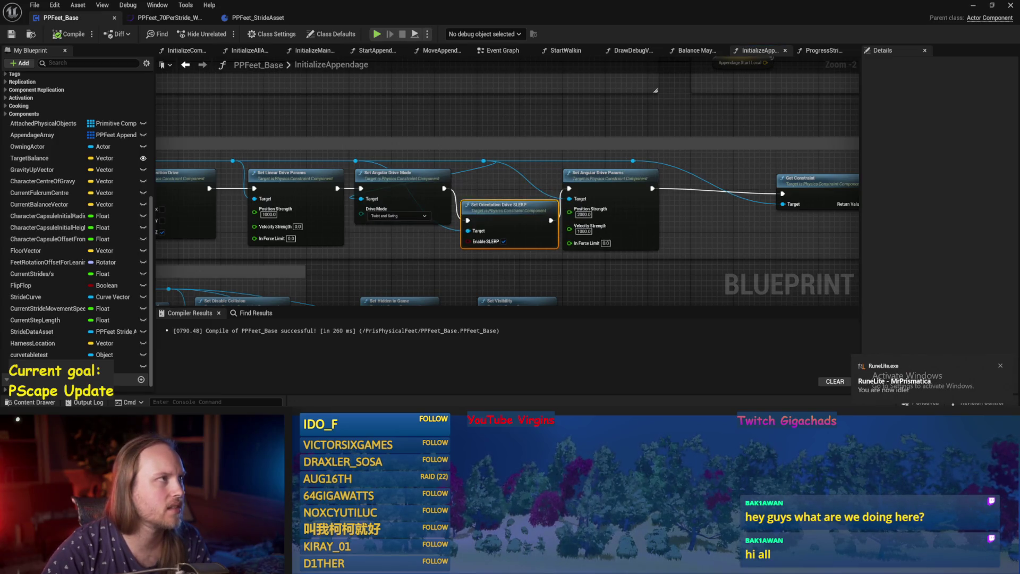
scroll(553, 193, up, 1)
Step: Shift Set Angular Drive Params further right, resave, and drag out an exec wire for a new action
drag(553, 193, 699, 221)
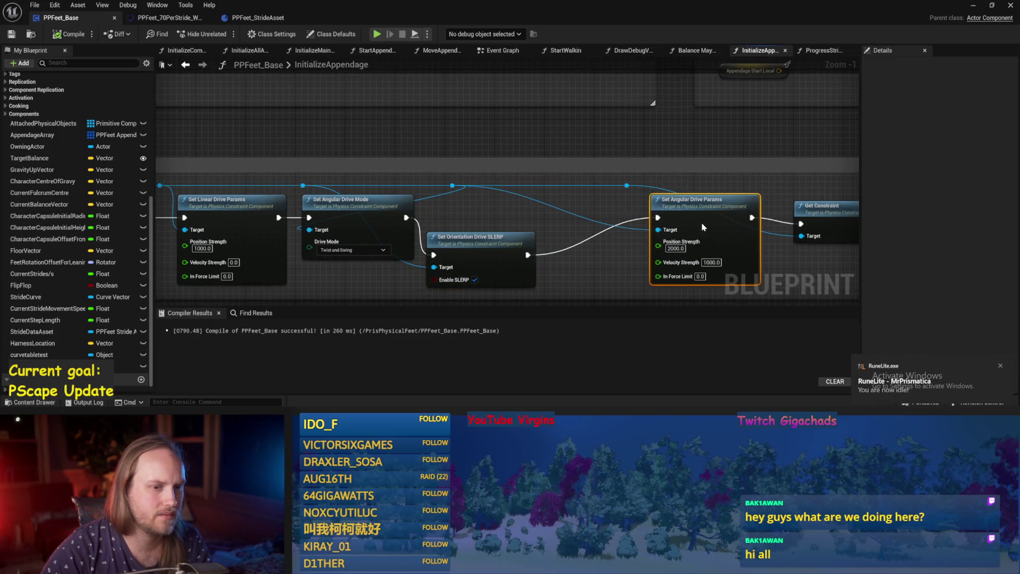
click(534, 206)
drag(534, 205, 507, 173)
key(ctrl+s)
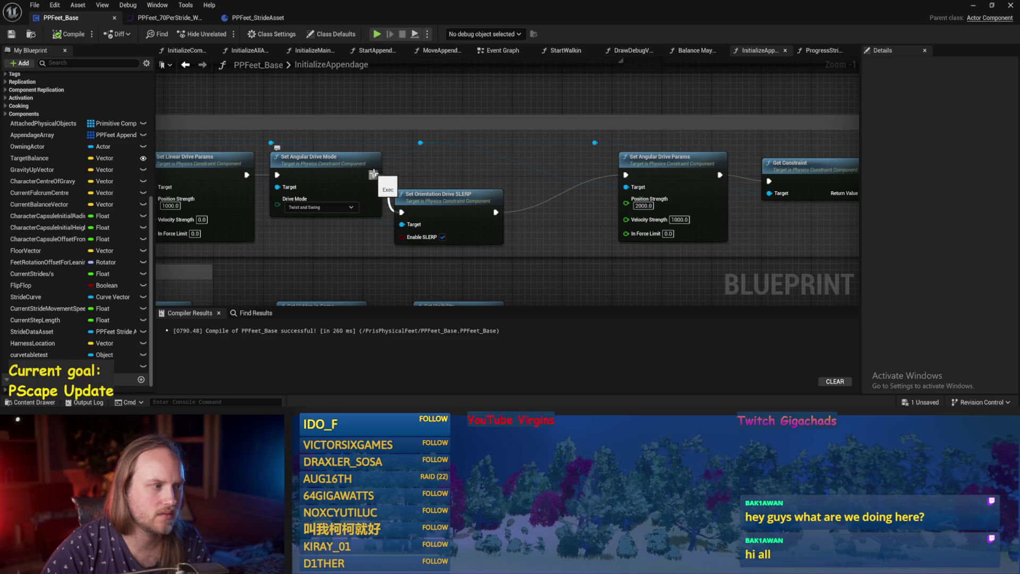
mouse_move(271, 142)
mouse_down()
mouse_move(401, 167)
mouse_move(385, 108)
mouse_up()
Step: Insert a Set Angular Velocity Drive Twist and Swing node between drive mode and angular drive params
text(s)
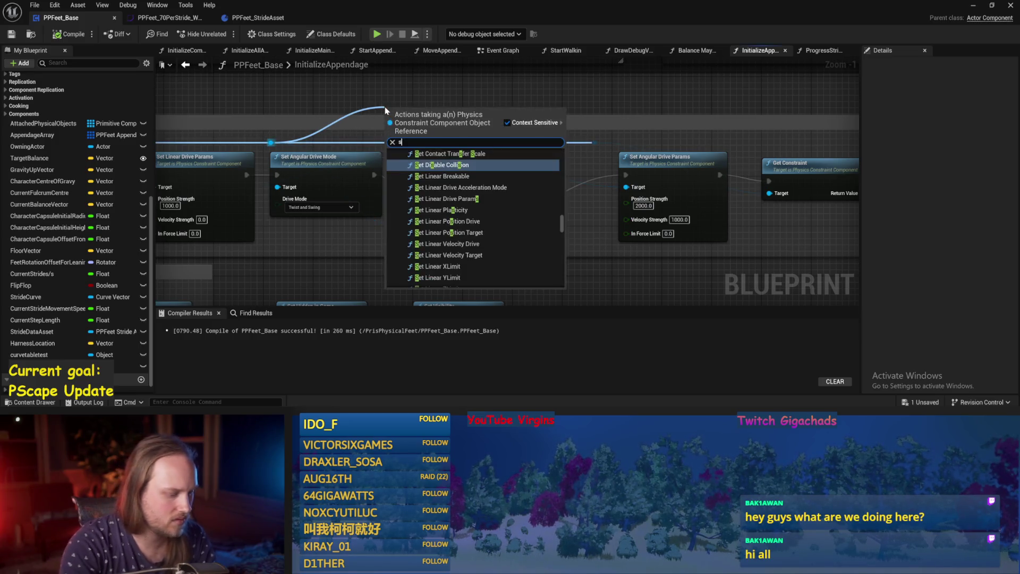
text(et twi)
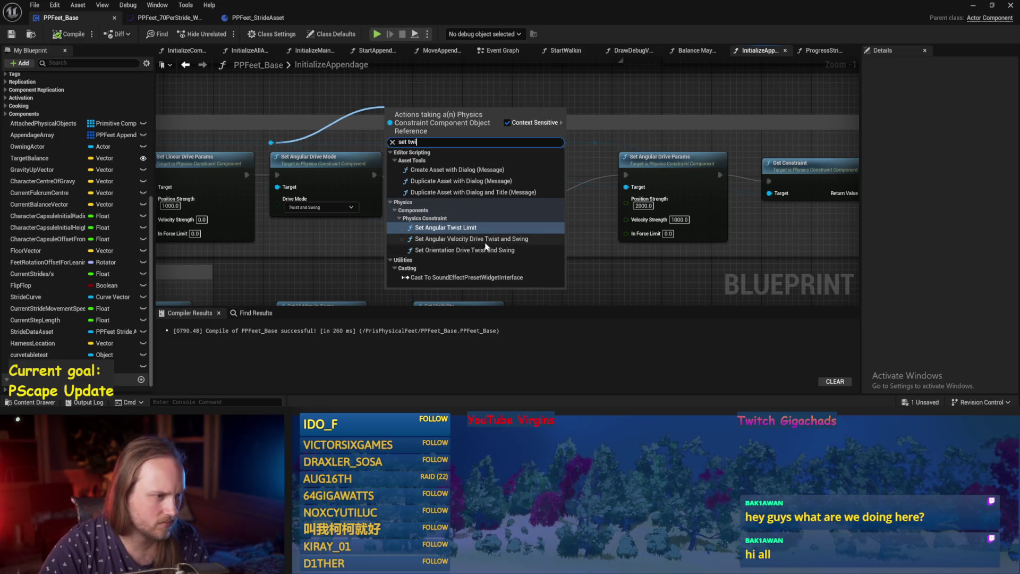
click(485, 242)
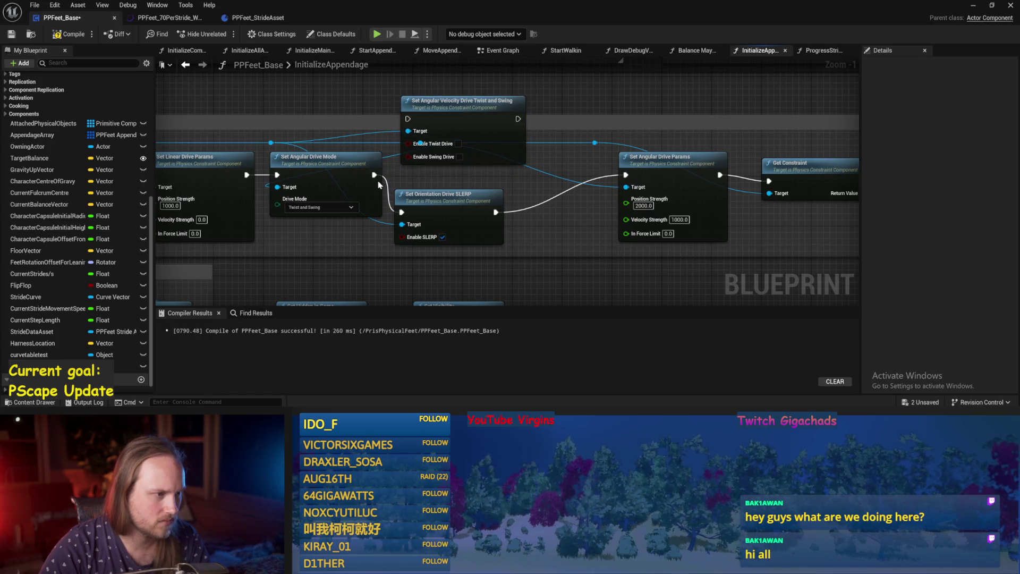
mouse_move(375, 176)
mouse_down()
mouse_move(392, 121)
mouse_move(408, 118)
mouse_up()
mouse_move(518, 118)
mouse_down()
mouse_move(639, 186)
mouse_move(627, 176)
mouse_up()
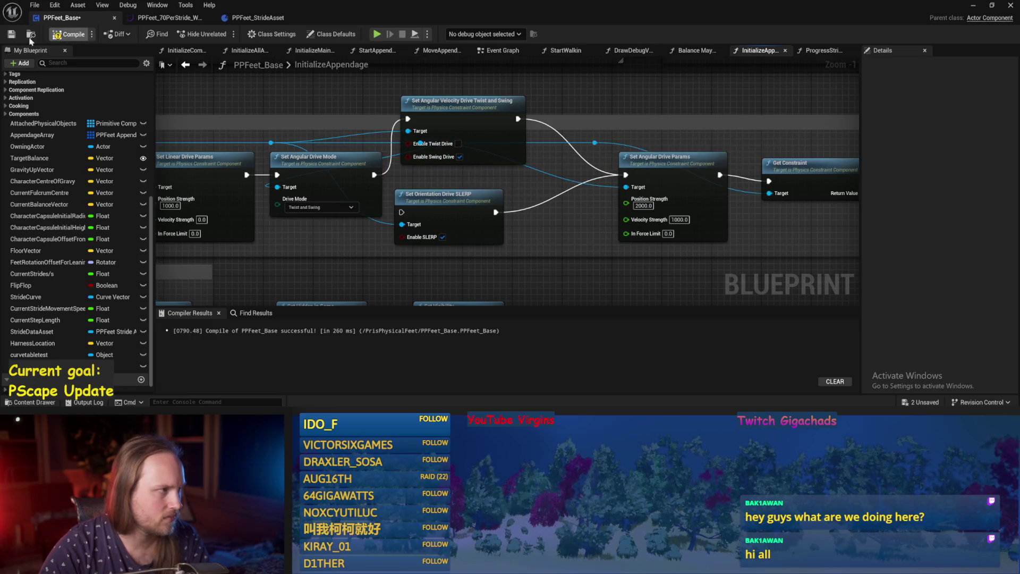
click(975, 7)
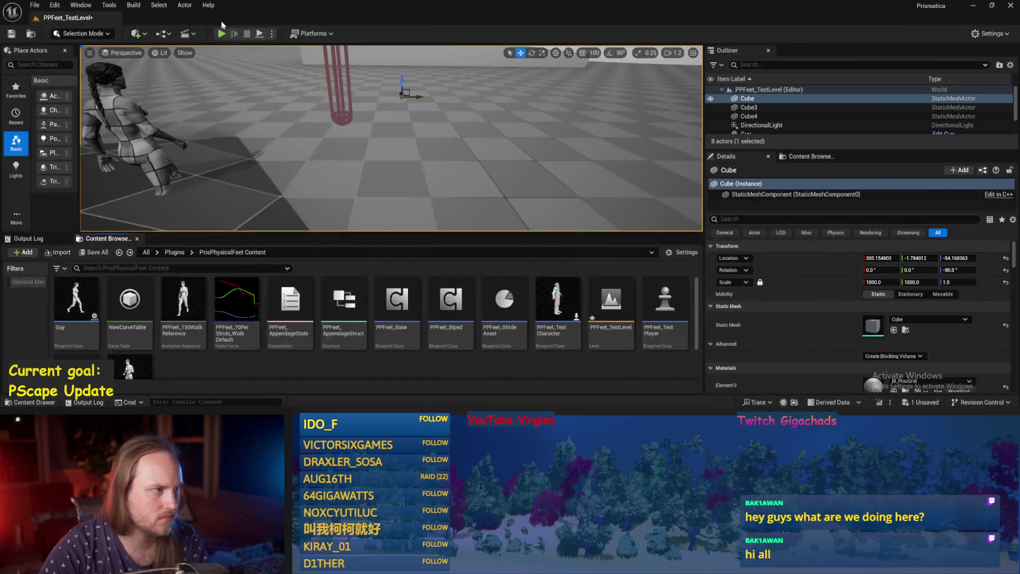
Step: Play PPFeet_TestLevel to watch the swing drive, then return to the InitializeAppendage graph
click(222, 34)
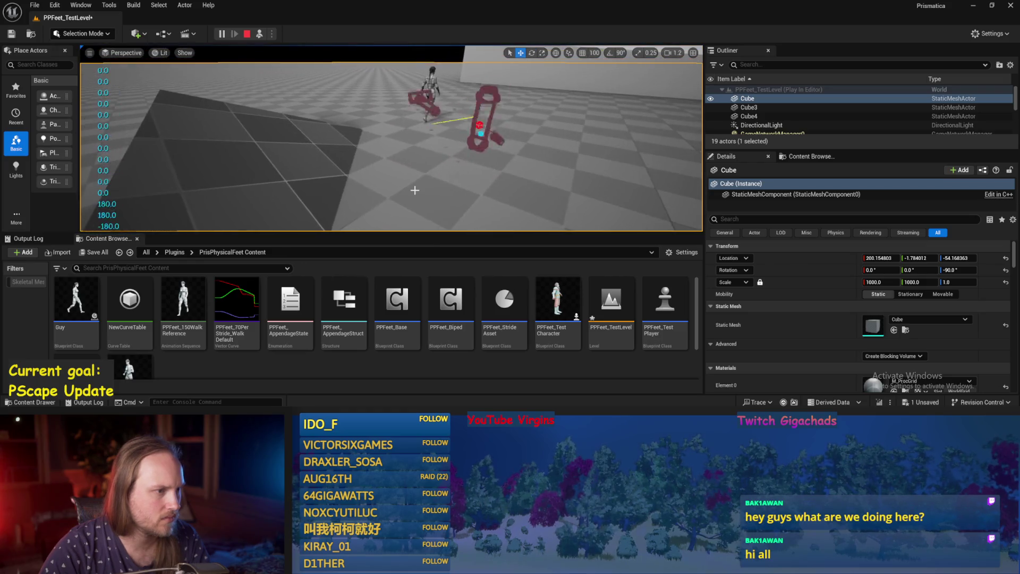
key(alt+Tab)
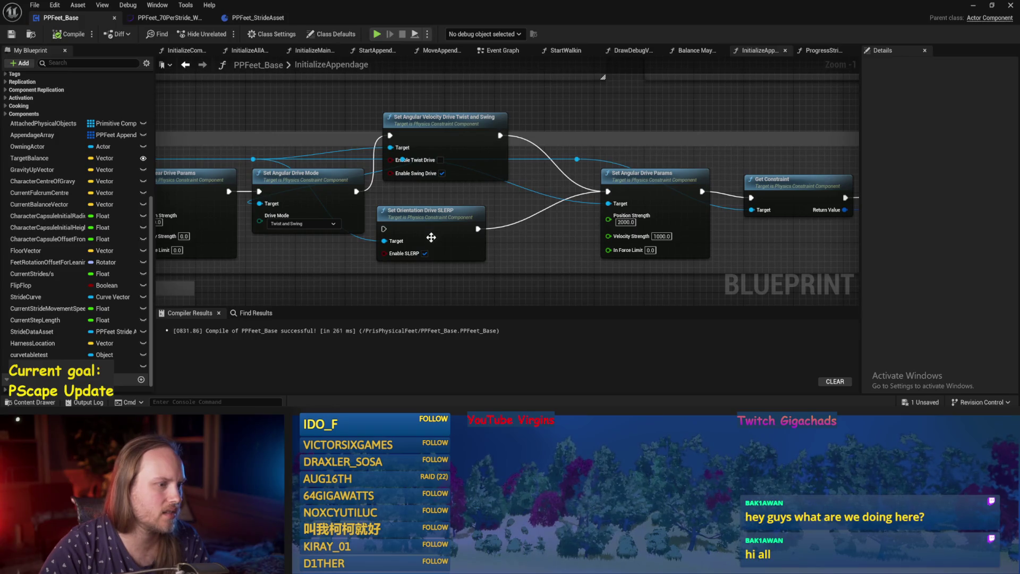
Step: Rewire Drive Mode past the velocity node into angular drive params and orientation SLERP, and save
drag(355, 191, 609, 192)
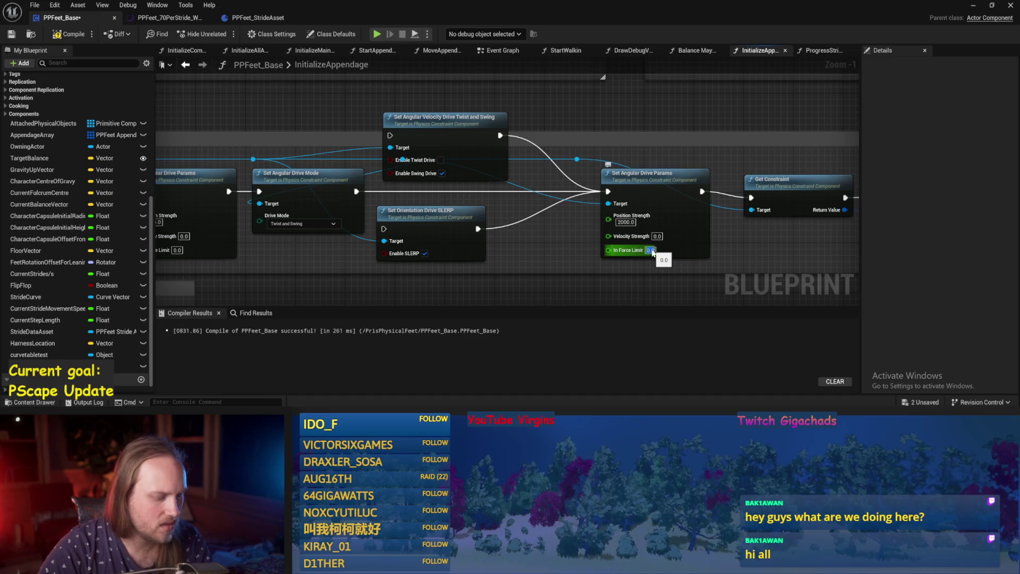
mouse_move(499, 253)
mouse_down()
mouse_move(763, 221)
mouse_move(671, 231)
mouse_up()
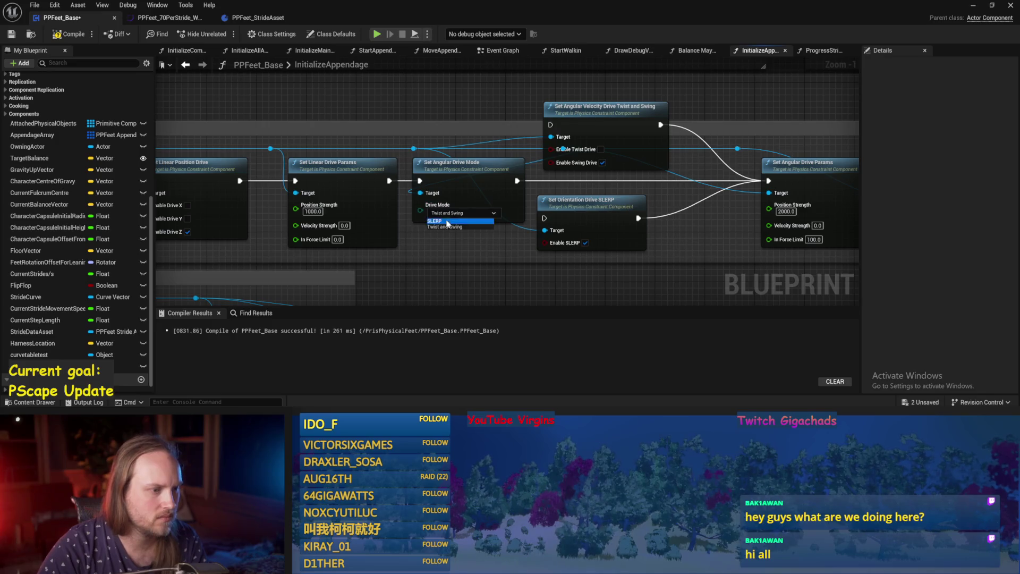
drag(517, 181, 545, 218)
drag(209, 178, 287, 158)
key(ctrl+s)
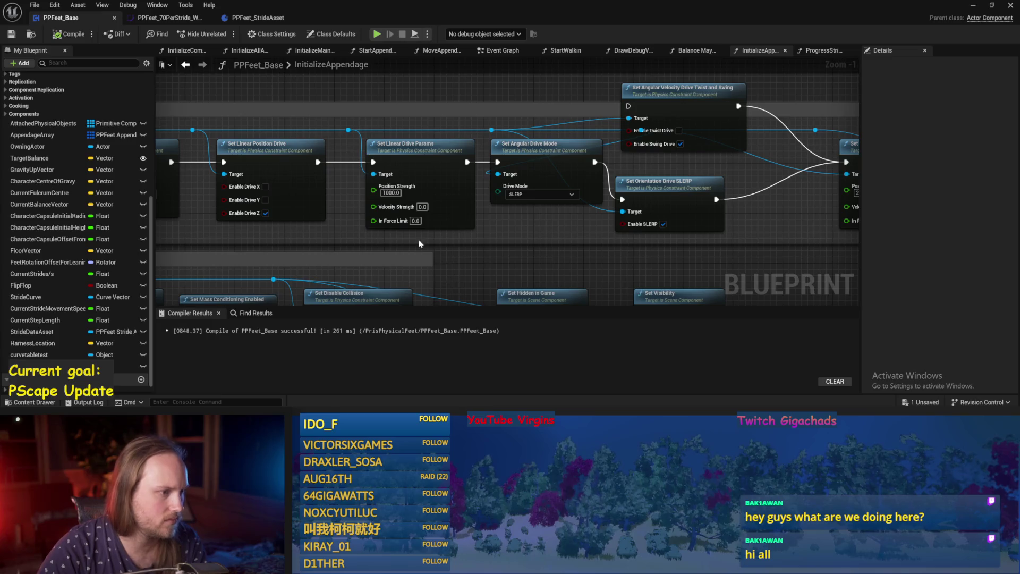
Step: Set angular Velocity Strength 0 and In Force Limit 100, save, and return to the level
mouse_move(415, 232)
mouse_down()
mouse_move(462, 250)
mouse_move(536, 223)
mouse_up()
scroll(410, 228, down, 1)
scroll(451, 166, up, 2)
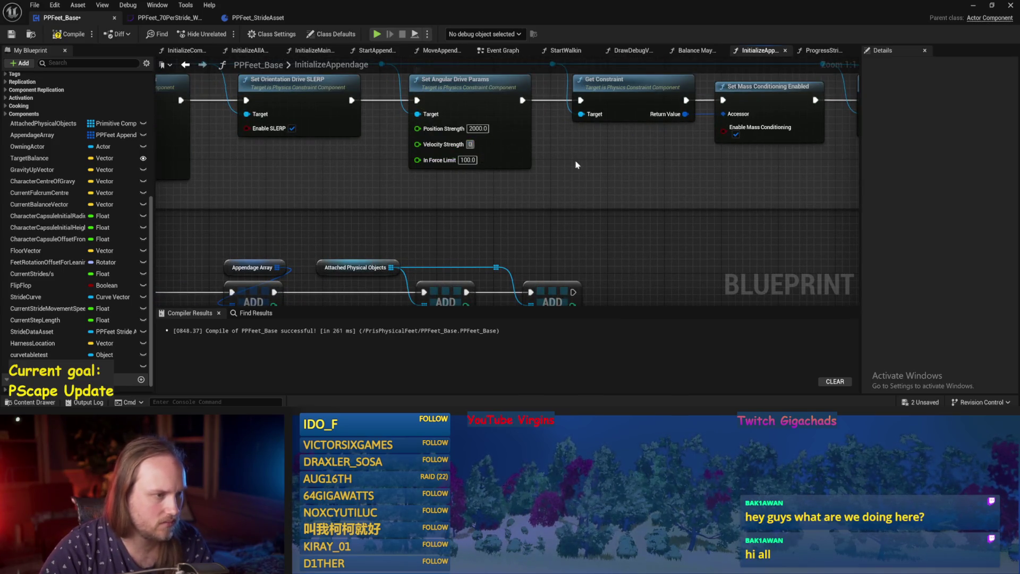
key(ctrl+s)
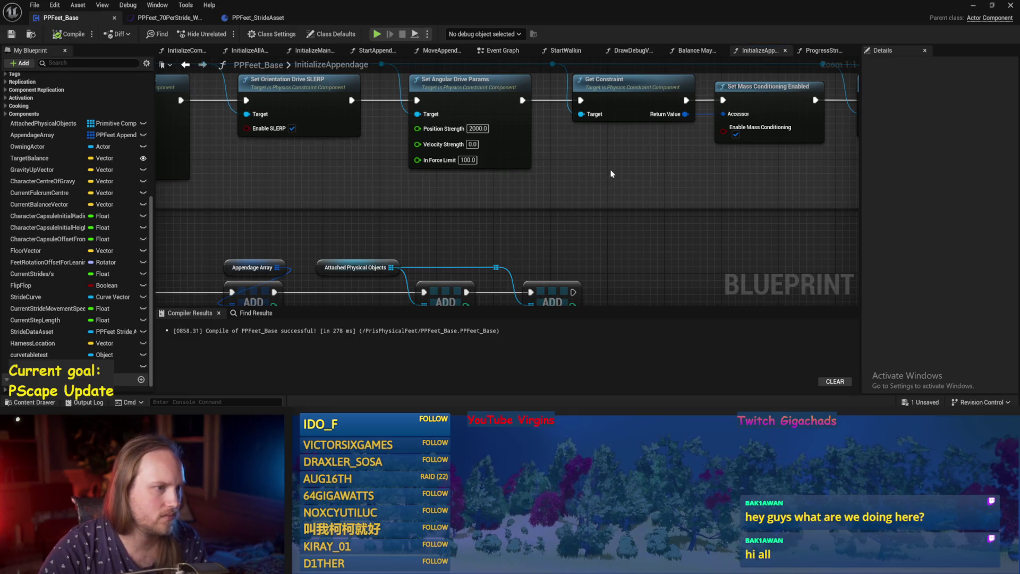
scroll(541, 190, down, 1)
click(974, 5)
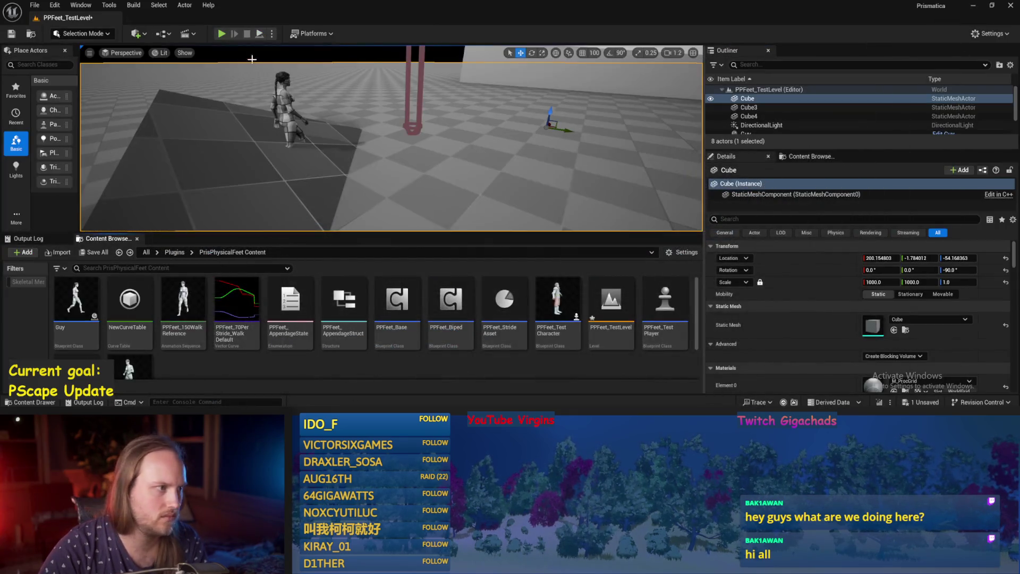
Step: Run two play tests of PPFeet_TestLevel with the revised angular drive, stopping each with Esc
click(261, 35)
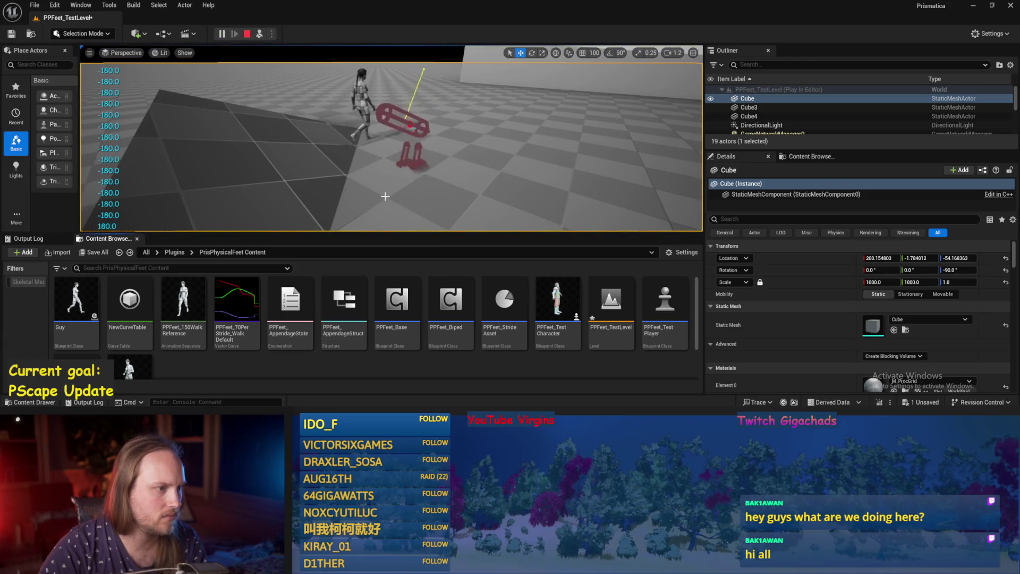
key(Escape)
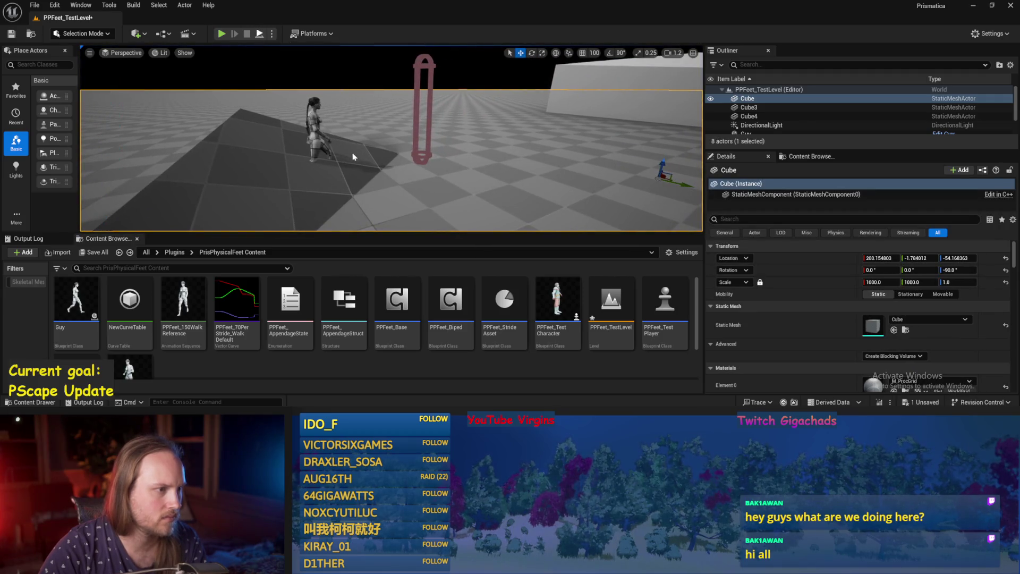
key(alt+p)
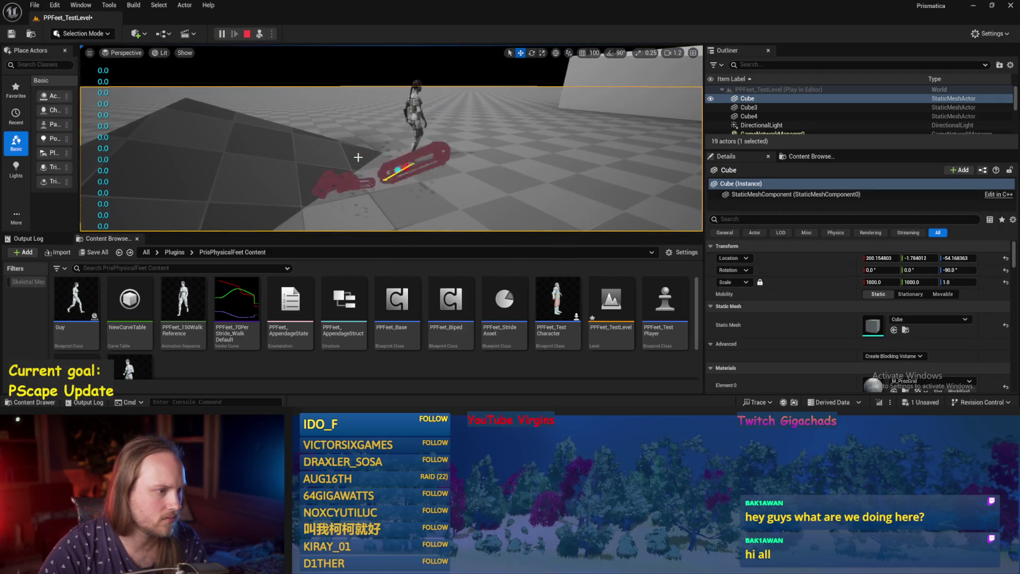
key(Escape)
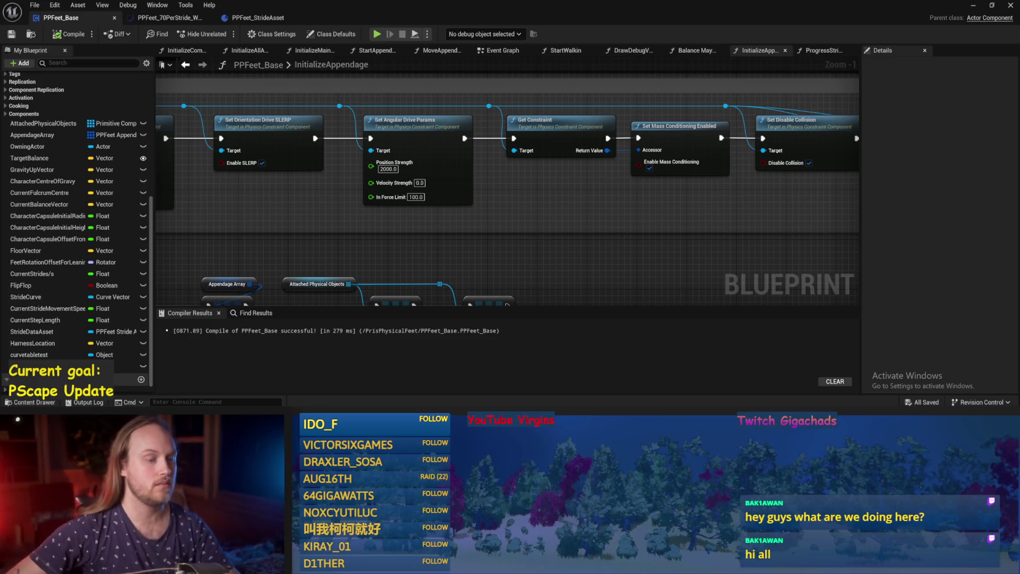
Step: Pan InitializeAppendage, view the Balance Maybe and ProgressStrides functions, then return to the level
drag(748, 269, 696, 240)
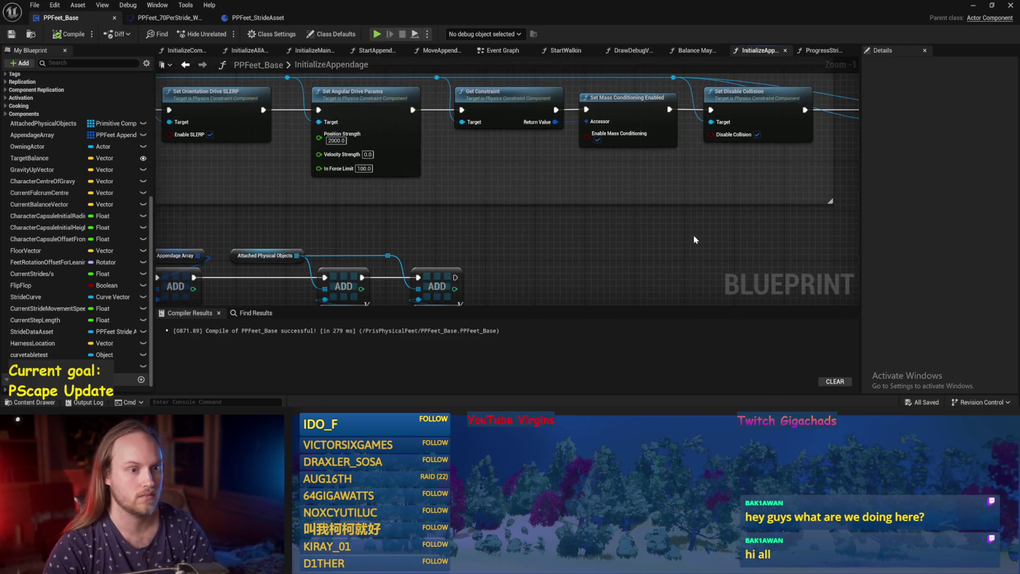
mouse_move(559, 175)
mouse_down()
mouse_move(524, 193)
mouse_move(466, 304)
mouse_up()
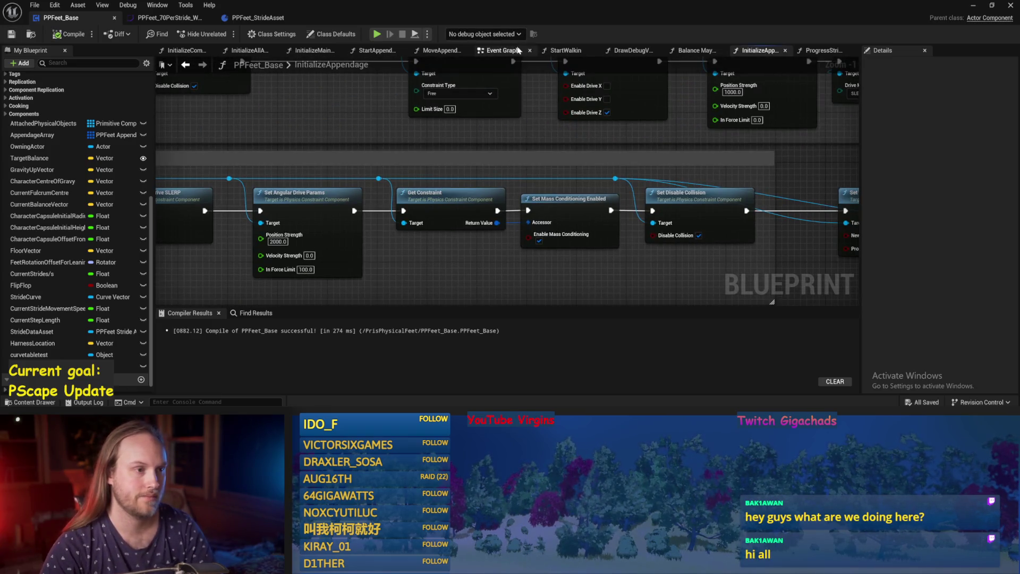
click(693, 51)
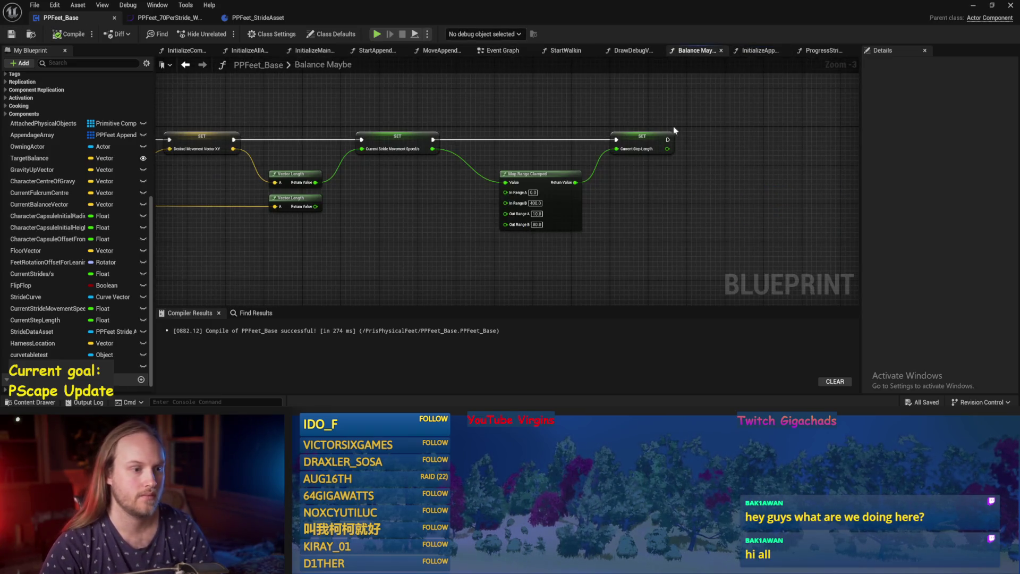
click(832, 51)
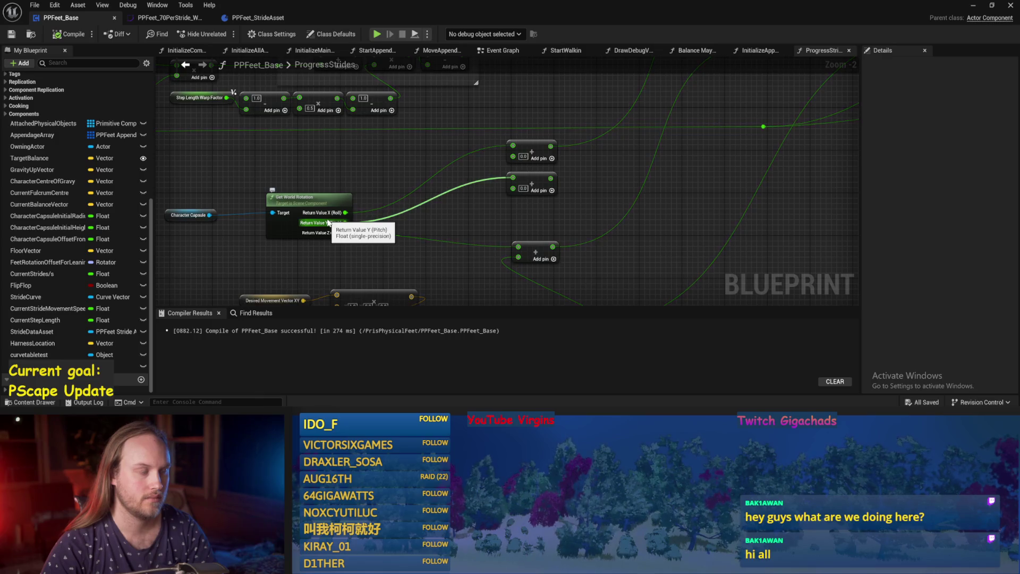
click(973, 6)
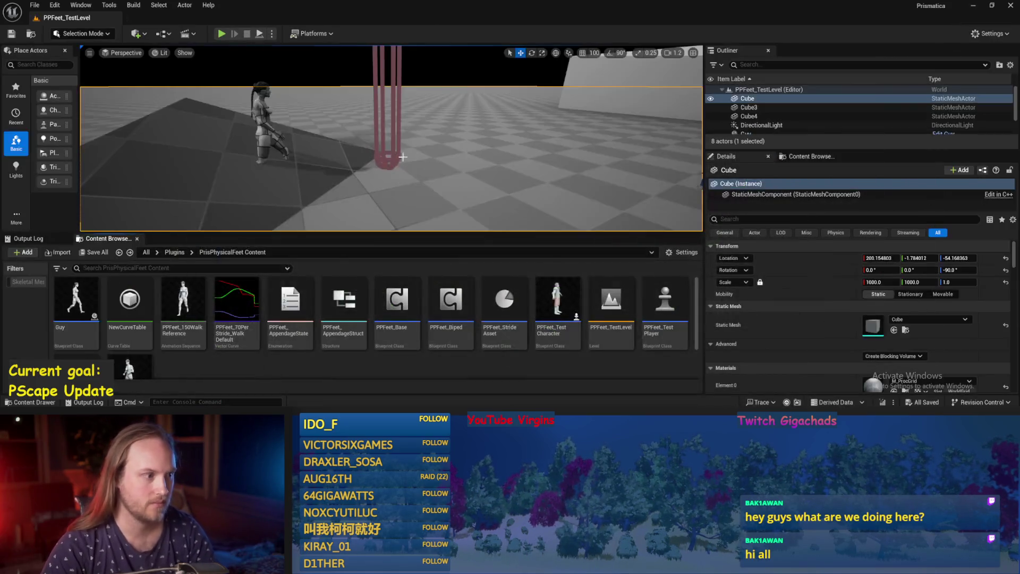
Step: Tilt the PPFeet_TestPlayer capsule to about -61 degrees, undo it, and save the level
click(397, 91)
key(e)
drag(375, 78, 394, 123)
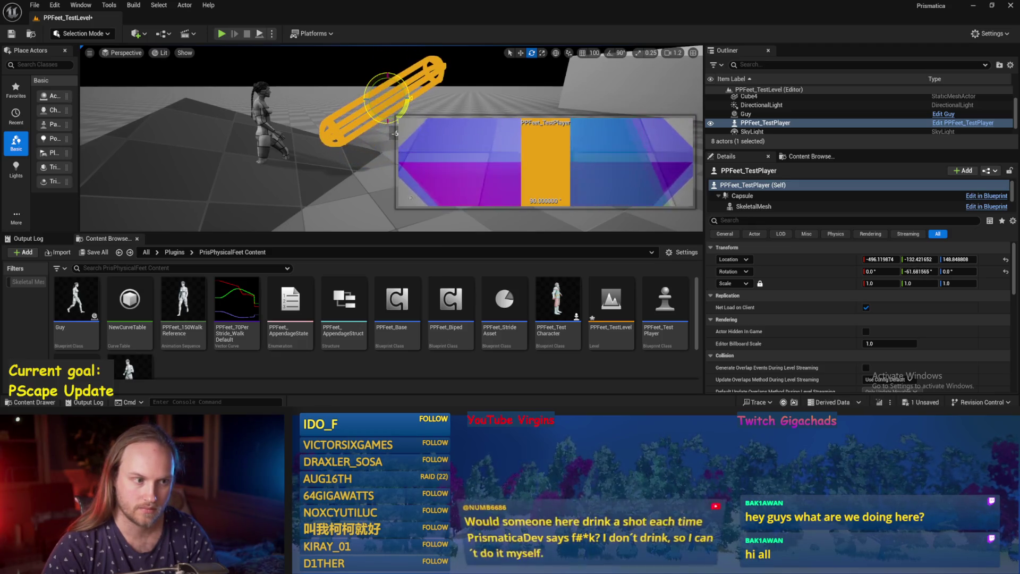
key(ctrl+z)
key(ctrl+s)
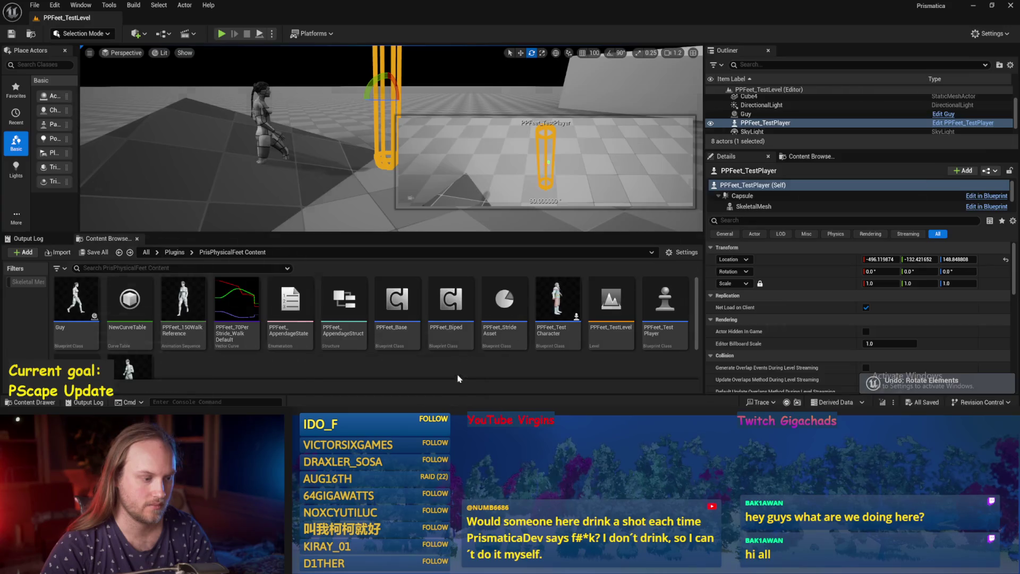
key(alt+Tab)
scroll(474, 234, up, 1)
scroll(632, 96, down, 2)
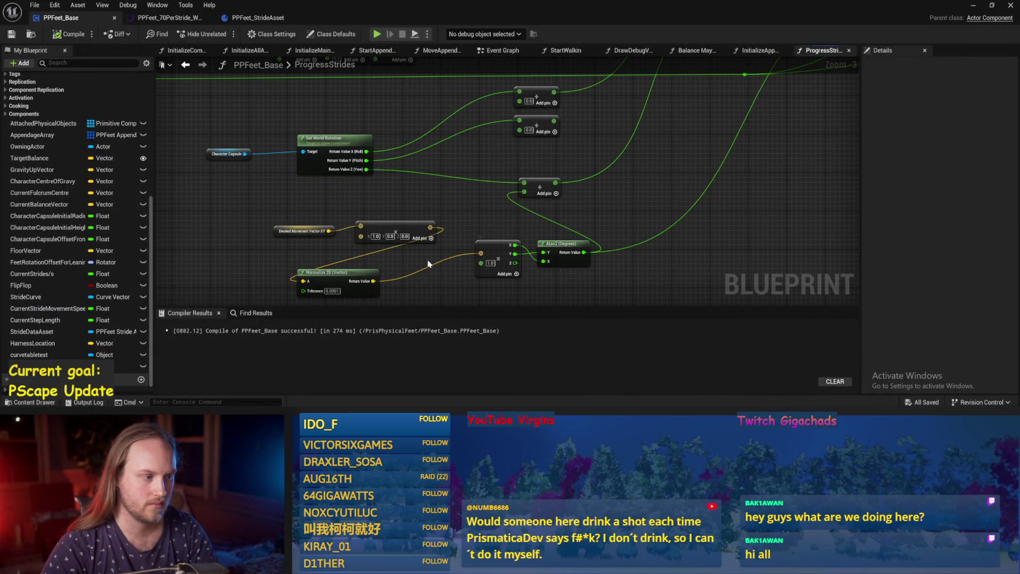
Step: Review the Make Vector and Rotate Vector nodes, save PPFeet_Base, and start simulating the level
drag(443, 182, 418, 252)
mouse_move(480, 219)
mouse_down()
mouse_move(435, 267)
mouse_move(691, 219)
mouse_up()
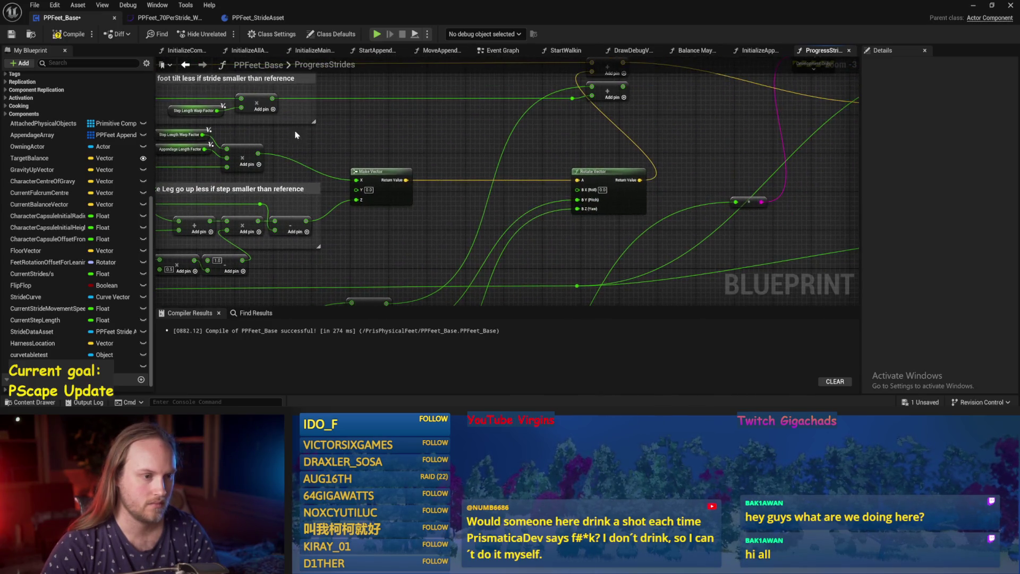
key(ctrl+s)
mouse_move(628, 133)
mouse_down()
mouse_move(658, 154)
mouse_move(550, 207)
mouse_up()
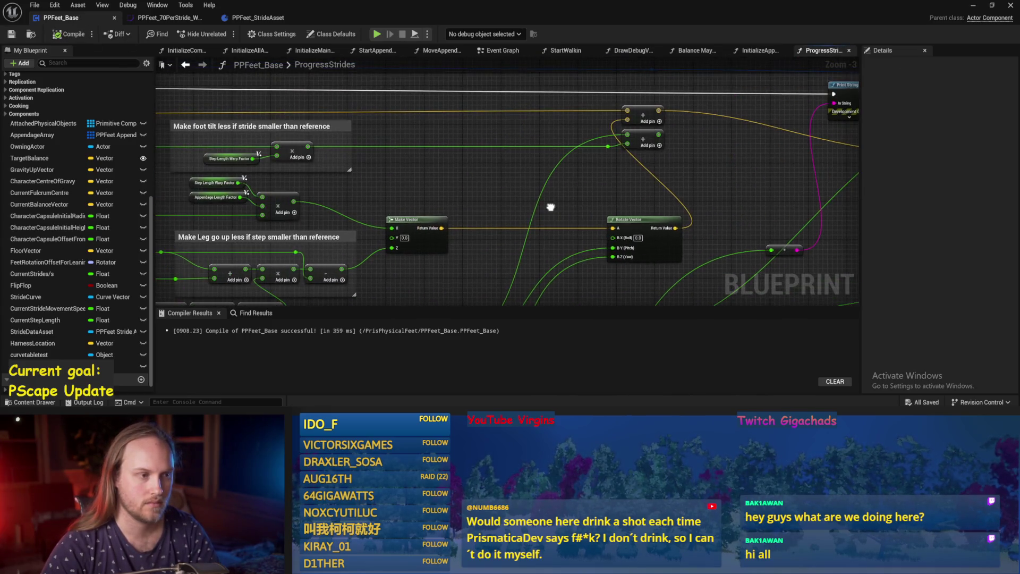
click(974, 5)
click(259, 33)
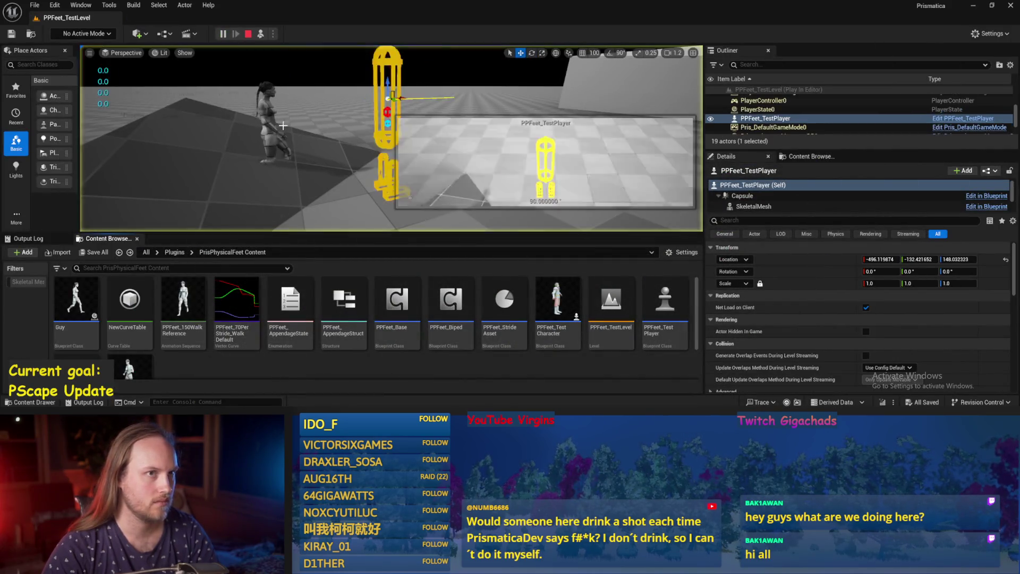
Step: Simulate PPFeet_TestLevel twice, stopping each run with Esc, then return to PPFeet_Base
click(299, 161)
key(Escape)
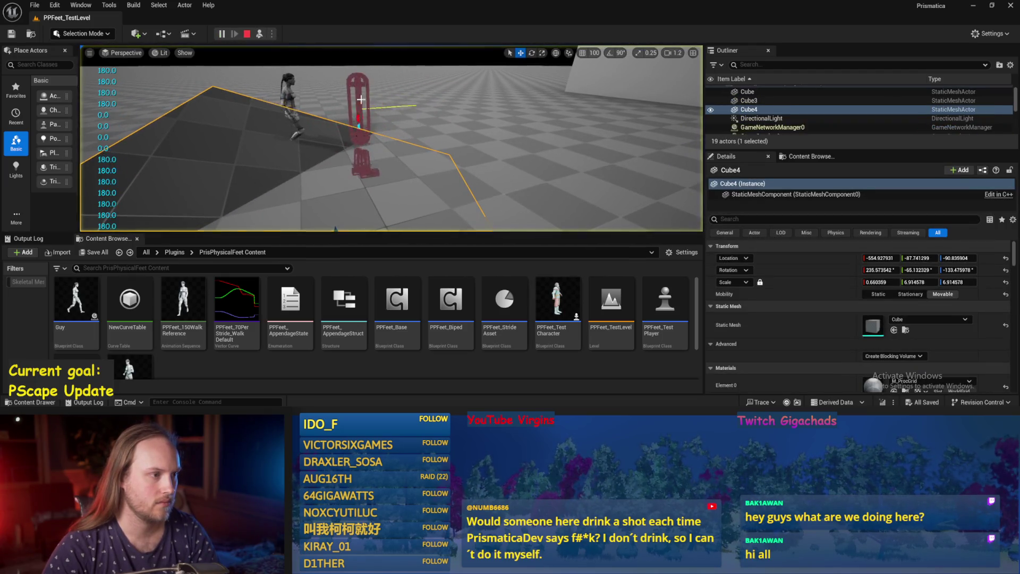
key(alt+s)
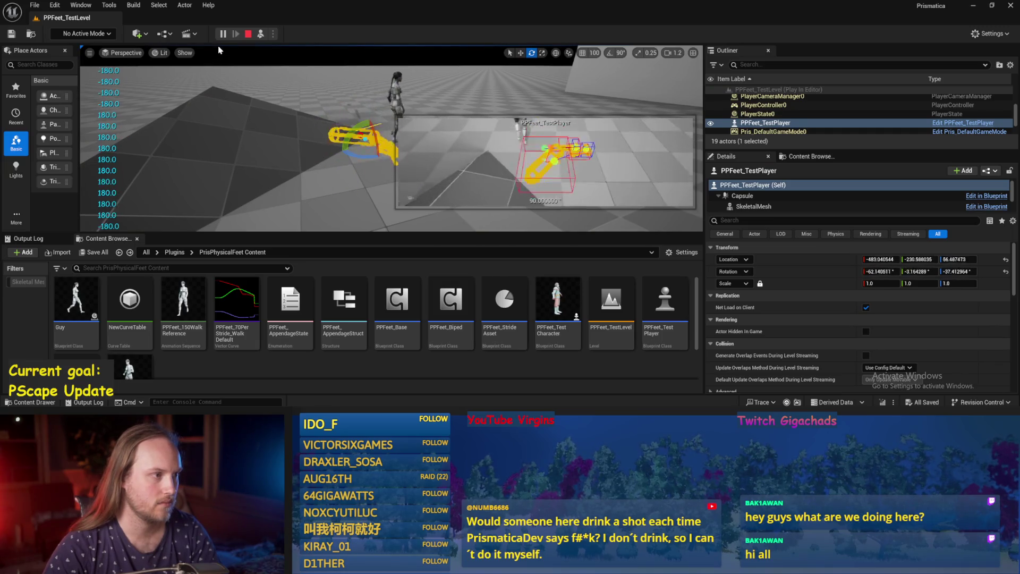
key(w)
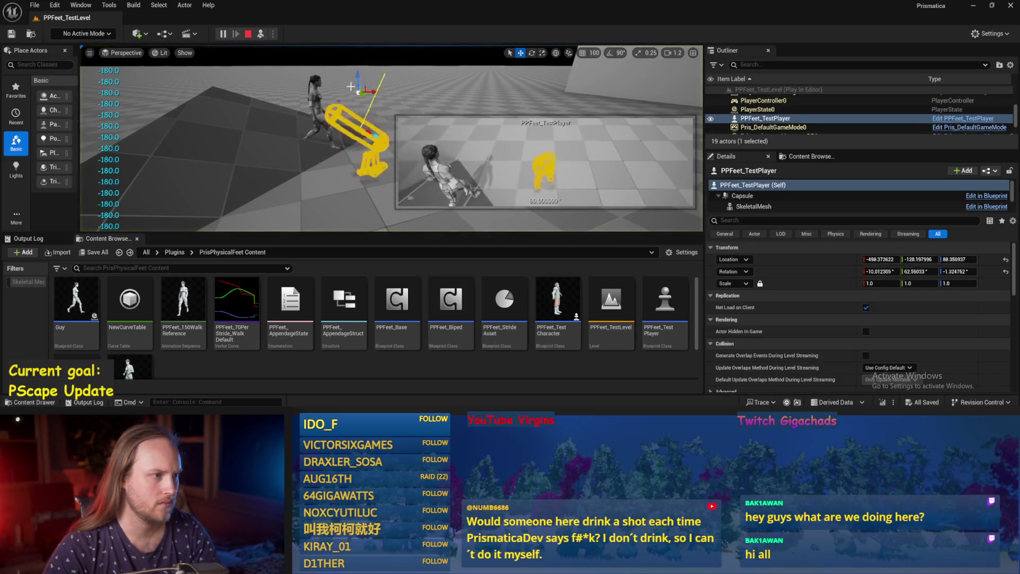
key(Escape)
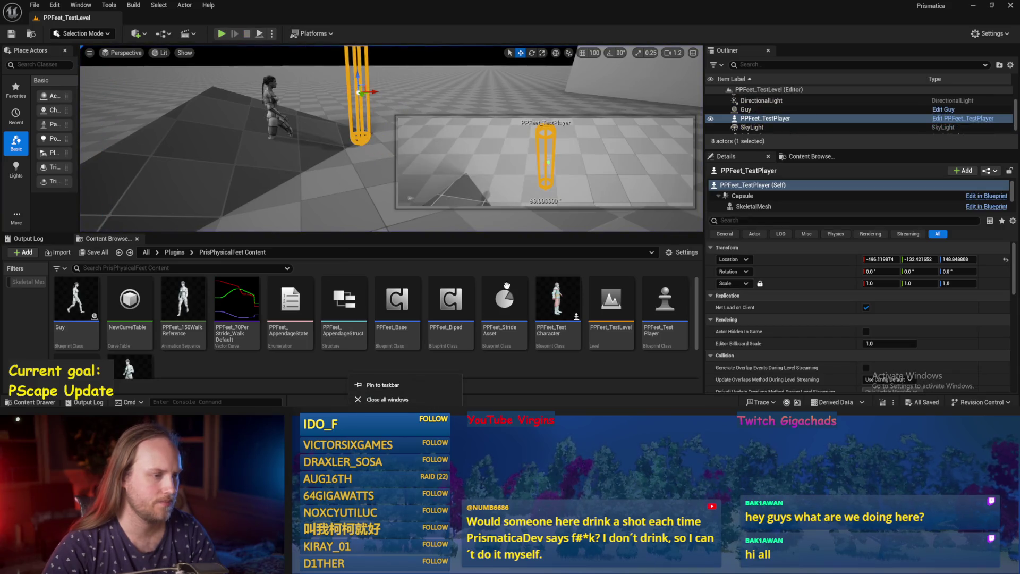
key(alt+Tab)
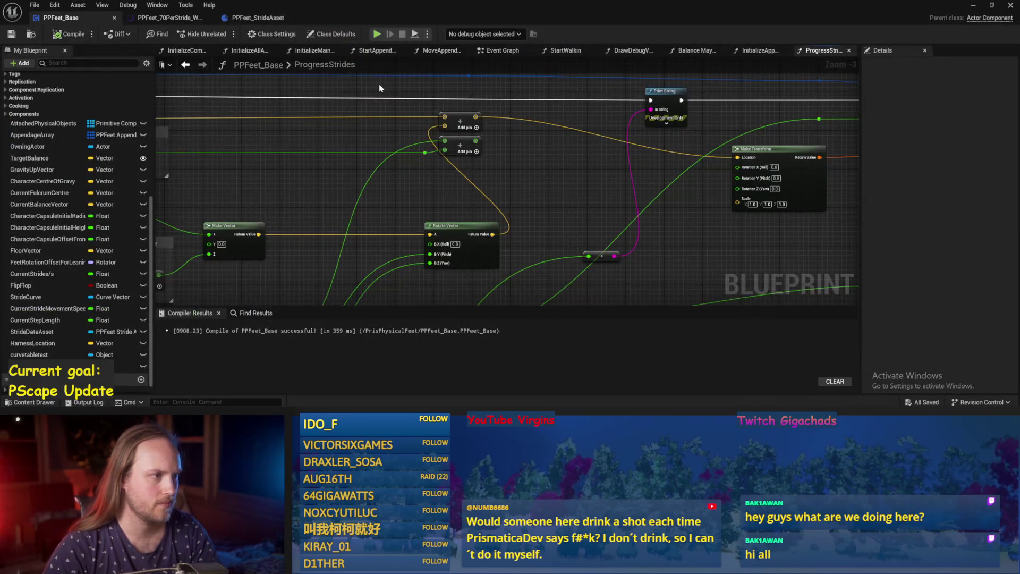
Step: Reconnect Start Walkin's execution wire in the Event Graph, compile and save, then return to the level
click(507, 51)
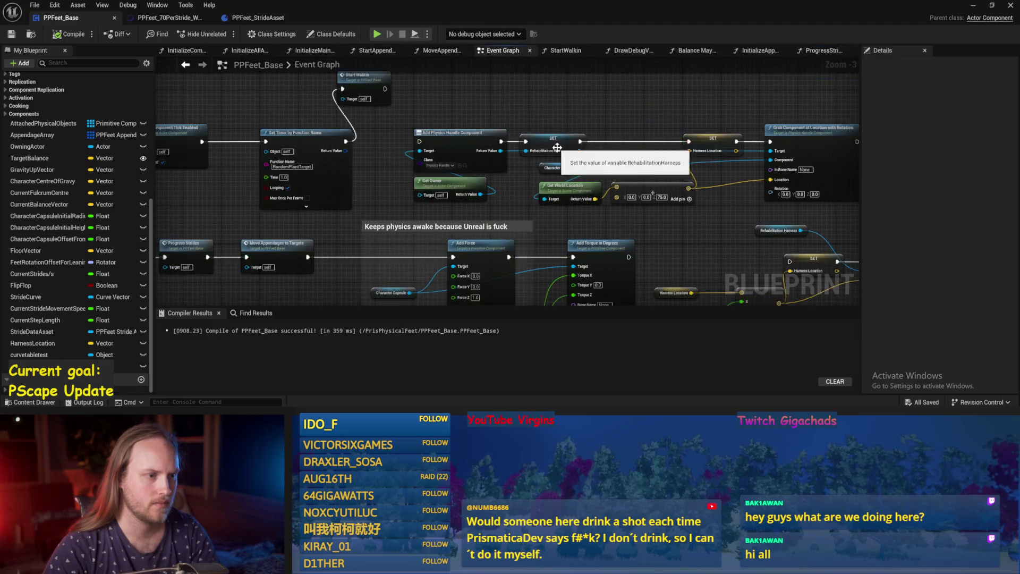
mouse_move(385, 89)
mouse_down()
mouse_move(412, 137)
mouse_move(452, 127)
mouse_move(386, 89)
mouse_up()
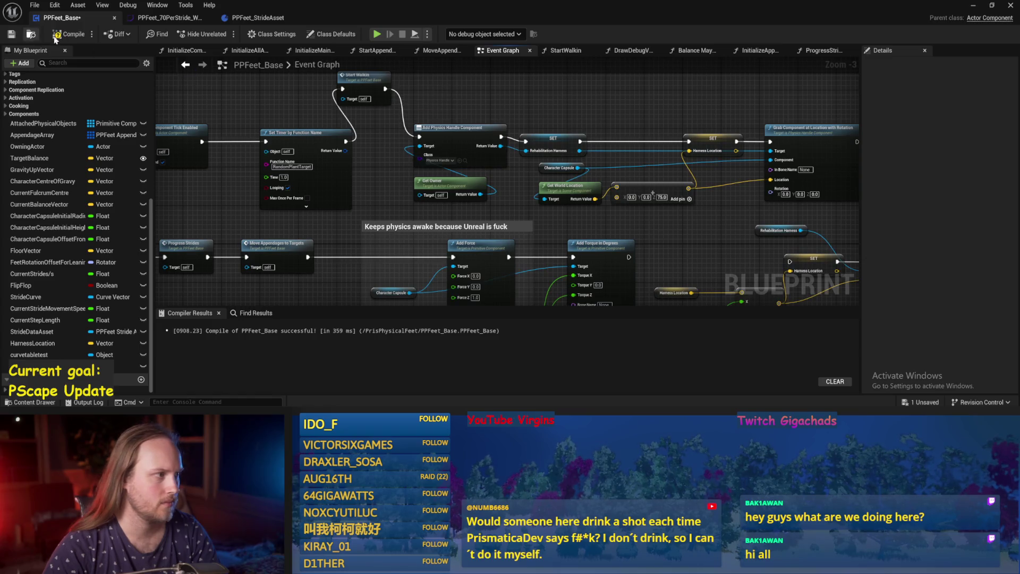
click(6, 36)
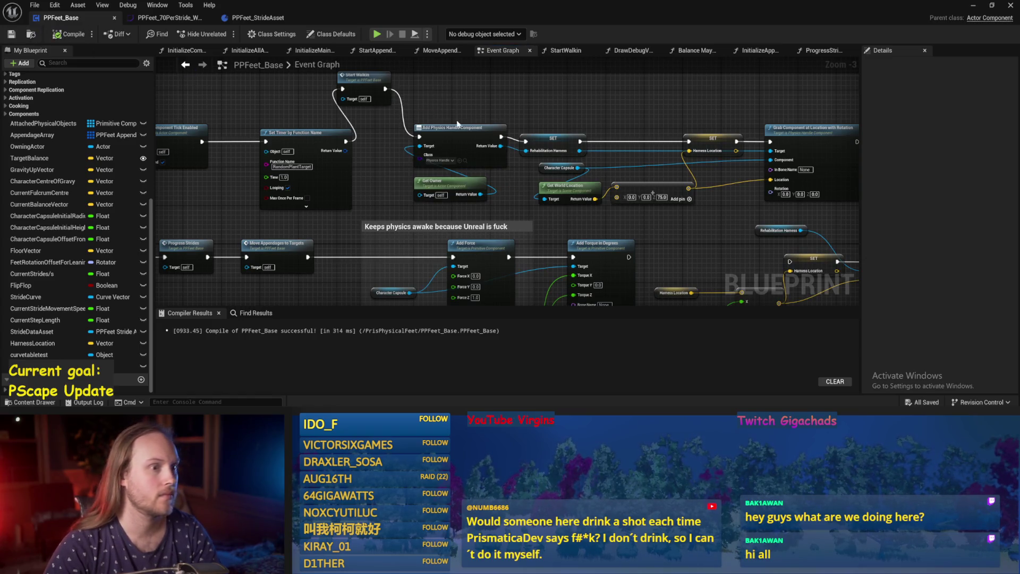
drag(457, 124, 523, 132)
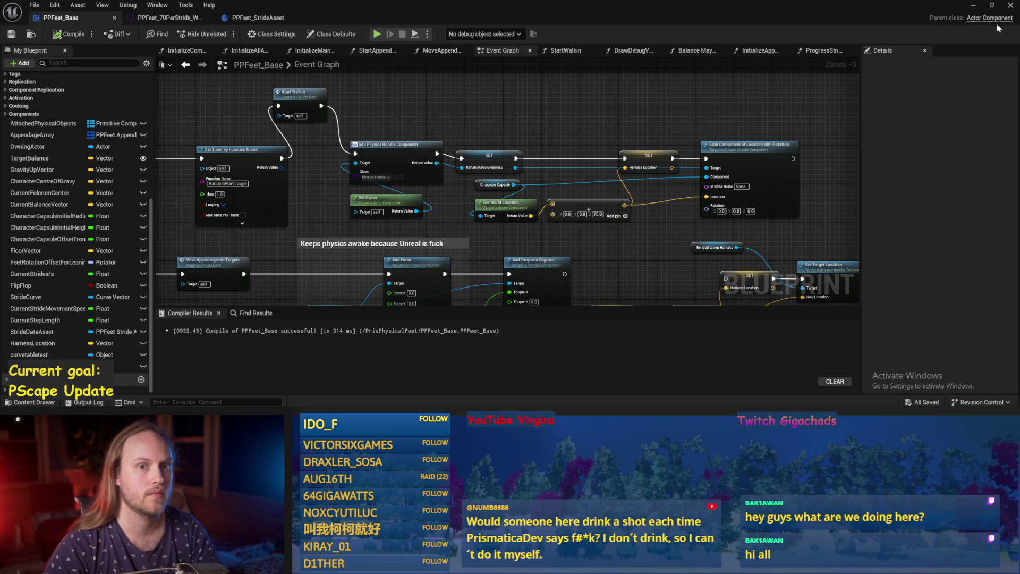
click(973, 6)
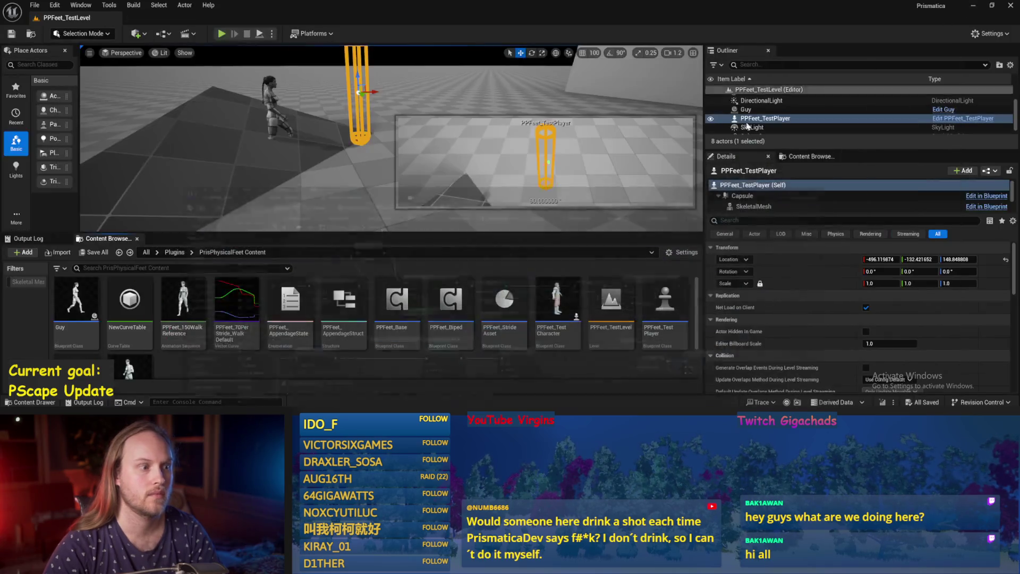
Step: Simulate the test level with the player capsule tilted about 53 degrees, then stop
click(260, 34)
key(e)
mouse_move(293, 66)
mouse_down()
mouse_move(345, 72)
mouse_move(337, 55)
mouse_move(351, 101)
mouse_move(327, 127)
mouse_move(372, 132)
mouse_move(361, 143)
mouse_move(385, 118)
mouse_up()
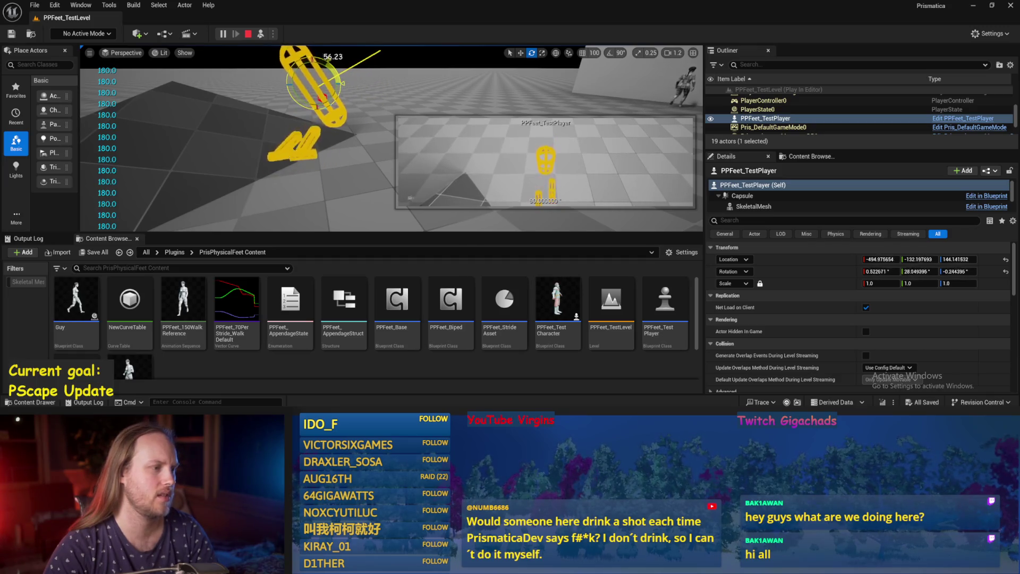
key(Escape)
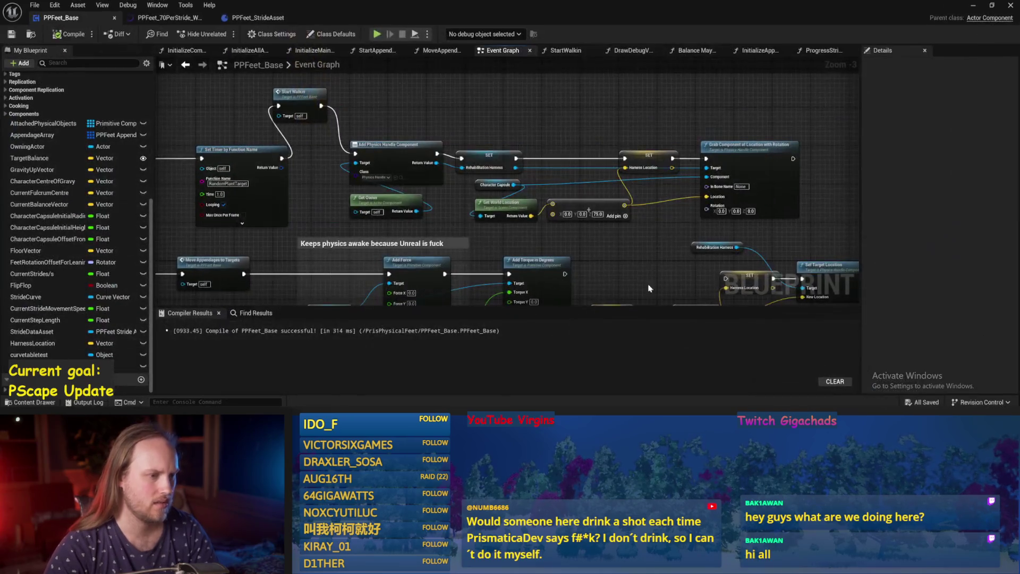
drag(649, 289, 620, 201)
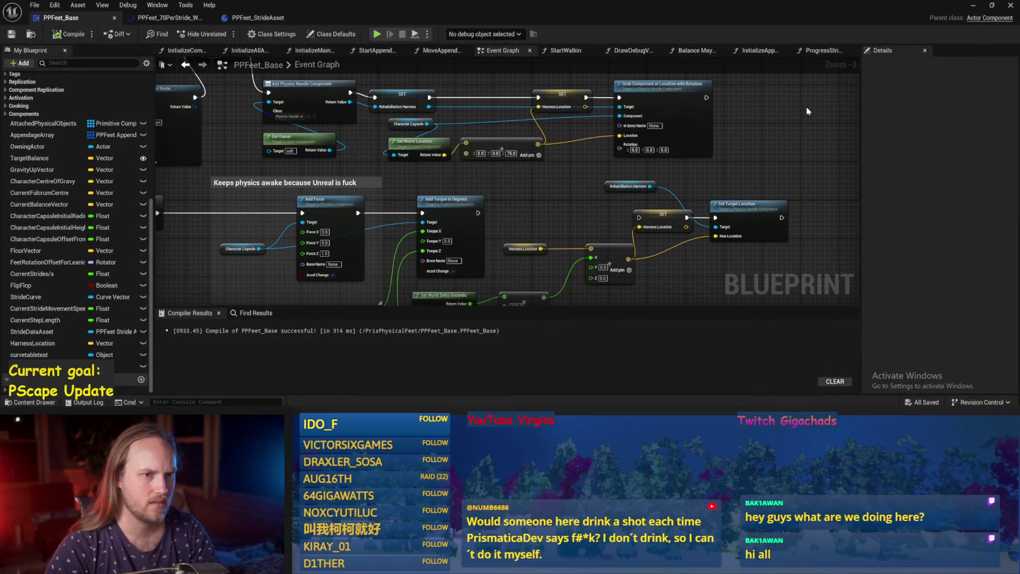
Step: Survey the Event Graph, then open the ProgressStrides function graph
drag(808, 111, 715, 164)
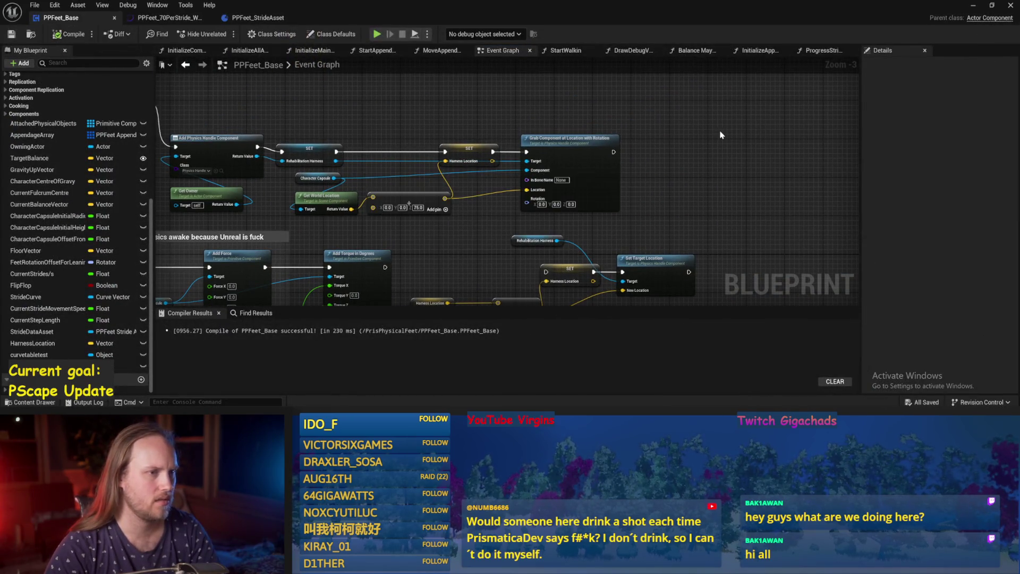
drag(633, 64, 524, 96)
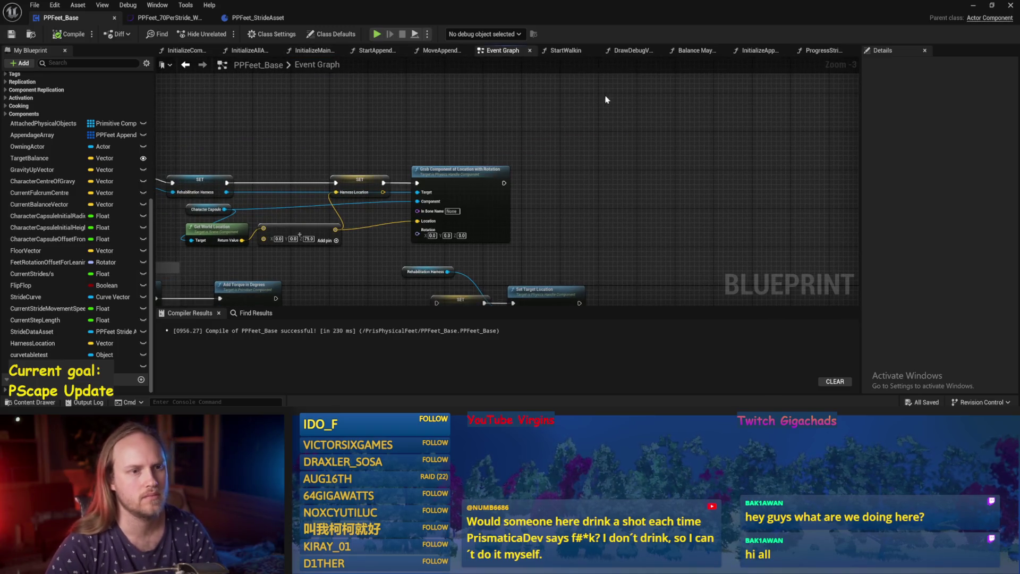
drag(606, 100, 706, 140)
scroll(569, 269, down, 1)
drag(569, 268, 611, 246)
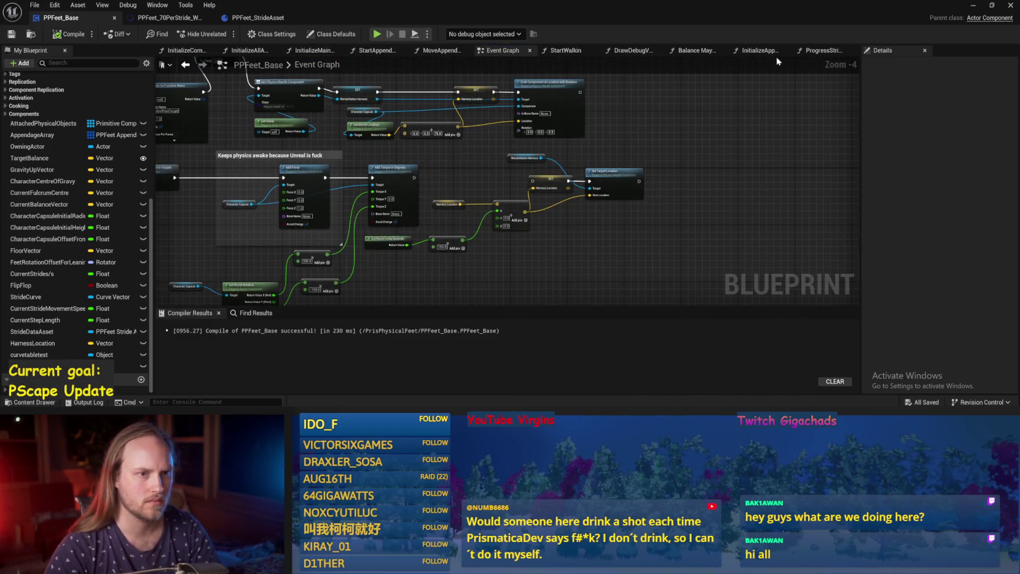
click(810, 51)
drag(664, 159, 600, 169)
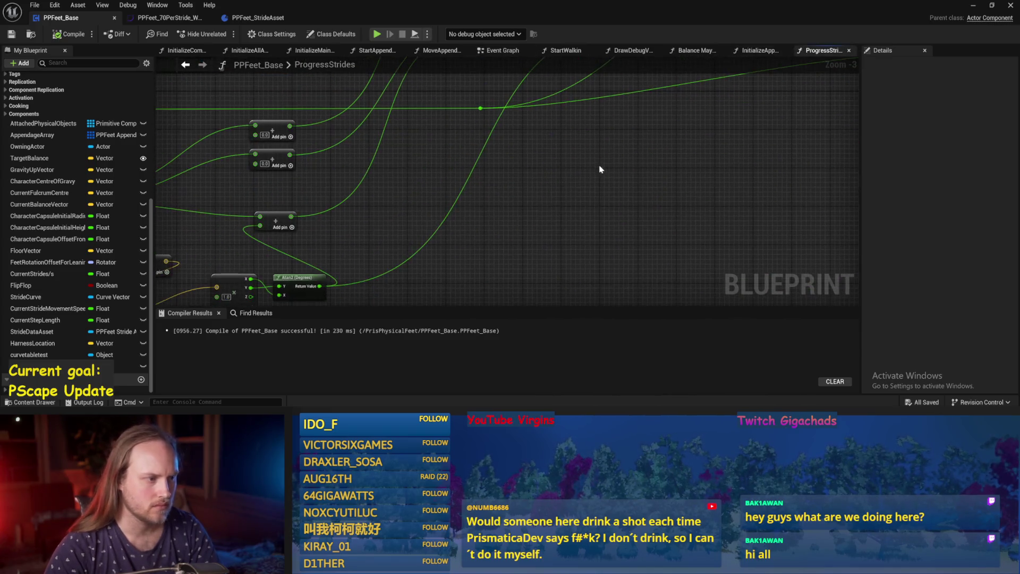
drag(329, 252, 484, 281)
Step: Wire the vector's Y value into Print String and launch a play test
right_click(521, 230)
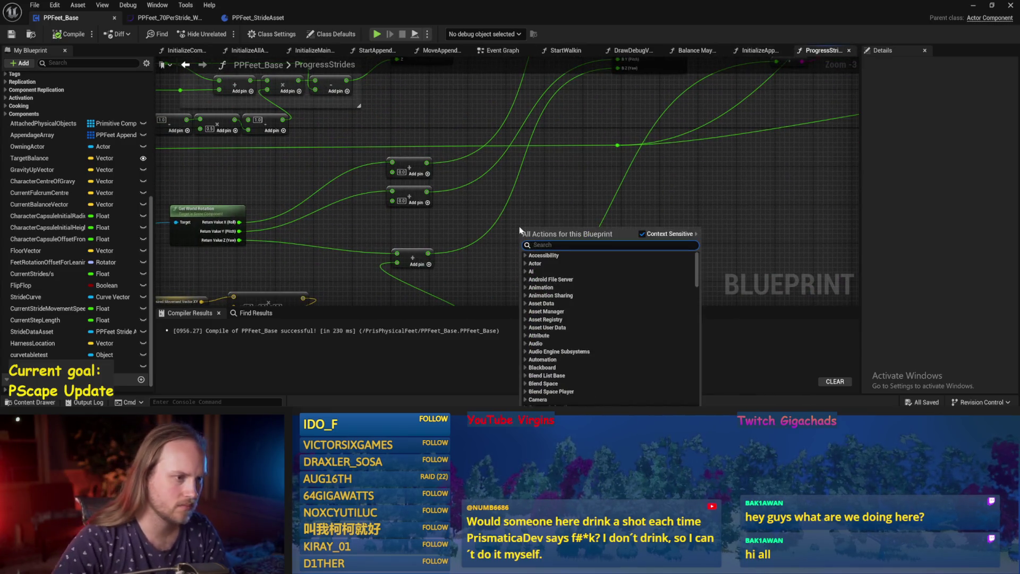
scroll(531, 226, down, 2)
drag(543, 221, 552, 213)
scroll(445, 246, up, 1)
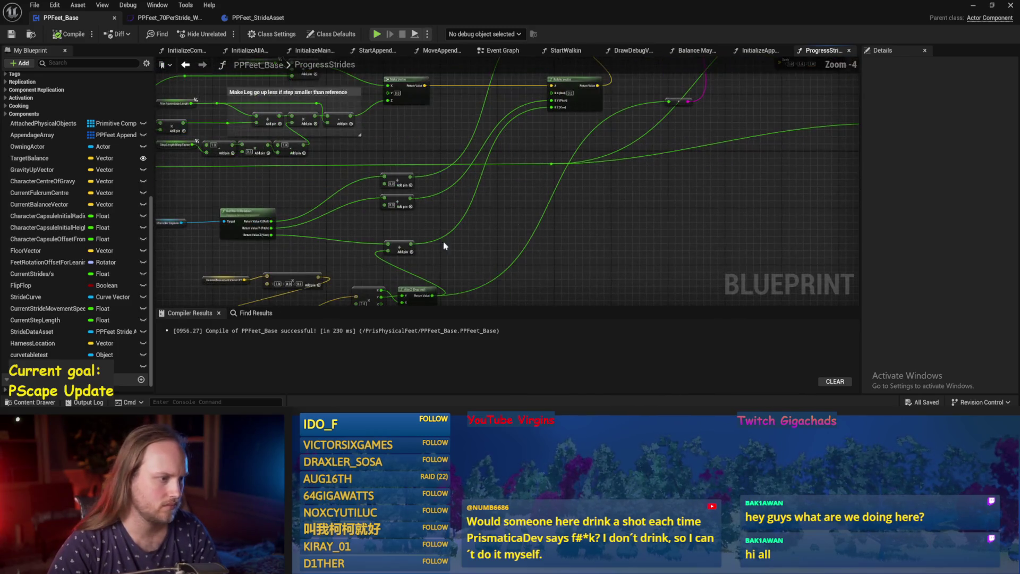
mouse_move(271, 231)
mouse_down()
mouse_move(298, 237)
mouse_move(468, 162)
mouse_move(704, 165)
mouse_move(716, 200)
mouse_up()
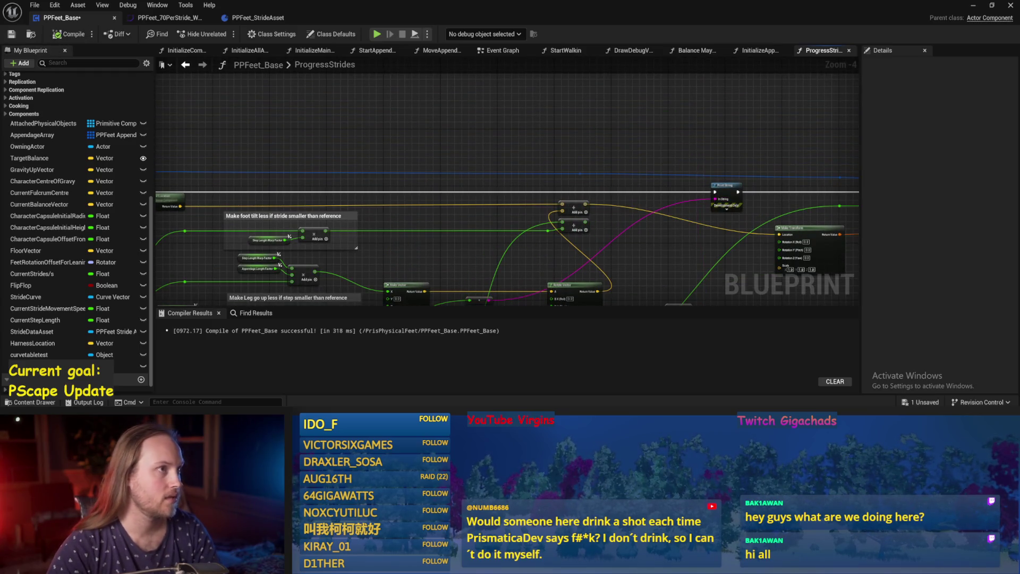
key(alt+p)
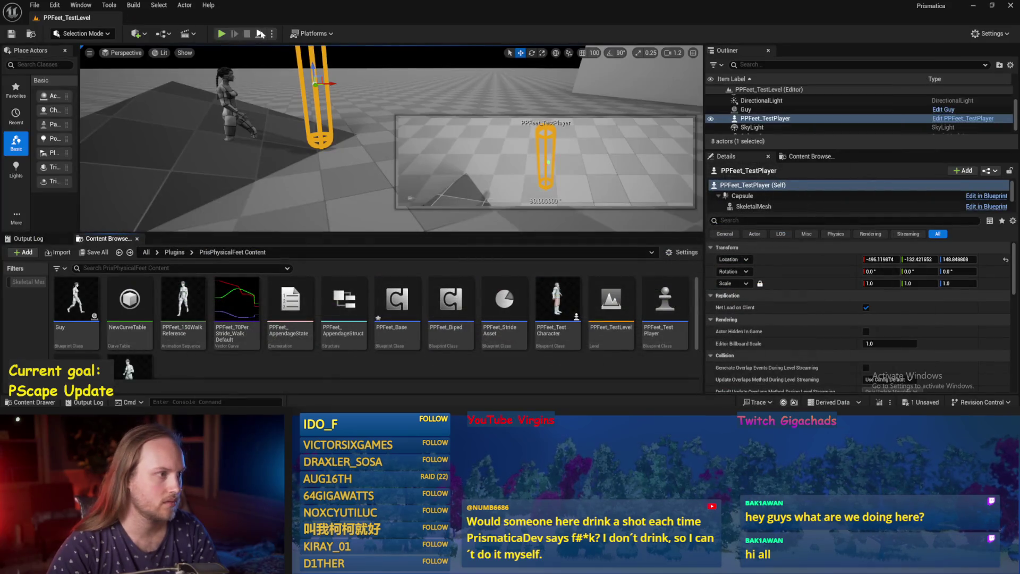
Step: Eject during play and tip the character capsule to about -61° to watch the printed values
key(F8)
key(e)
mouse_move(354, 106)
mouse_down()
mouse_move(379, 143)
mouse_move(381, 91)
mouse_move(375, 155)
mouse_up()
key(Escape)
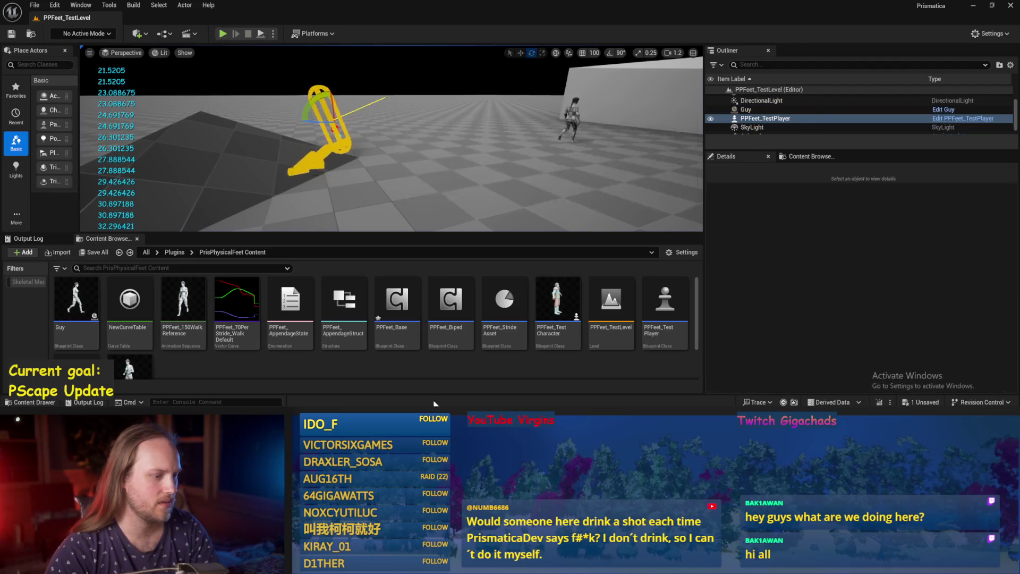
key(alt+Tab)
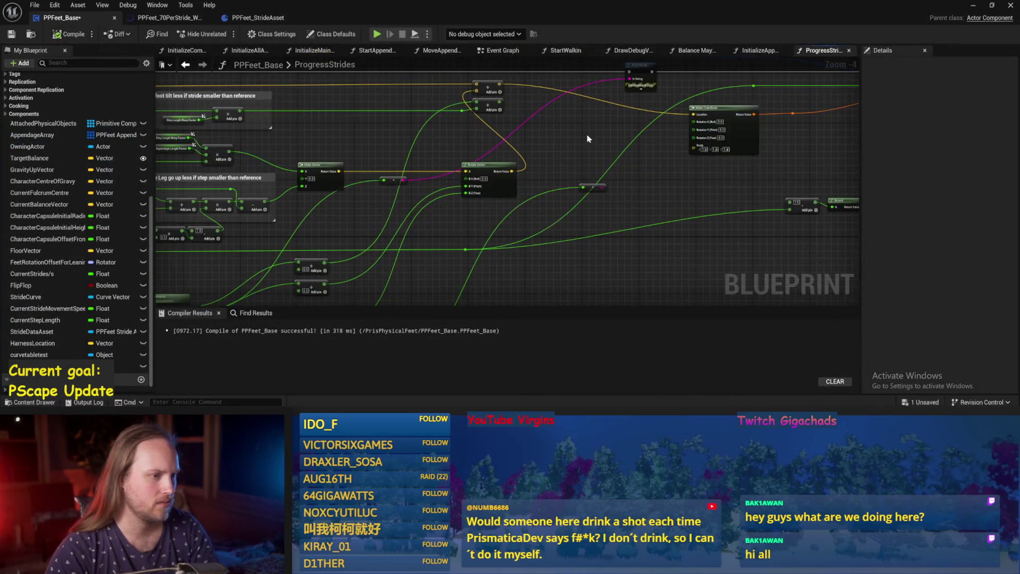
Step: Save PPFeet_Base and pan ProgressStrides toward the foot tilt comment
drag(469, 243, 540, 187)
scroll(513, 187, up, 2)
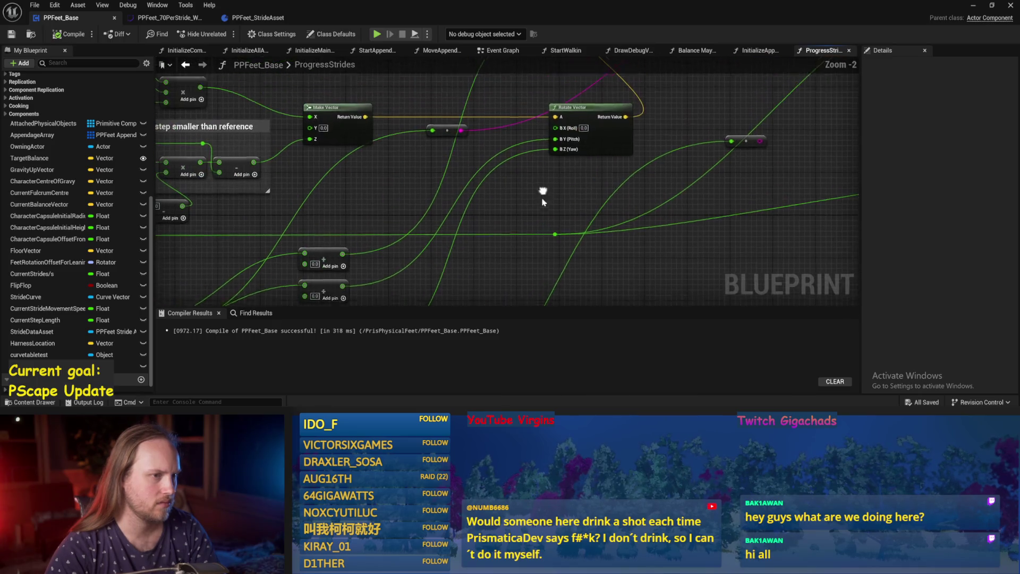
key(ctrl+s)
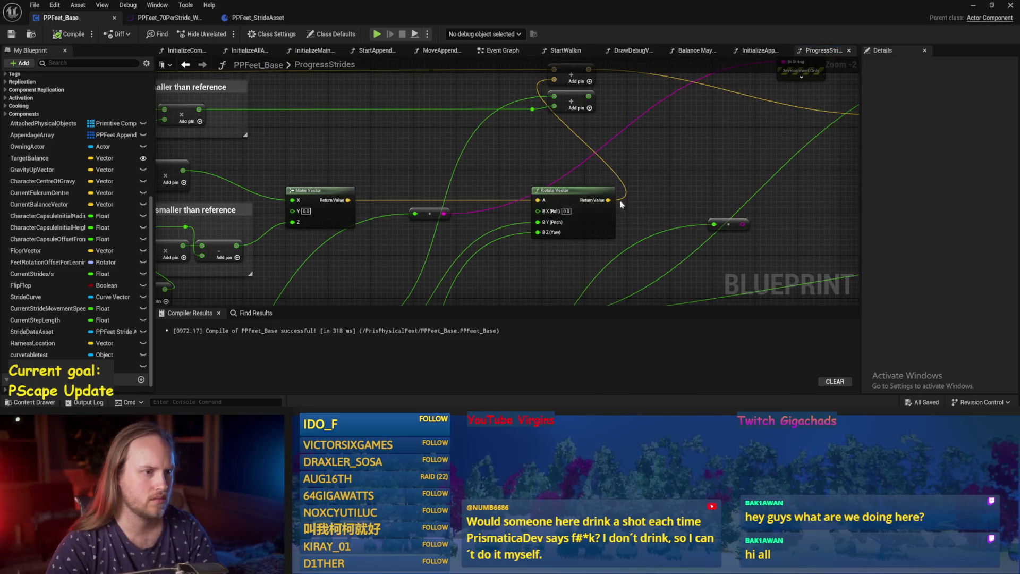
scroll(622, 202, down, 1)
drag(643, 205, 626, 200)
mouse_move(526, 249)
mouse_down()
mouse_move(585, 246)
mouse_move(567, 274)
mouse_up()
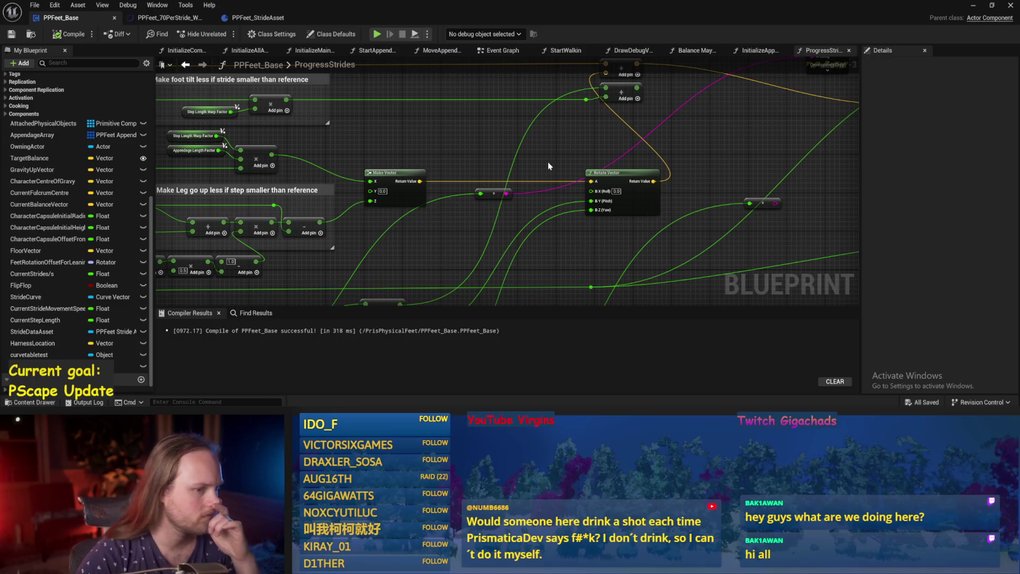
drag(386, 245, 494, 239)
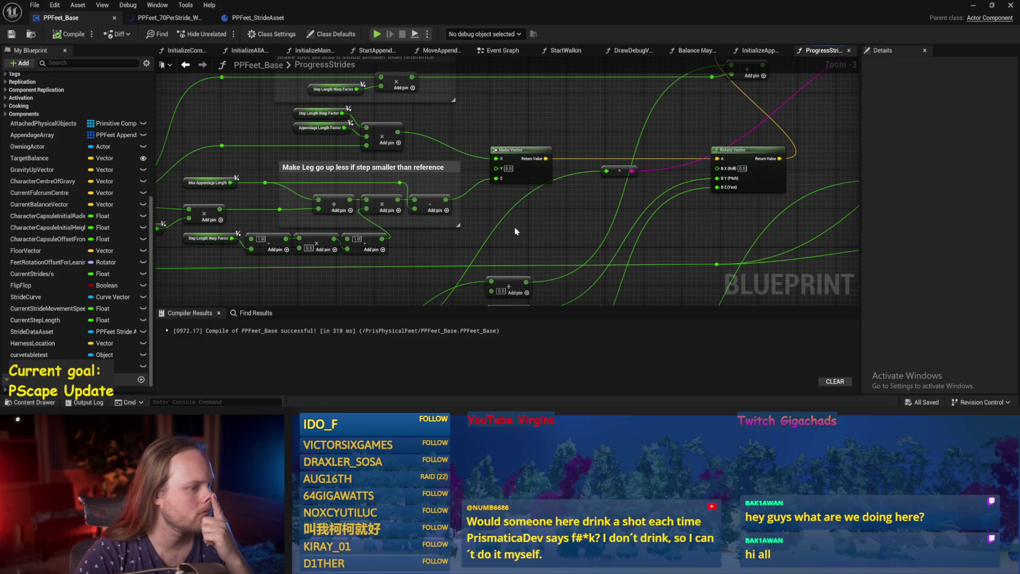
mouse_move(514, 232)
mouse_down()
mouse_move(499, 266)
mouse_move(495, 253)
mouse_move(507, 254)
mouse_move(446, 269)
mouse_move(485, 255)
mouse_move(544, 262)
mouse_move(707, 197)
mouse_up()
Step: Bring the Make Vector, Rotate Vector, Make Transform and Print String nodes into view
scroll(706, 196, down, 2)
mouse_move(385, 175)
mouse_down()
mouse_move(387, 166)
mouse_move(366, 165)
mouse_up()
drag(770, 154, 329, 154)
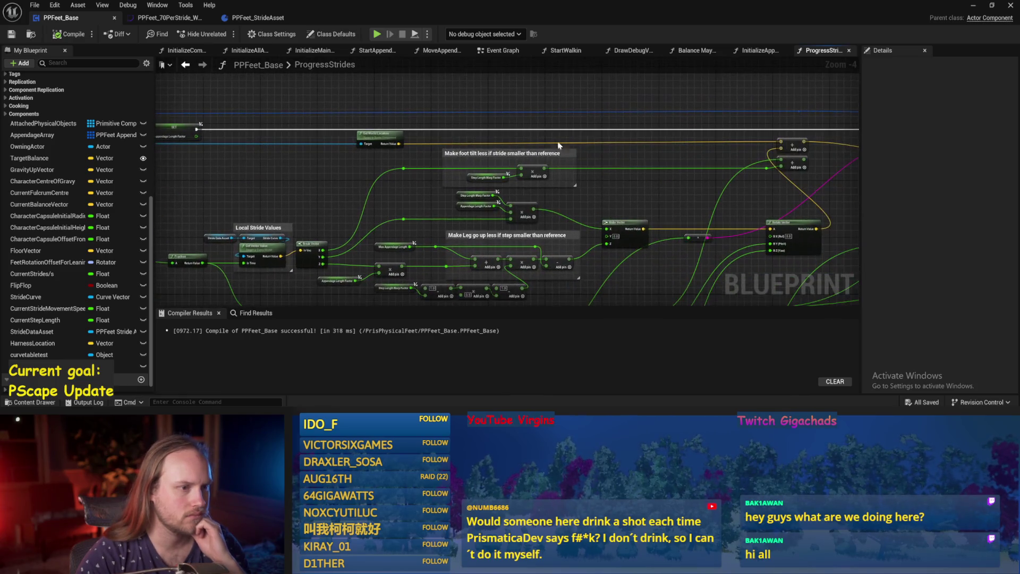
drag(582, 158, 492, 128)
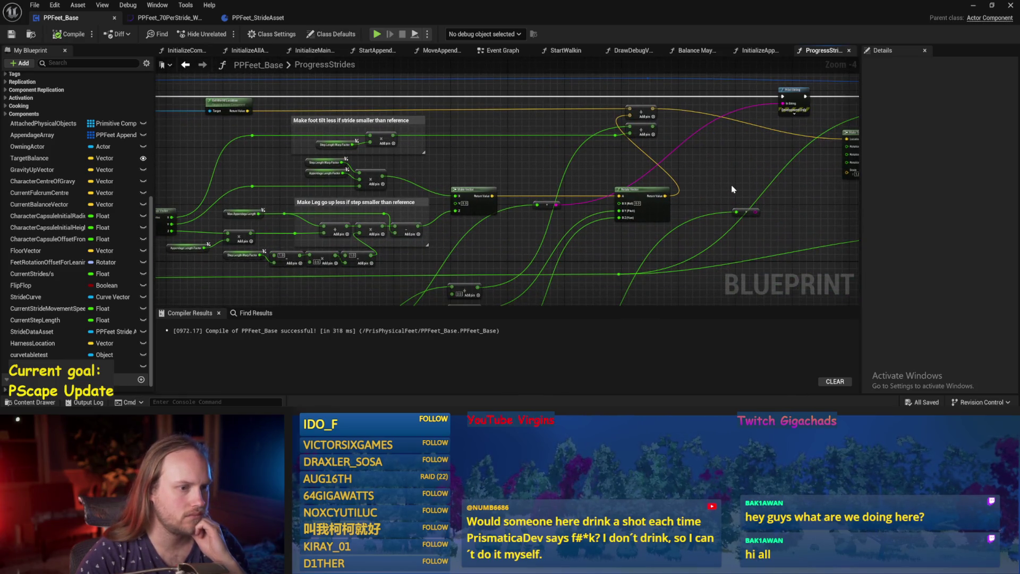
scroll(732, 189, up, 1)
mouse_move(676, 168)
mouse_down()
mouse_move(606, 160)
mouse_move(656, 89)
mouse_move(638, 136)
mouse_move(576, 207)
mouse_move(596, 201)
mouse_move(617, 159)
mouse_move(690, 197)
mouse_up()
mouse_move(635, 164)
mouse_down()
mouse_move(626, 187)
mouse_move(781, 198)
mouse_move(547, 181)
mouse_up()
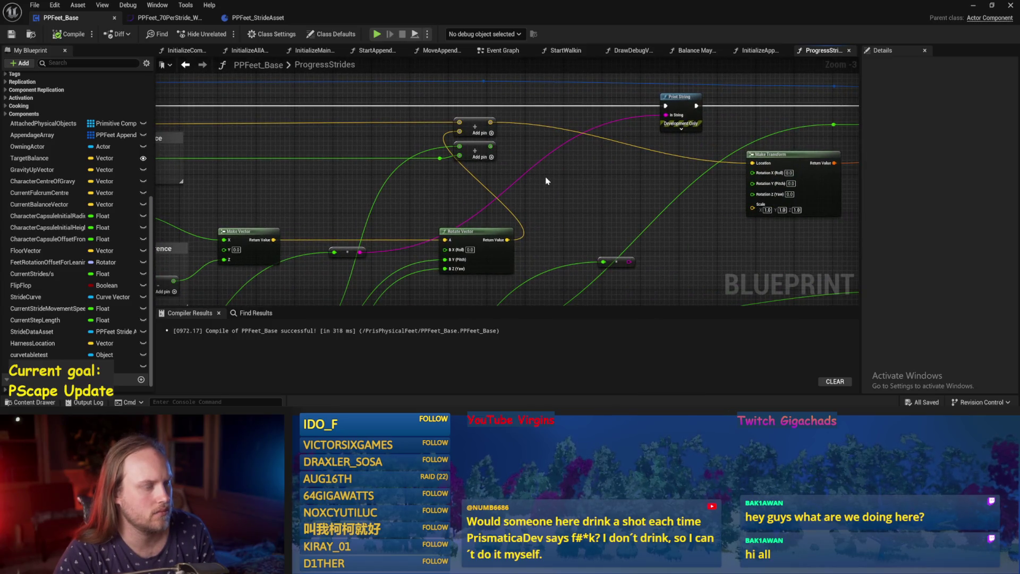
Step: Feed the summed vector into Print String's In String, then compile and save
right_click(545, 180)
click(566, 132)
drag(491, 122, 666, 114)
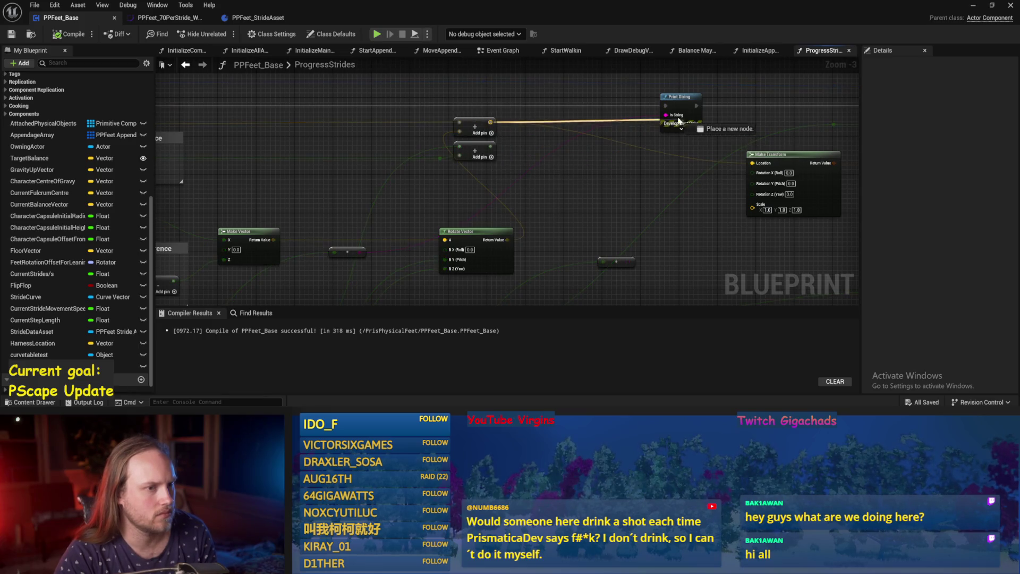
click(13, 37)
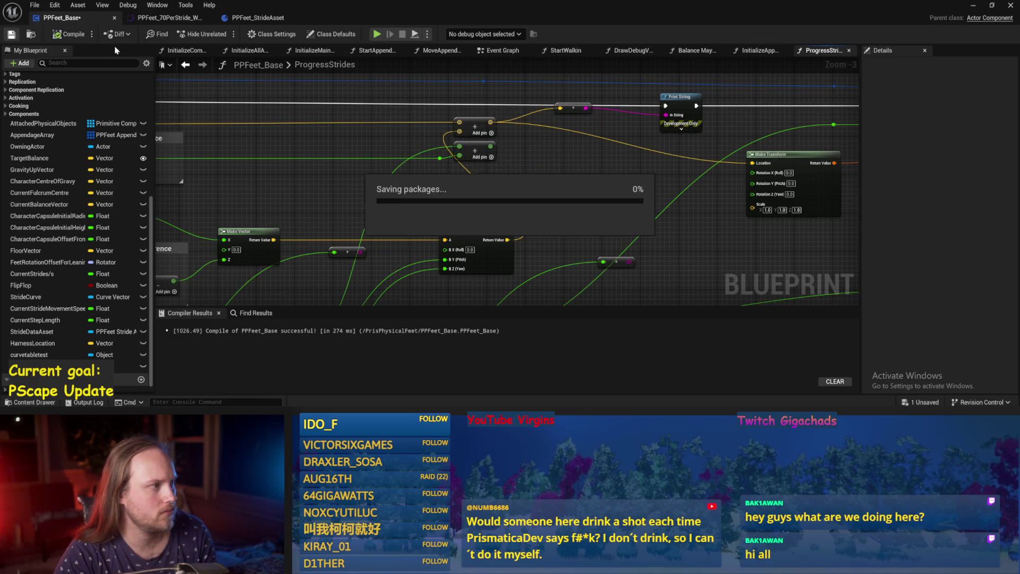
click(973, 6)
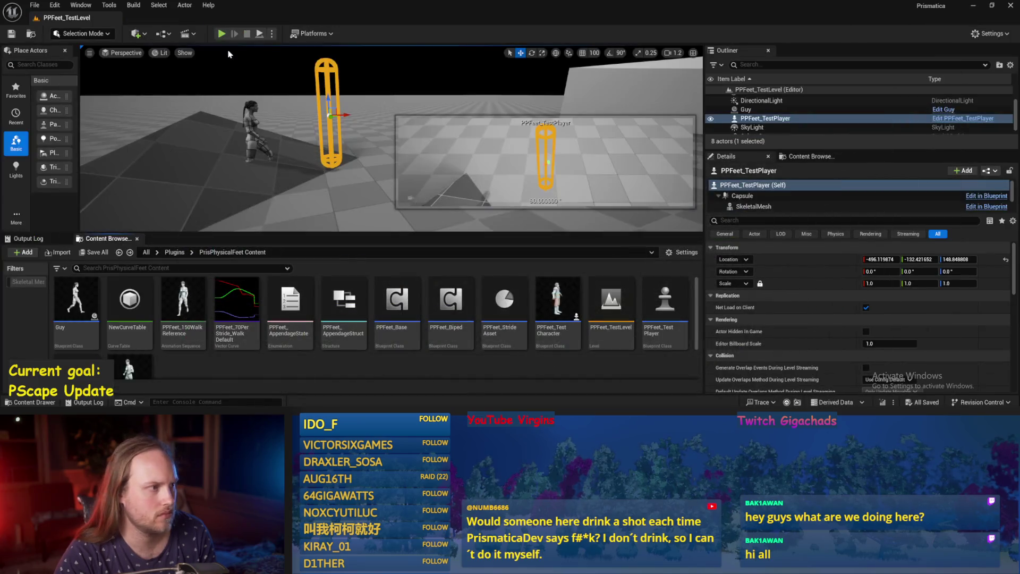
click(260, 34)
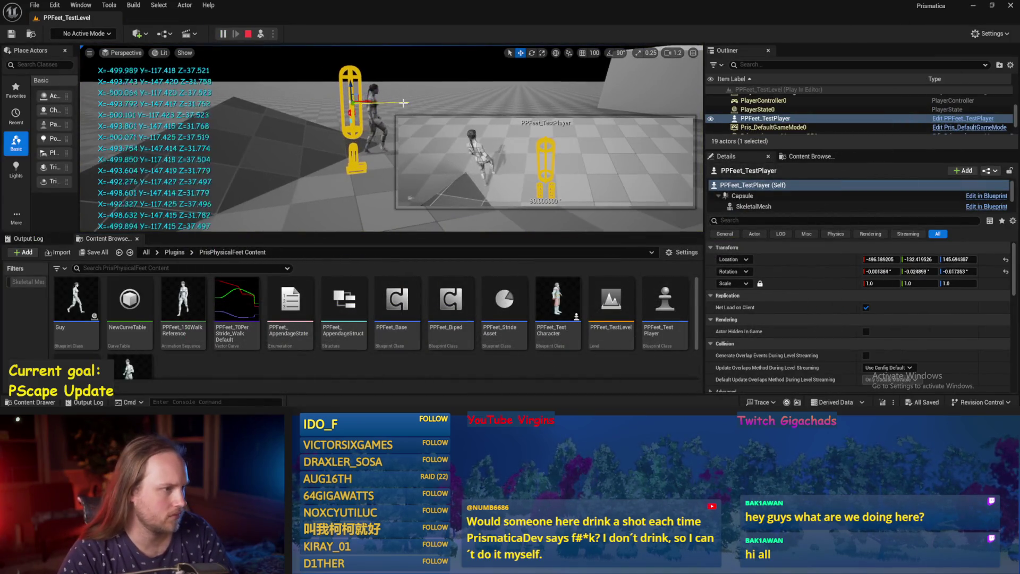
key(e)
mouse_move(369, 111)
mouse_down()
mouse_move(369, 131)
mouse_move(356, 70)
mouse_move(371, 139)
mouse_move(369, 112)
mouse_move(332, 173)
mouse_up()
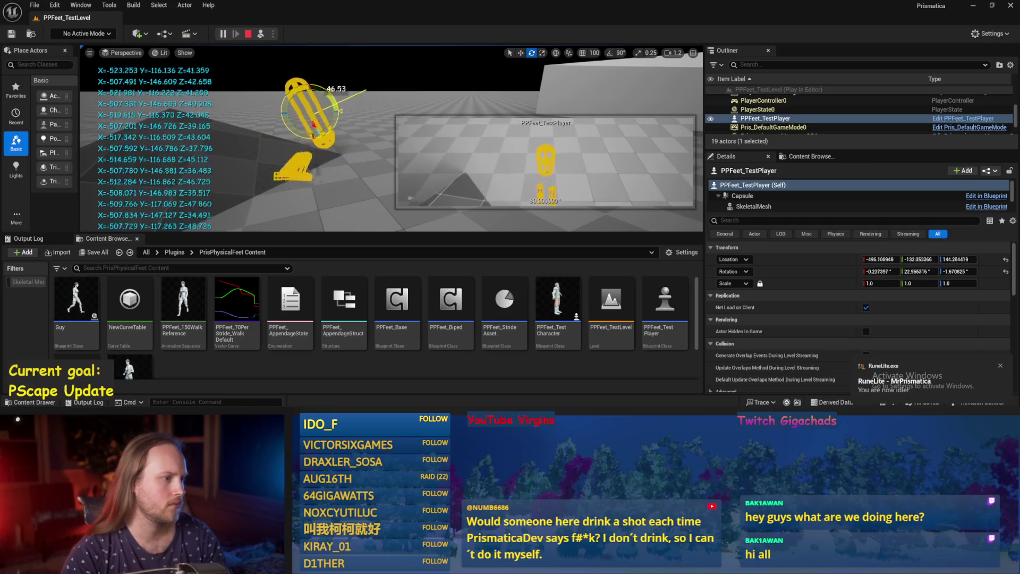
drag(361, 79, 372, 116)
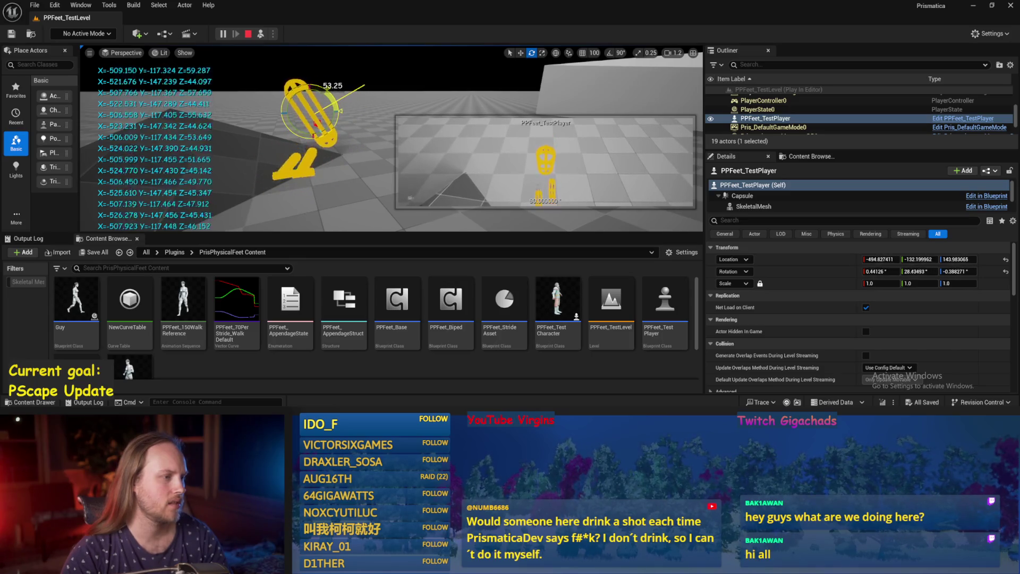
mouse_move(366, 142)
mouse_down()
mouse_move(236, 165)
mouse_move(298, 180)
mouse_move(340, 160)
mouse_move(372, 109)
mouse_move(367, 93)
mouse_move(372, 109)
mouse_move(377, 101)
mouse_move(348, 163)
mouse_move(366, 132)
mouse_up()
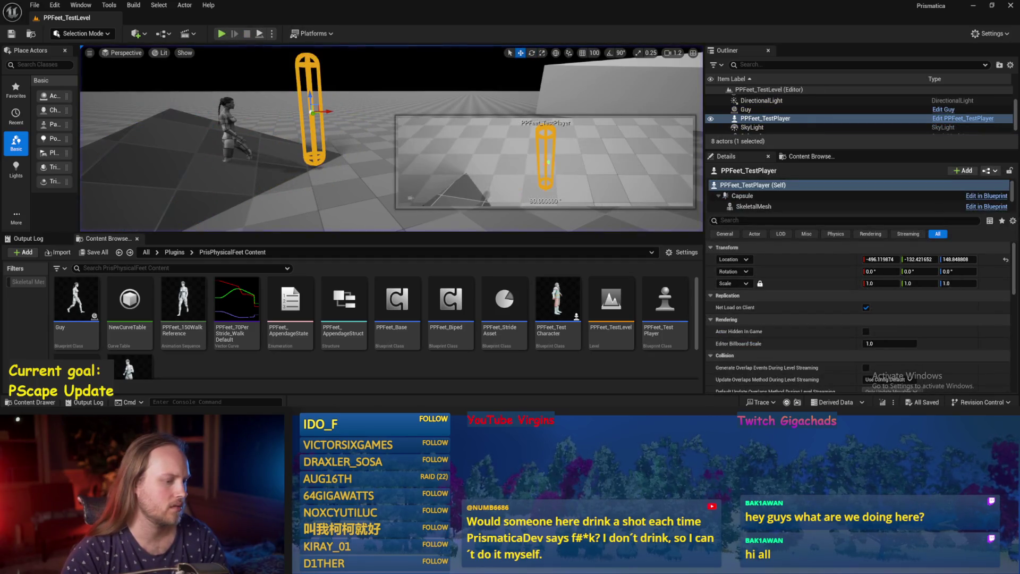
key(Escape)
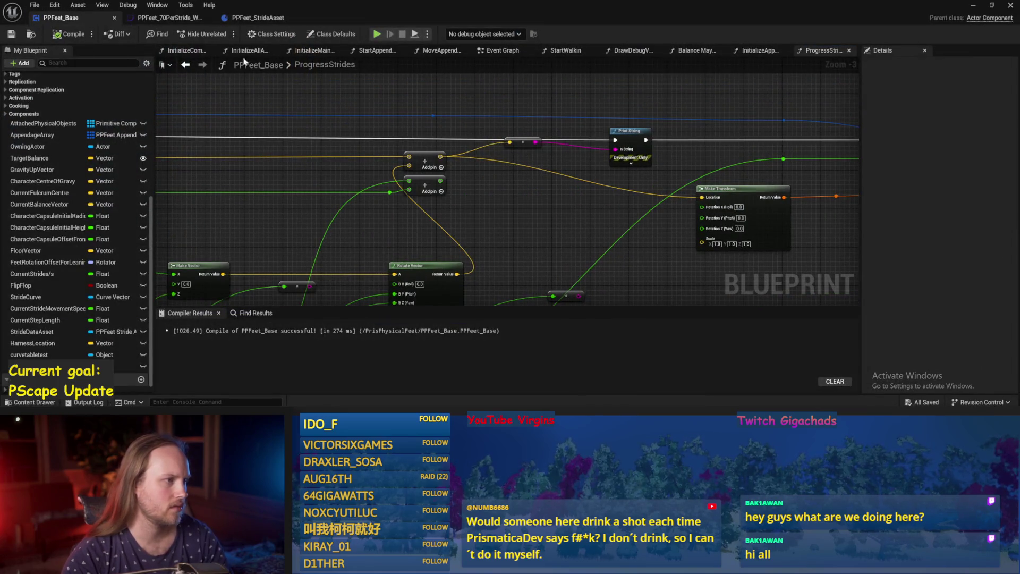
Step: Move the Event Graph tab after StartWalkin and compile and save PPFeet_Base
drag(502, 49, 563, 50)
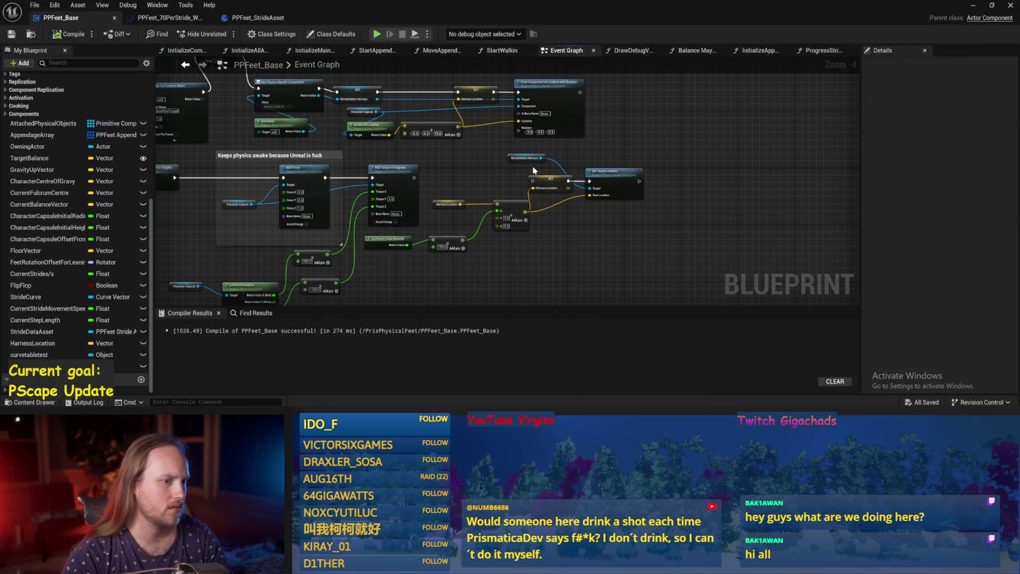
drag(228, 76, 340, 144)
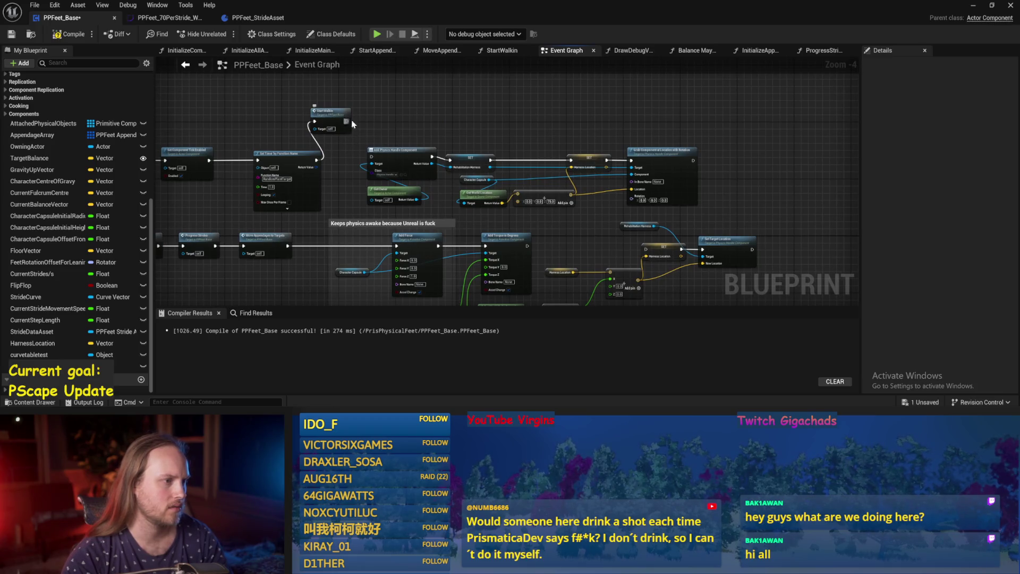
click(11, 35)
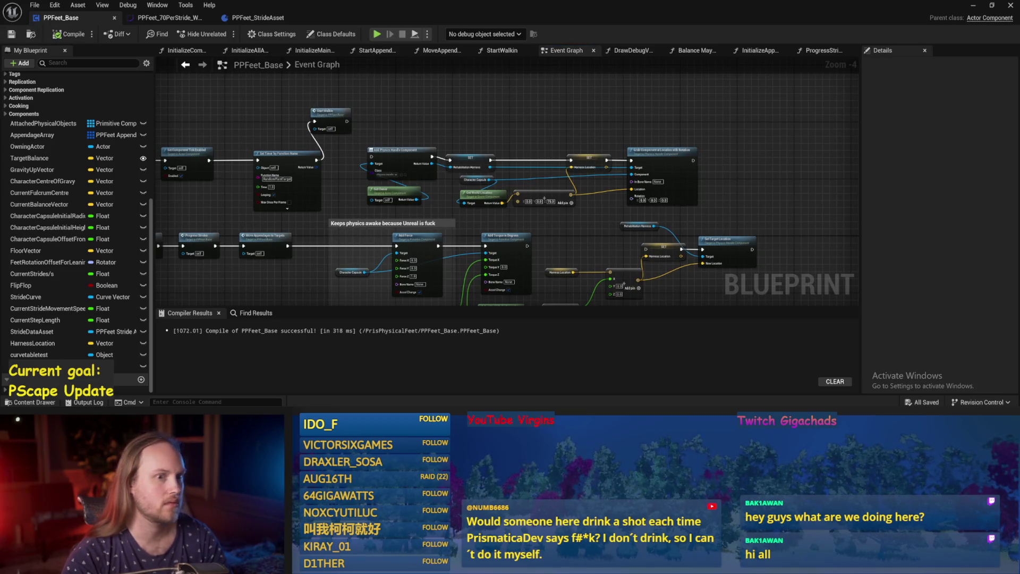
drag(754, 256, 697, 289)
Step: In the level, tilt the test player capsule about -12° and simulate
click(972, 7)
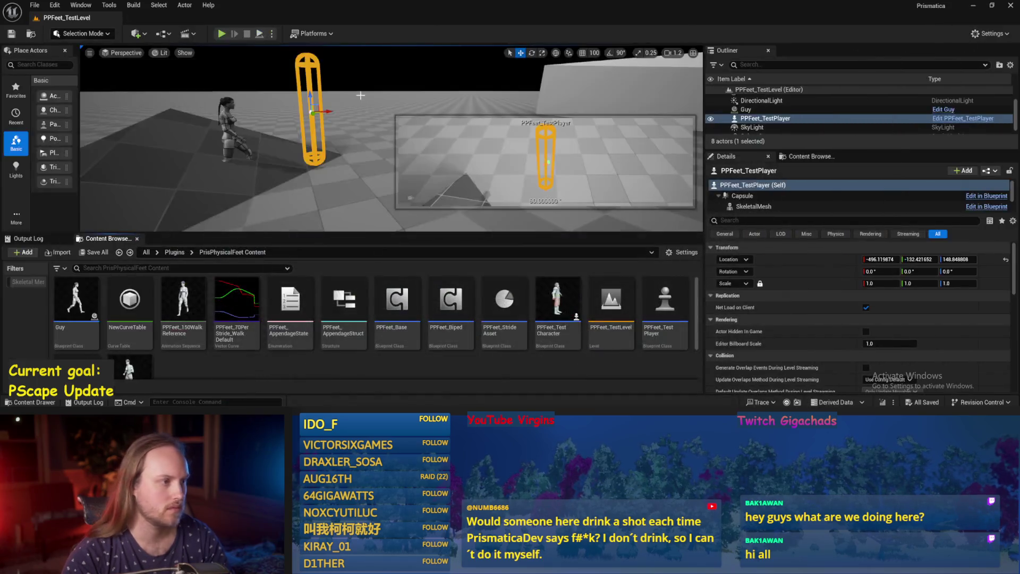
mouse_move(299, 100)
mouse_down()
mouse_move(324, 117)
mouse_move(319, 99)
mouse_up()
key(w)
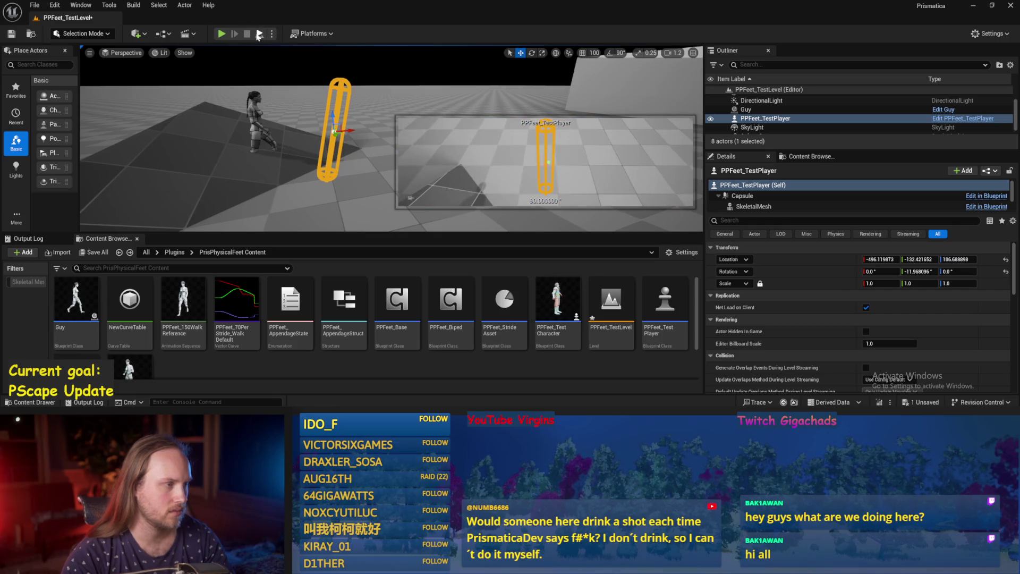
click(259, 34)
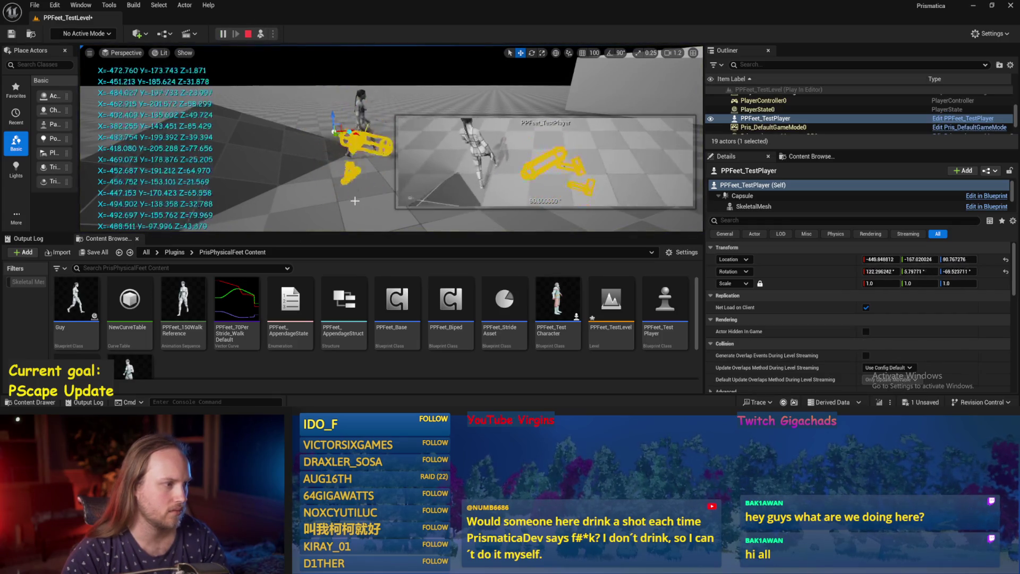
Step: Back in PPFeet_Base, open the InitializeComponent function graph
key(alt+Tab)
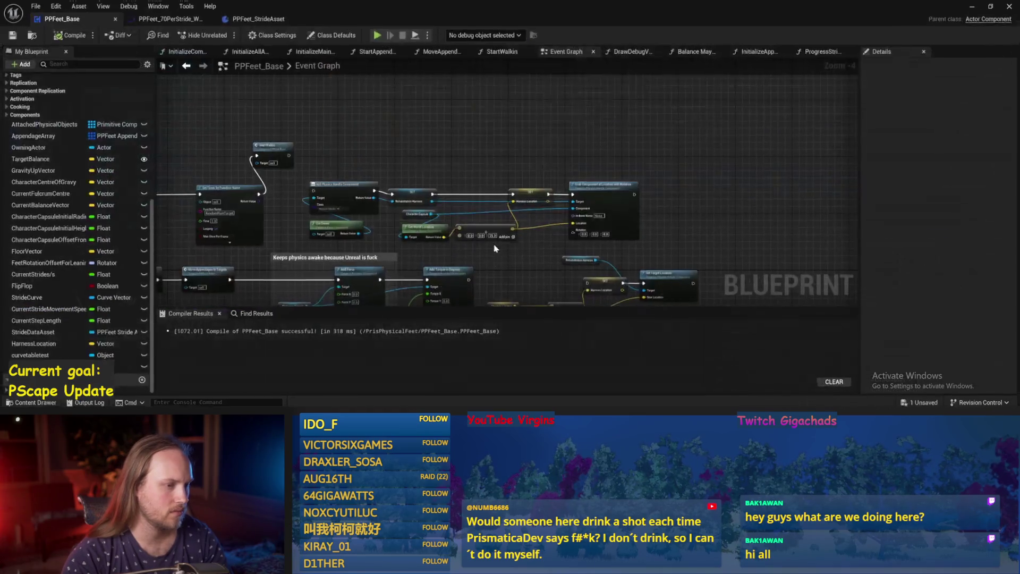
mouse_move(476, 249)
mouse_down()
mouse_move(412, 179)
mouse_move(545, 202)
mouse_up()
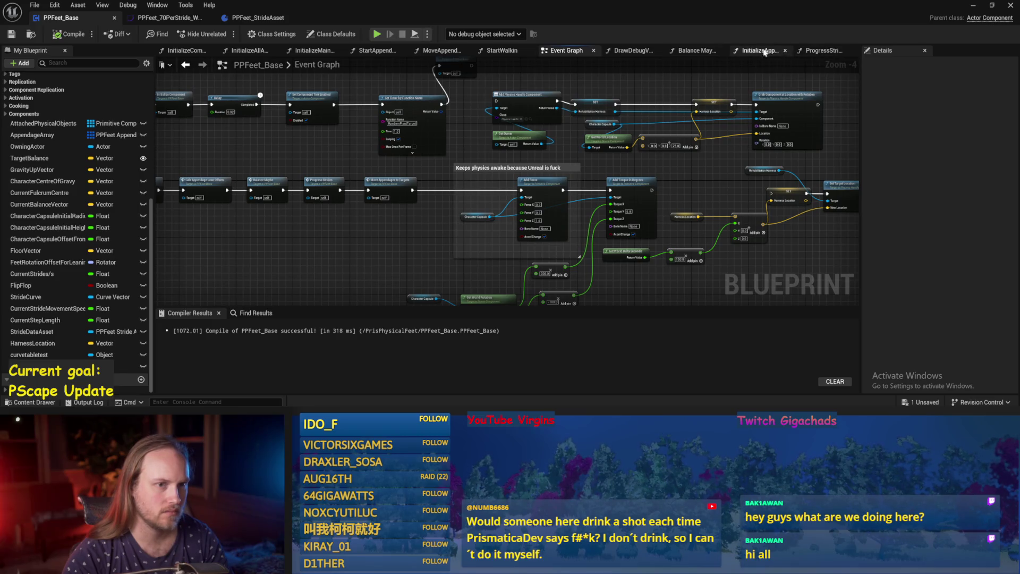
click(196, 52)
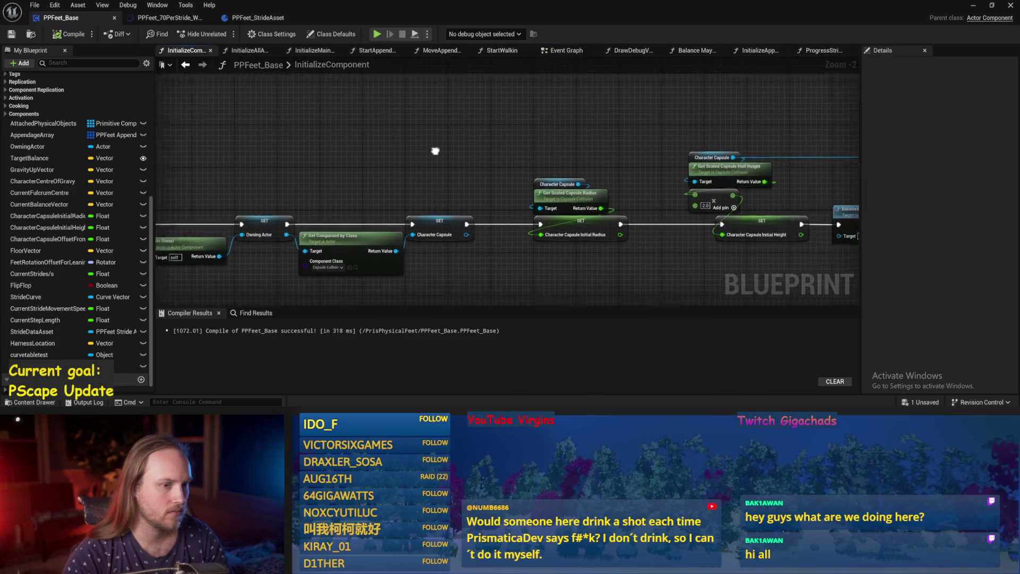
Step: Add Set Angular Damping for Character Capsule after Set Mass Override and compile
drag(253, 151, 610, 109)
text(set damp)
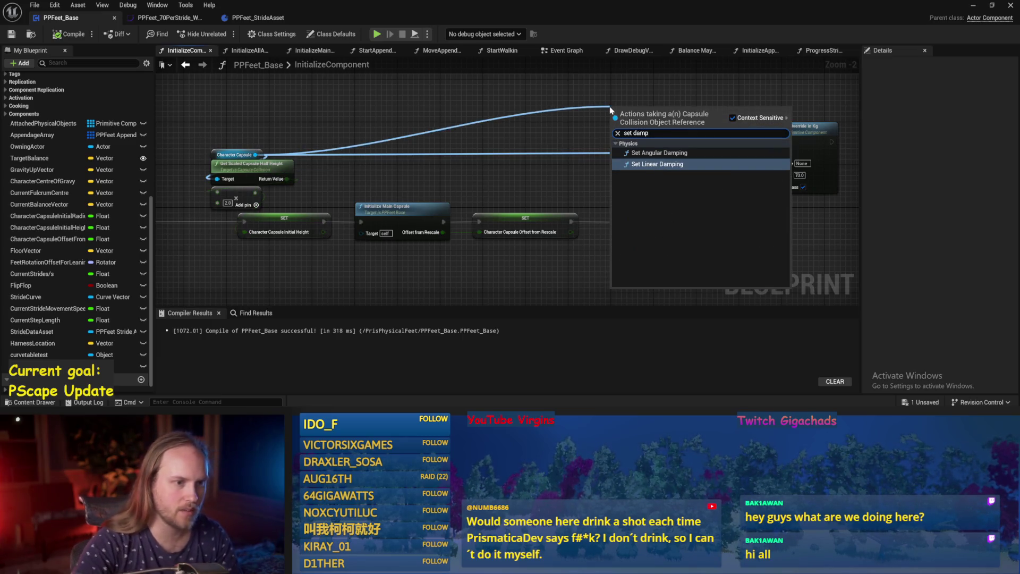
click(661, 153)
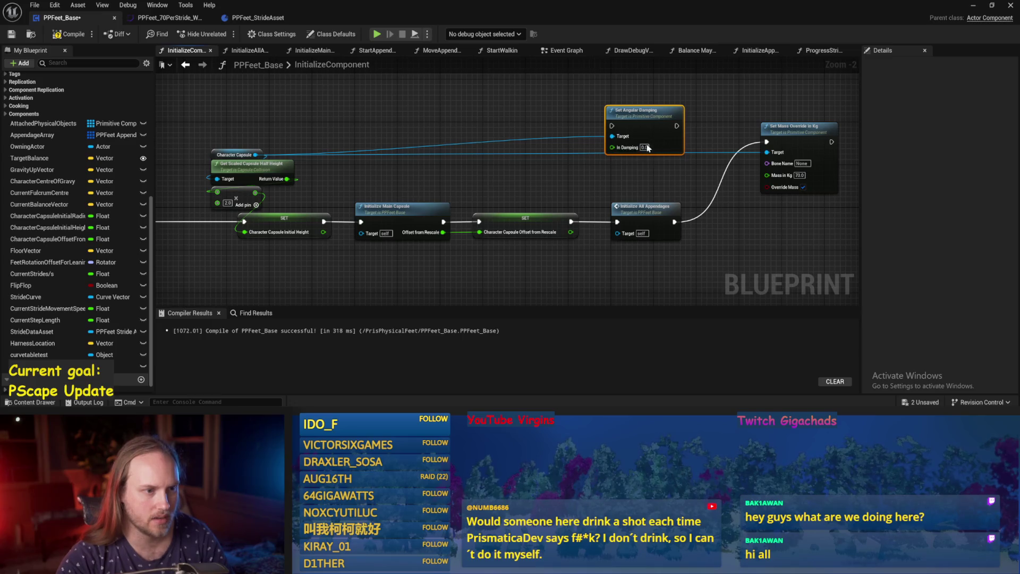
mouse_move(669, 129)
mouse_down()
mouse_move(866, 126)
mouse_move(849, 124)
mouse_up()
drag(751, 141, 792, 120)
click(53, 38)
Step: Play the test level twice, then bring PPFeet_Base back up
click(972, 6)
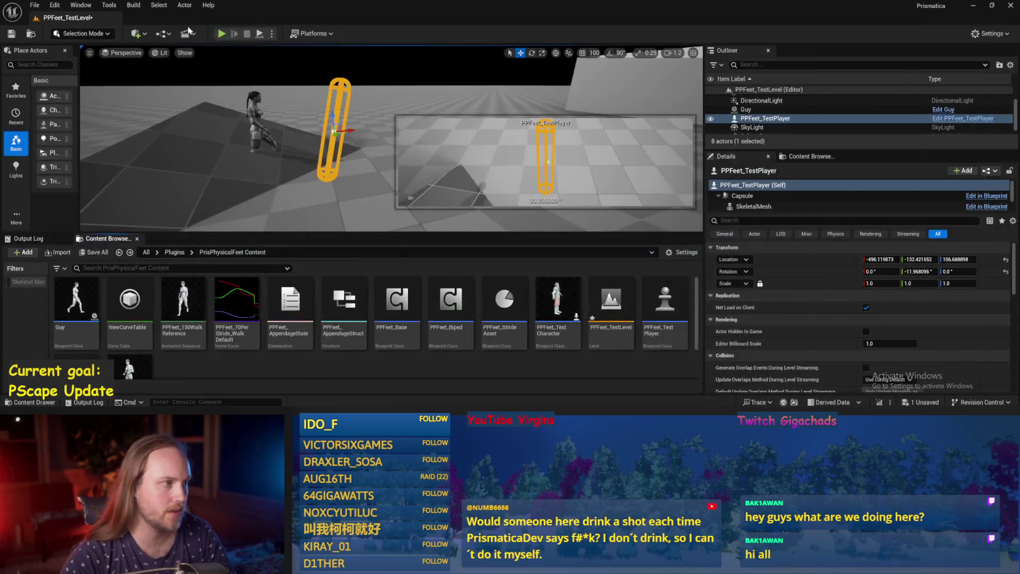
click(259, 34)
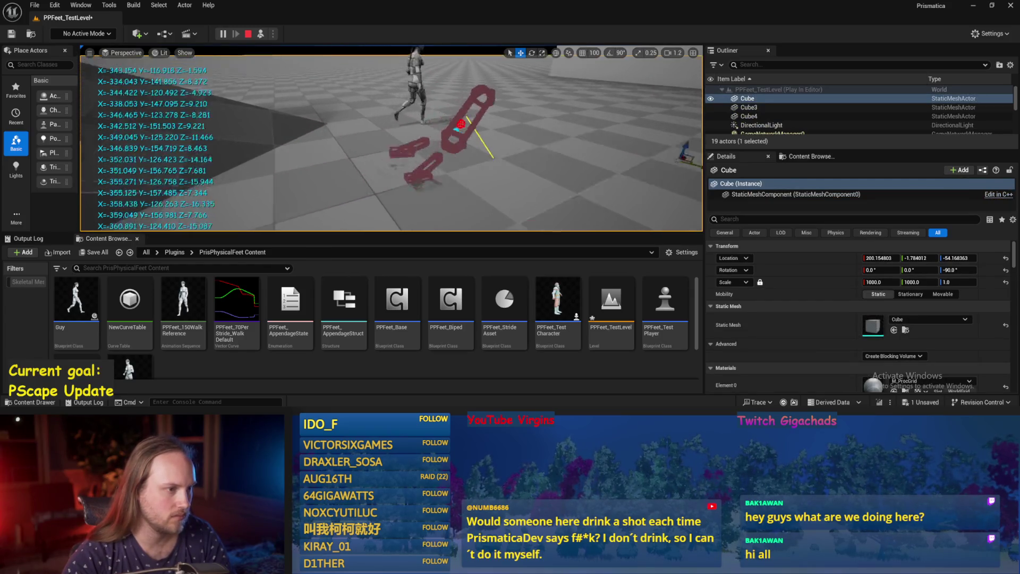
key(Escape)
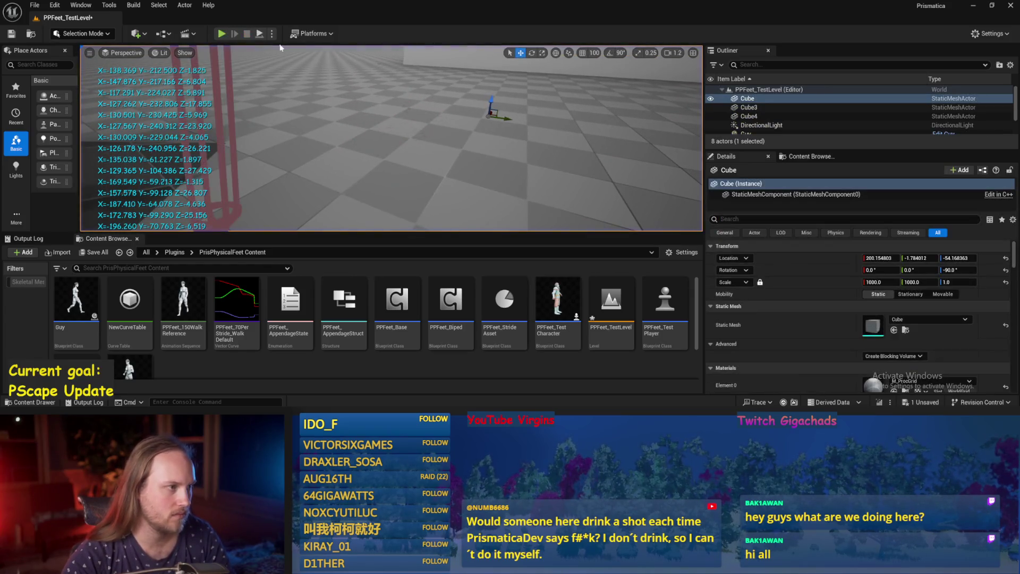
click(259, 34)
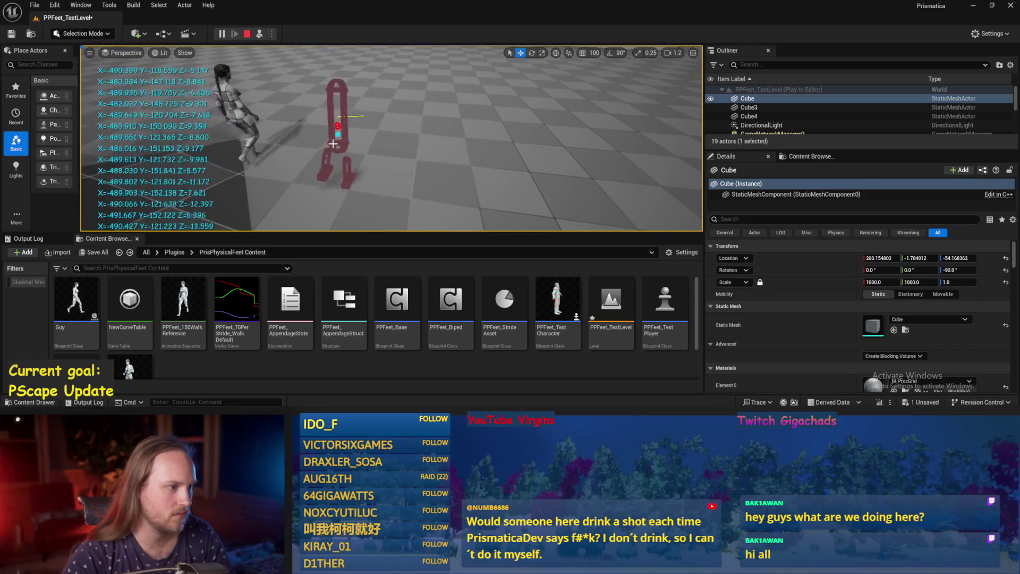
double_click(397, 300)
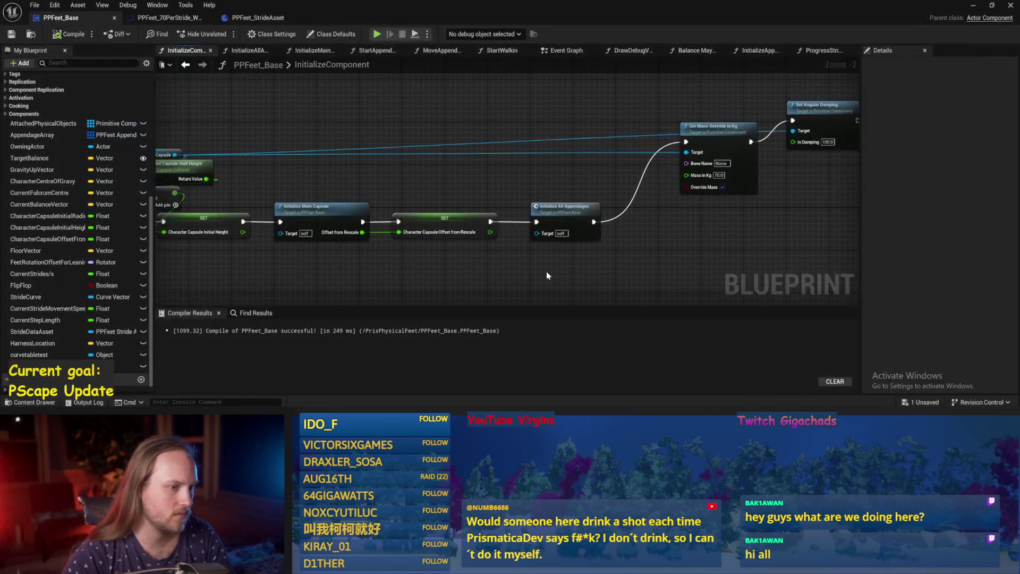
Step: Recompile PPFeet_Base and switch through the graphs to ProgressStrides
click(11, 35)
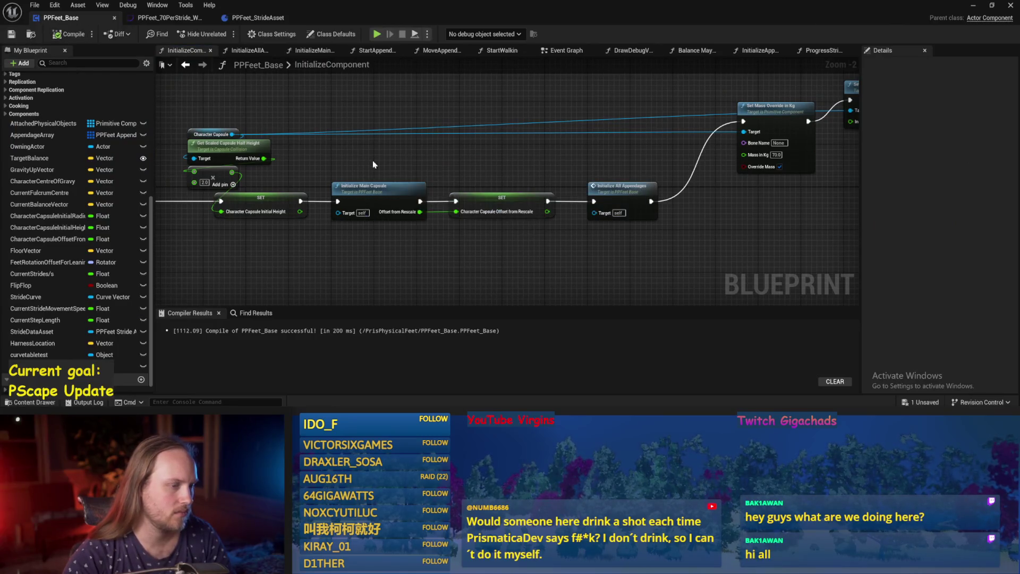
click(565, 50)
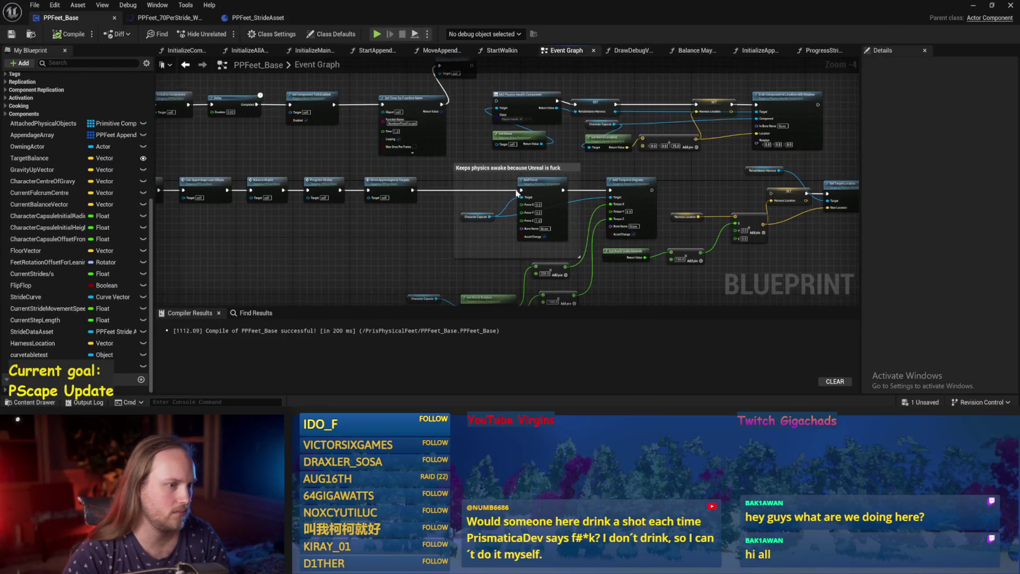
click(758, 50)
click(824, 50)
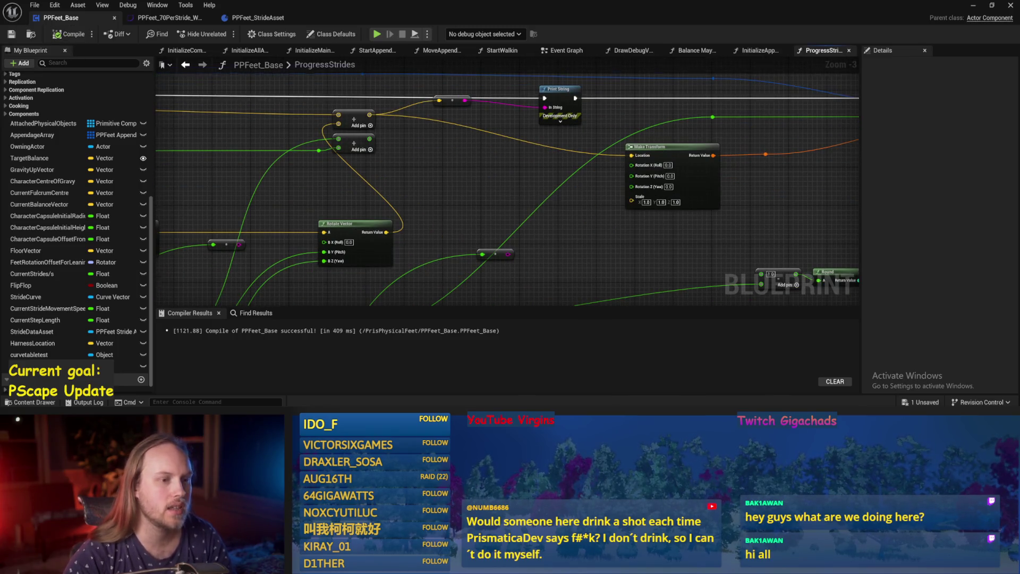
Step: Compile, delete the unwanted node near Atan2 and Desired Movement Vector, and save
drag(581, 220, 521, 200)
scroll(608, 181, down, 1)
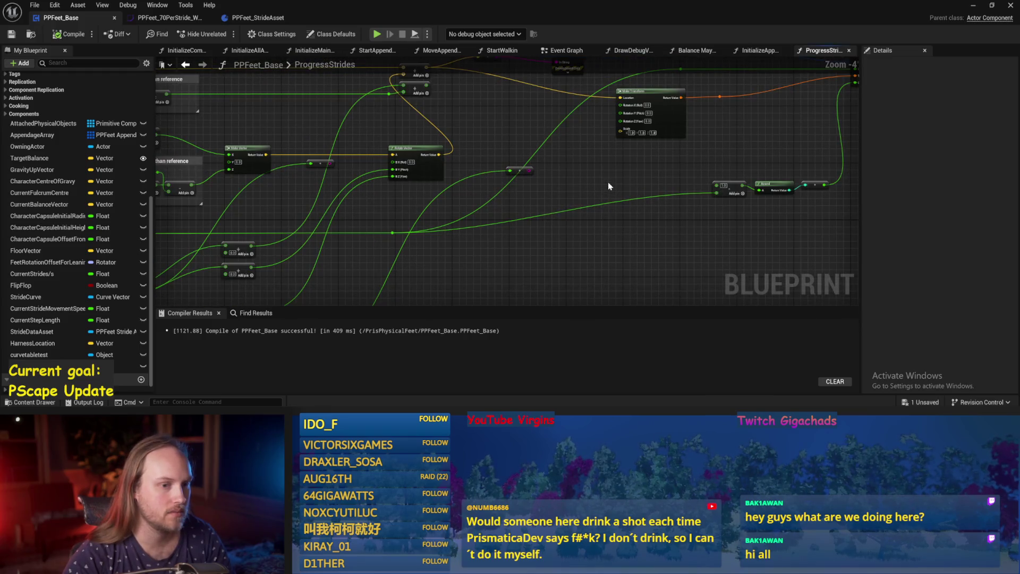
mouse_move(608, 182)
mouse_down()
mouse_move(721, 210)
mouse_move(649, 118)
mouse_move(506, 216)
mouse_move(509, 200)
mouse_up()
scroll(462, 220, up, 1)
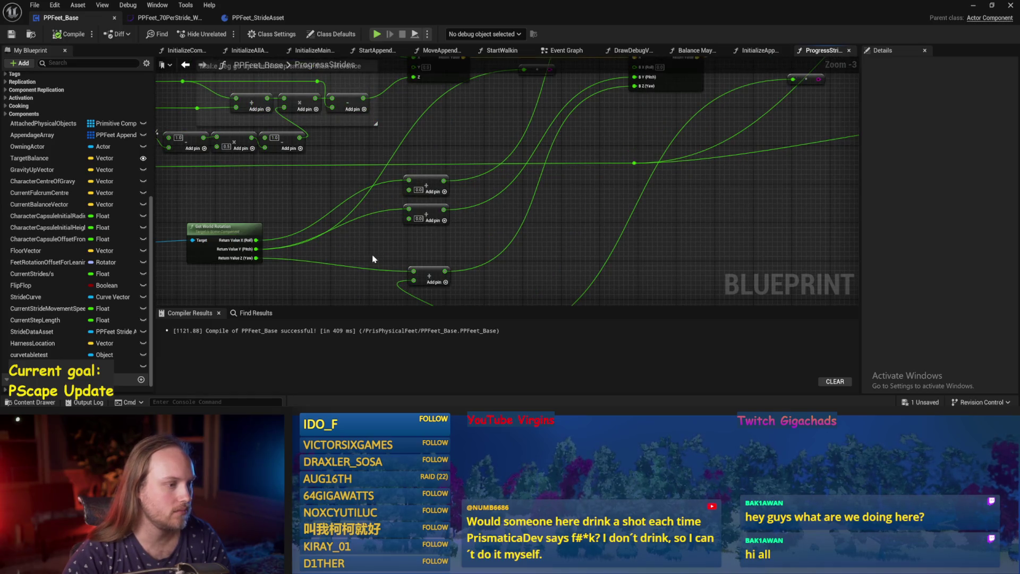
drag(373, 258, 446, 219)
click(13, 37)
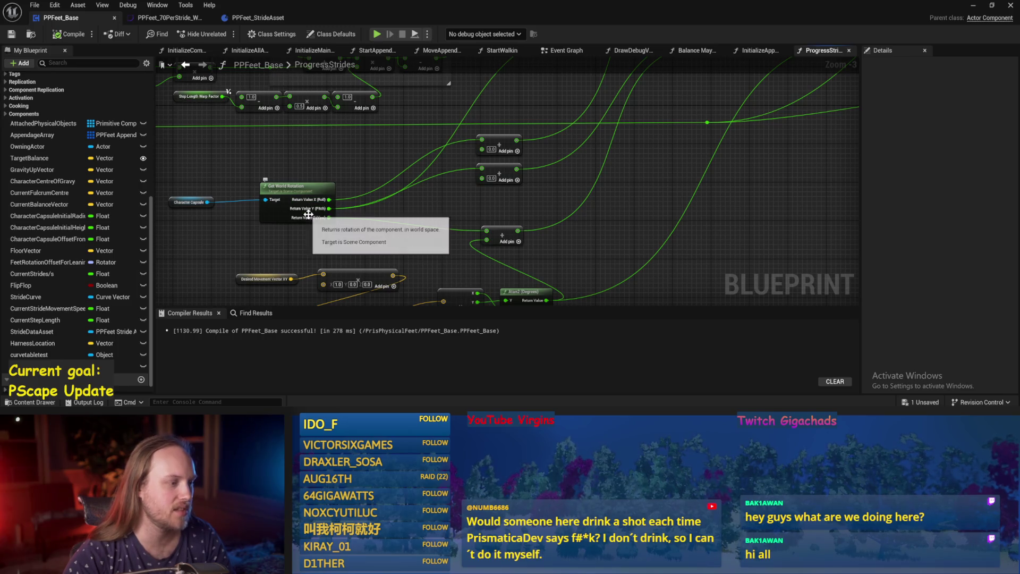
drag(383, 252, 423, 203)
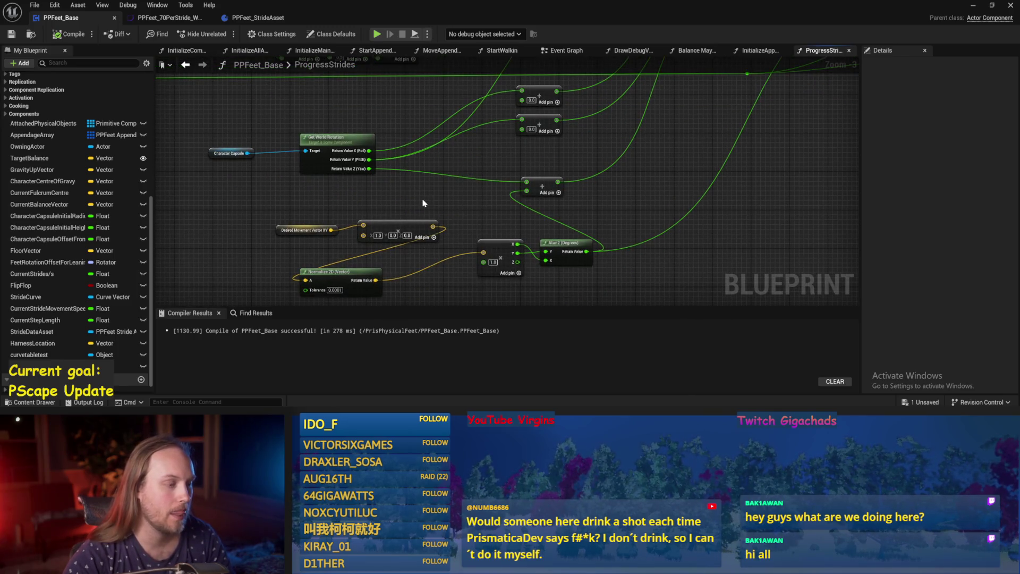
drag(431, 195, 435, 239)
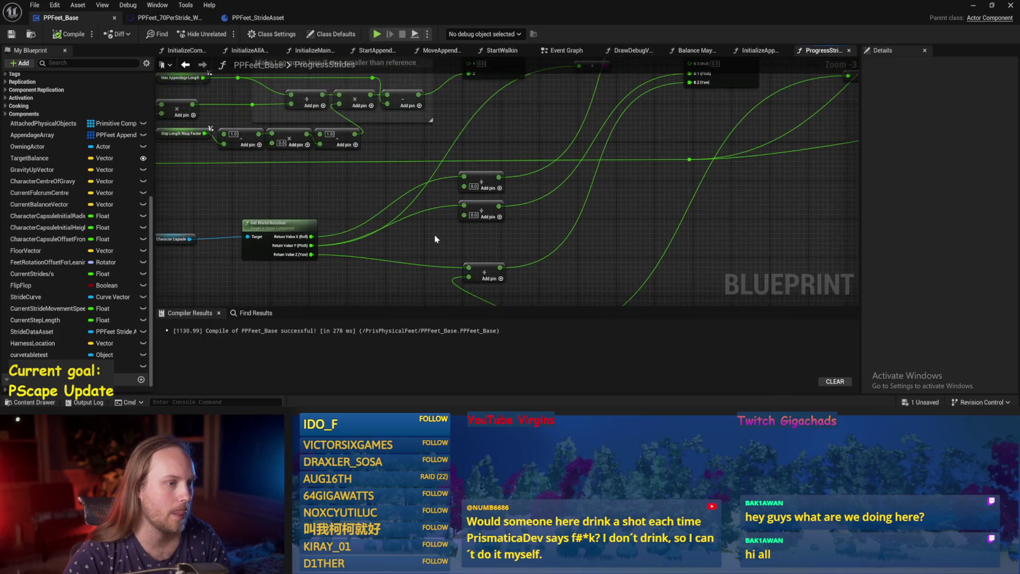
mouse_move(503, 227)
mouse_down()
mouse_move(500, 154)
mouse_move(485, 157)
mouse_move(520, 251)
mouse_move(527, 215)
mouse_move(540, 214)
mouse_move(547, 248)
mouse_move(556, 196)
mouse_move(508, 236)
mouse_move(545, 193)
mouse_move(496, 250)
mouse_move(617, 160)
mouse_move(502, 294)
mouse_move(562, 186)
mouse_move(537, 242)
mouse_up()
key(Delete)
mouse_move(493, 271)
mouse_down()
mouse_move(597, 110)
mouse_move(574, 127)
mouse_up()
key(ctrl+s)
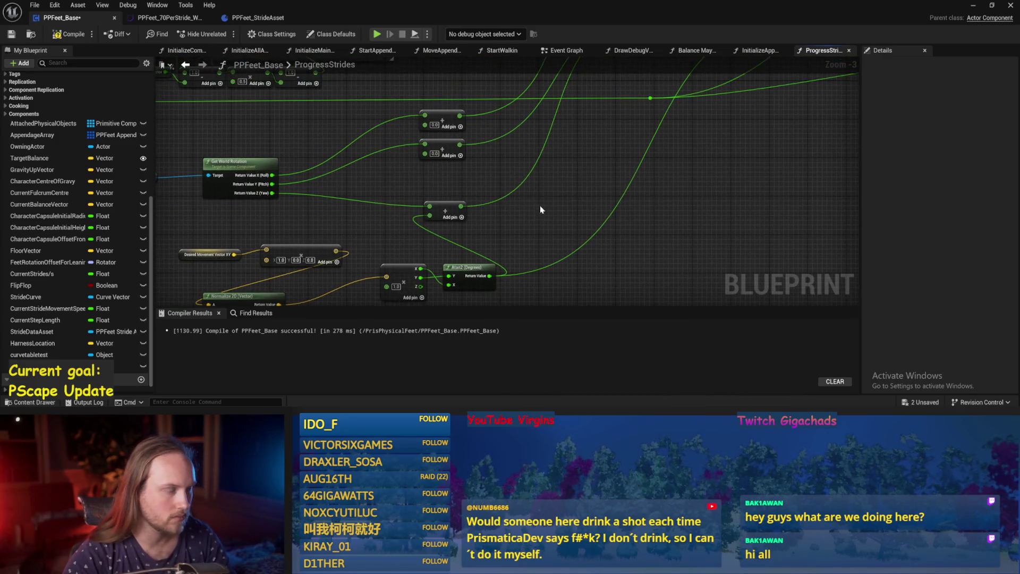
Step: Delete the reroute feeding Print String so it prints Hello, and save
mouse_move(542, 207)
mouse_down()
mouse_move(555, 216)
mouse_move(556, 152)
mouse_move(533, 205)
mouse_up()
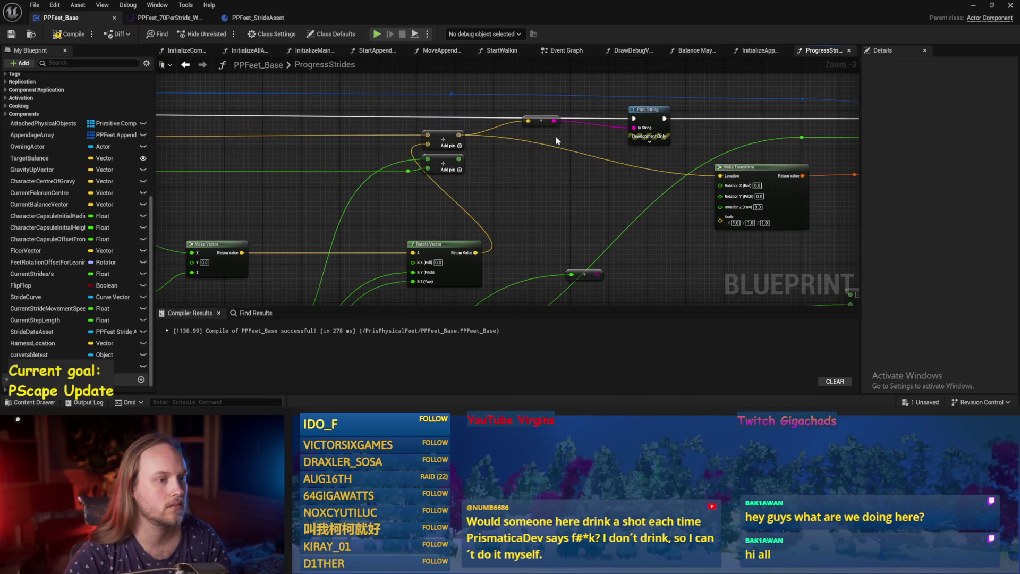
key(Delete)
mouse_move(533, 170)
mouse_down()
mouse_move(533, 160)
mouse_move(542, 176)
mouse_move(552, 170)
mouse_up()
key(ctrl+s)
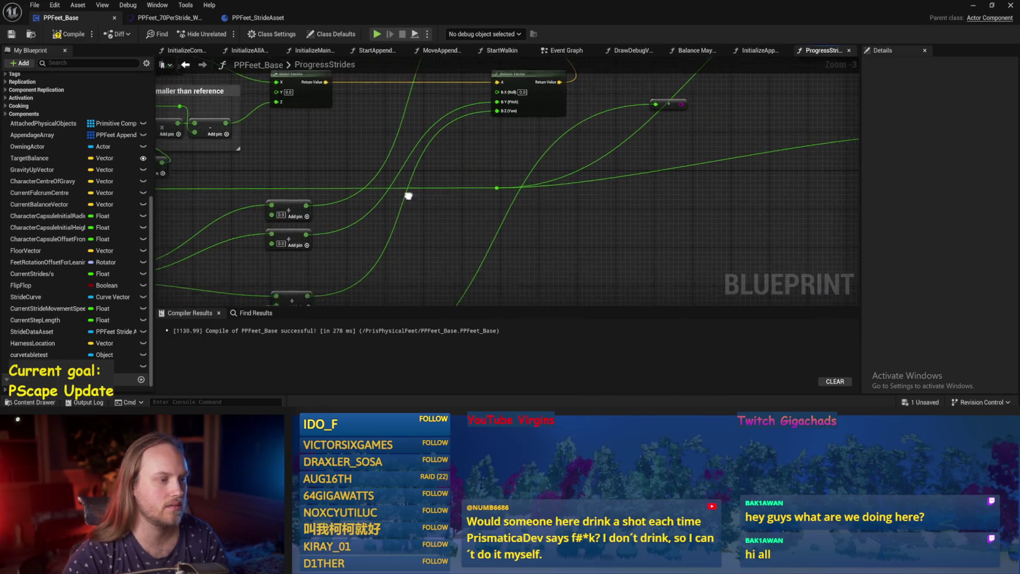
Step: Disconnect Rotate Vector's B Y (Pitch) input pin
mouse_move(667, 164)
mouse_down()
mouse_move(353, 232)
mouse_move(512, 212)
mouse_move(575, 260)
mouse_up()
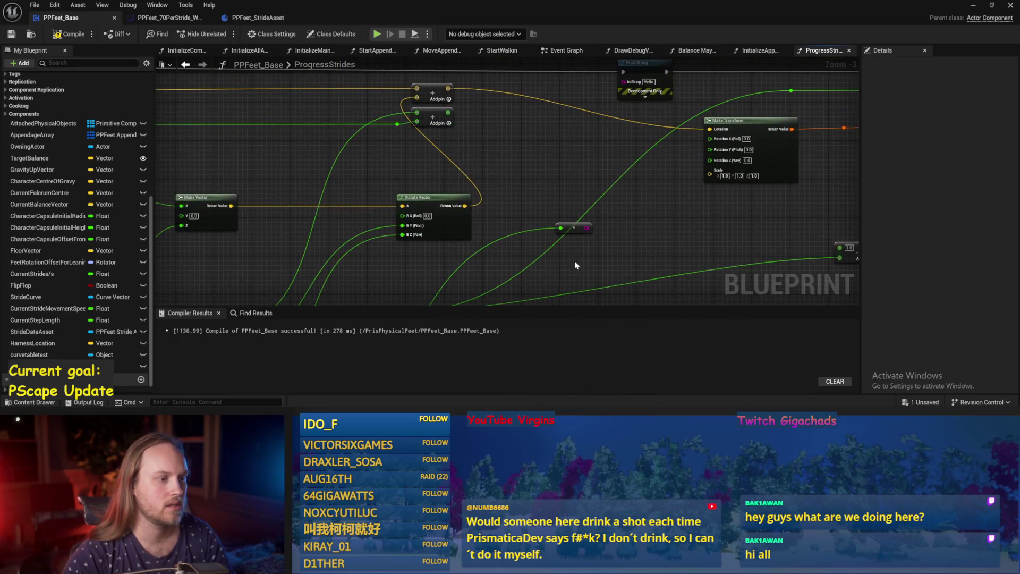
drag(448, 274, 602, 198)
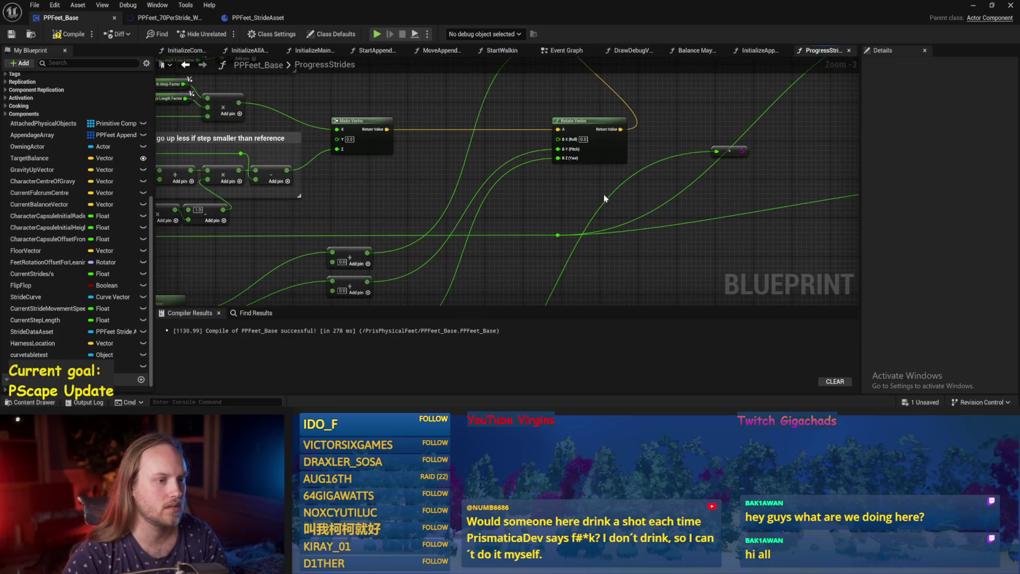
alt+click(558, 149)
drag(557, 152, 592, 127)
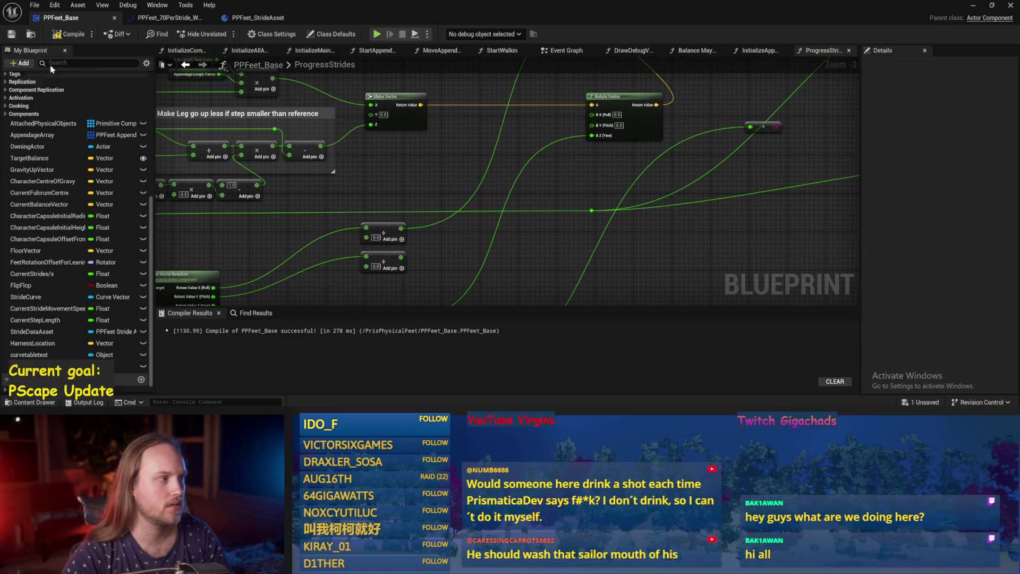
click(973, 6)
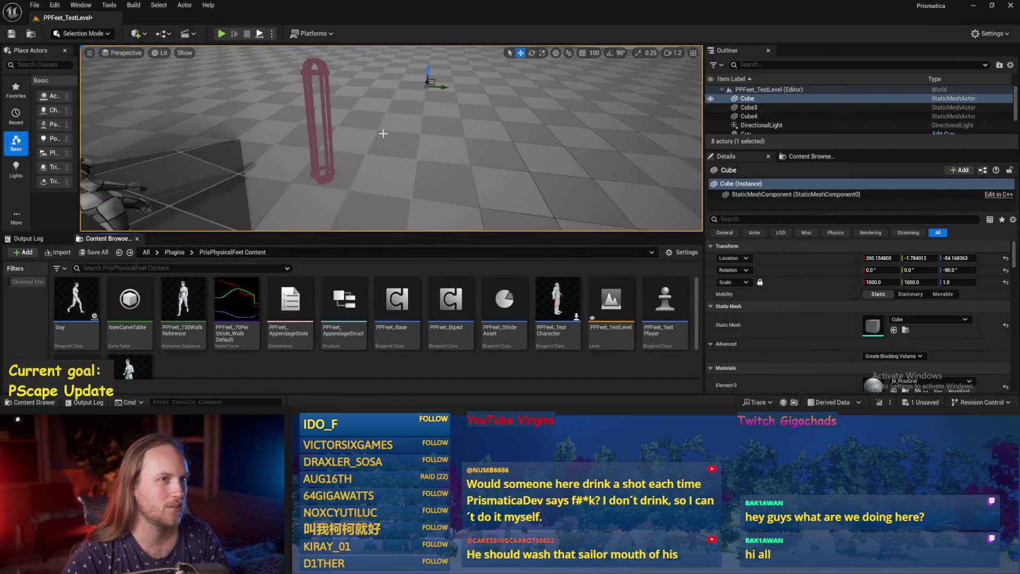
Step: Play, eject and tilt PPFeet_TestPlayer to check its balance, then return to PPFeet_Base
key(alt+p)
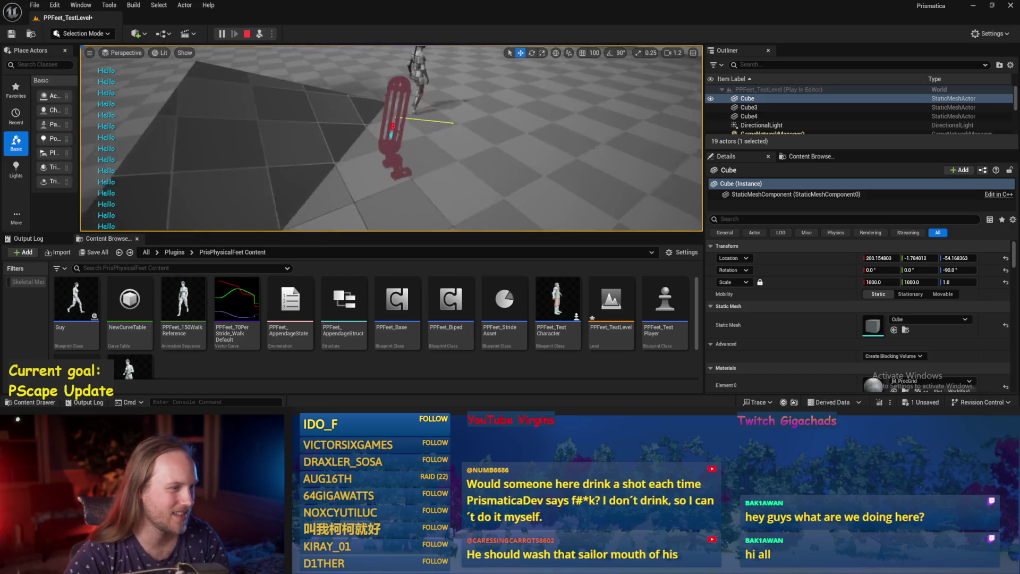
key(F8)
click(401, 105)
key(e)
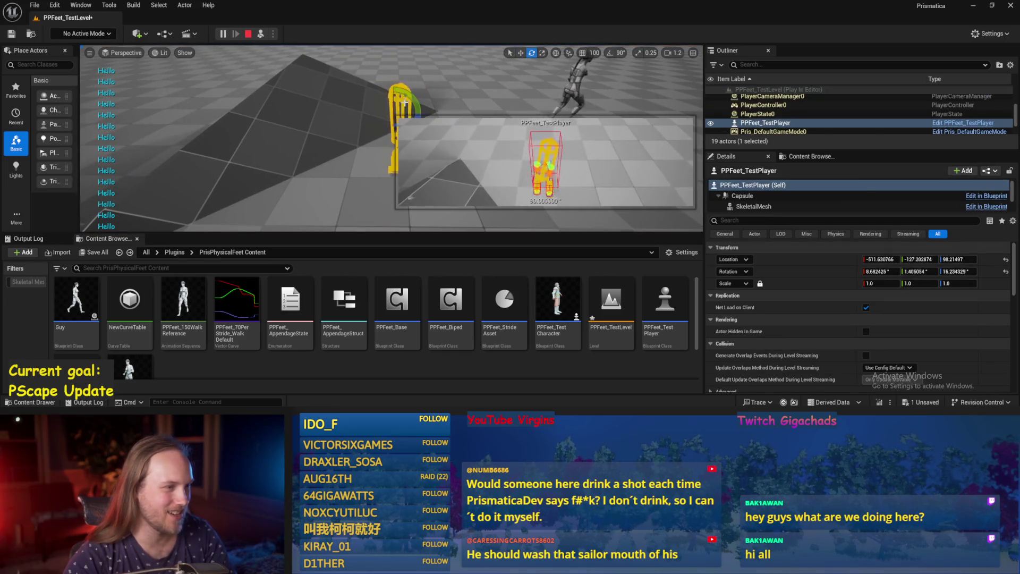
mouse_move(325, 119)
mouse_down()
mouse_move(348, 144)
mouse_move(362, 141)
mouse_up()
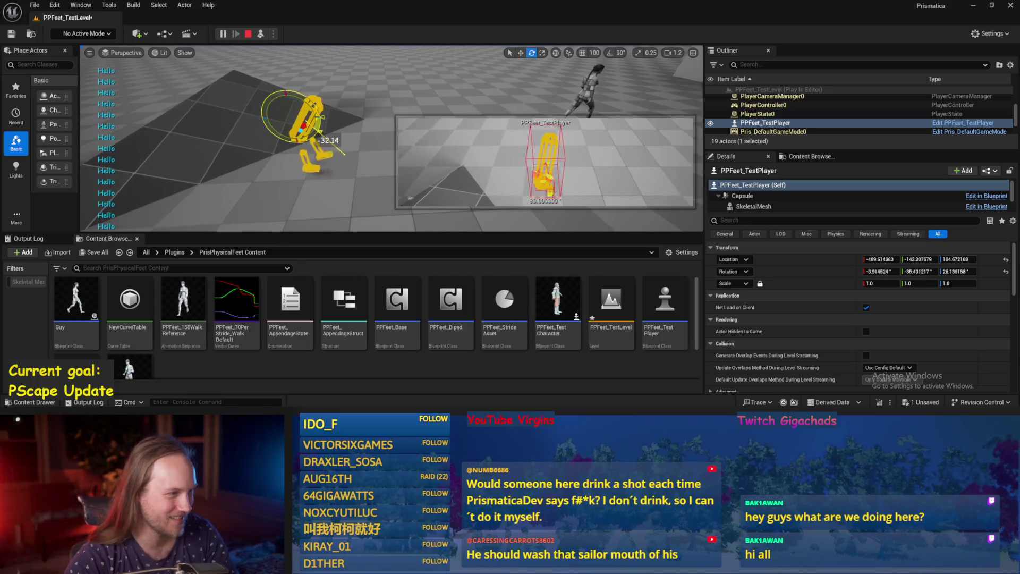
click(395, 130)
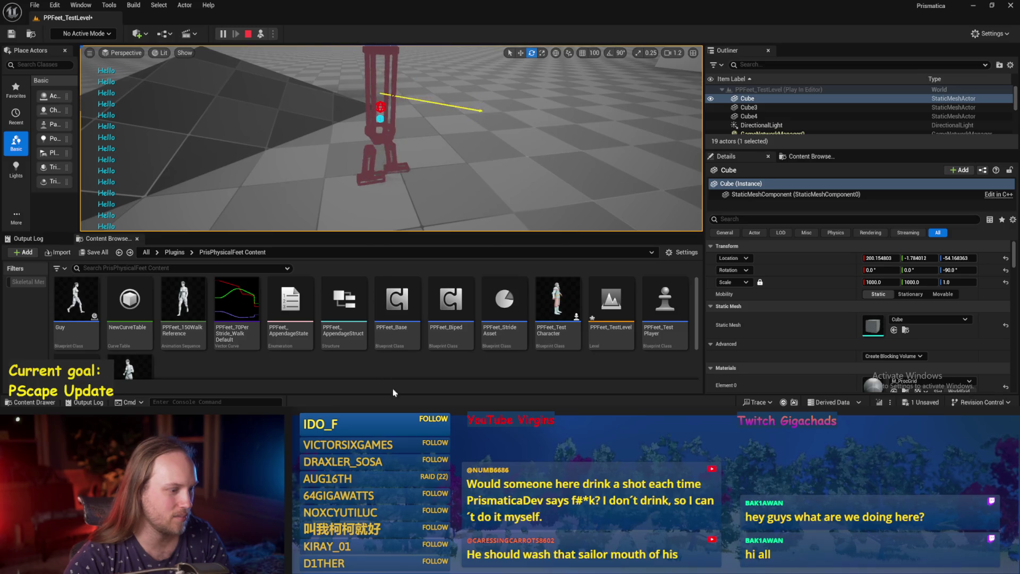
click(439, 387)
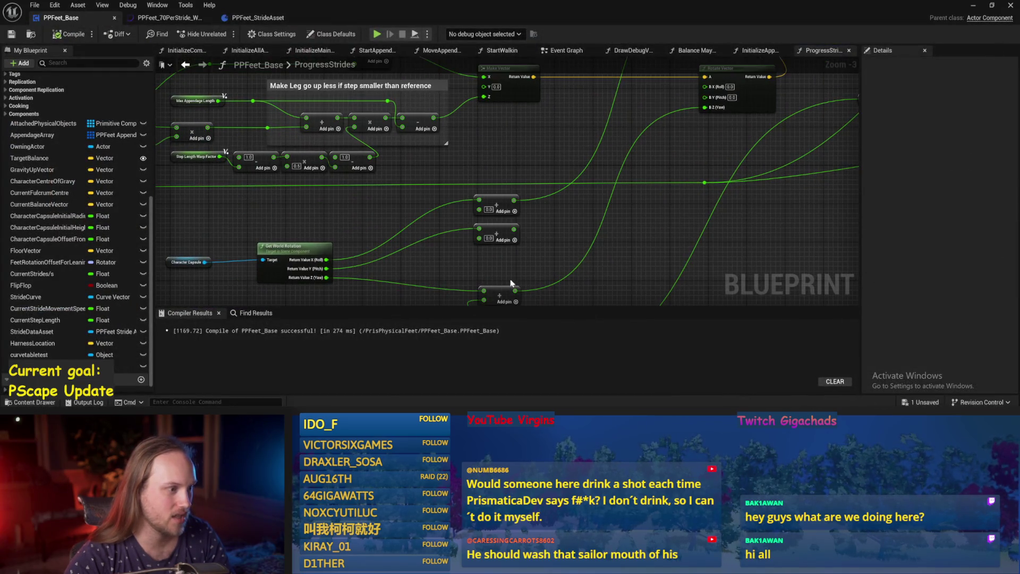
click(564, 50)
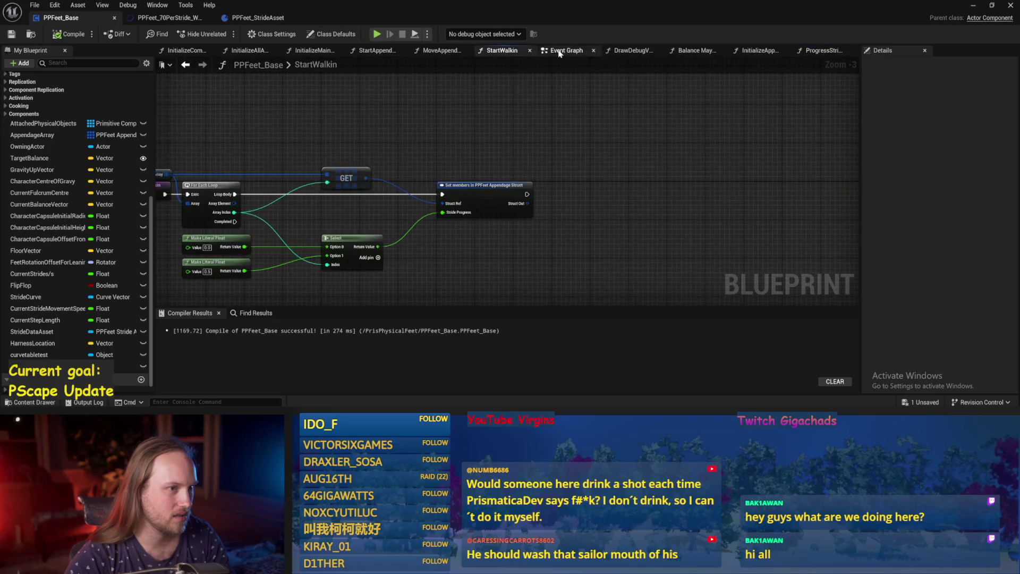
Step: Find the Balance Maybe call in the Event Graph and open its function graph
drag(564, 50, 631, 50)
drag(376, 239, 539, 216)
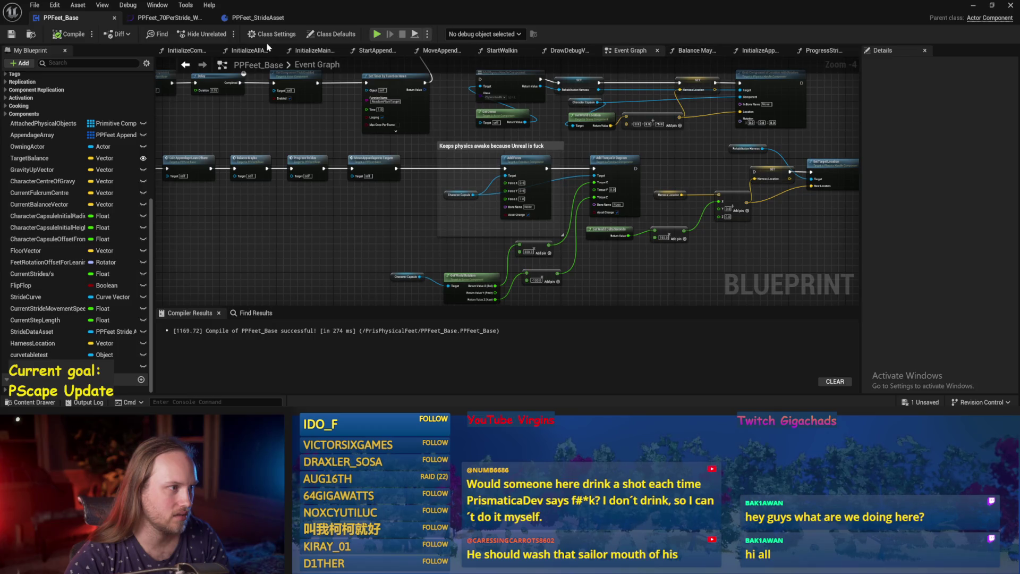
mouse_move(482, 182)
mouse_down()
mouse_move(390, 160)
mouse_move(433, 123)
mouse_move(438, 187)
mouse_move(531, 88)
mouse_up()
scroll(404, 201, up, 1)
drag(404, 201, 495, 213)
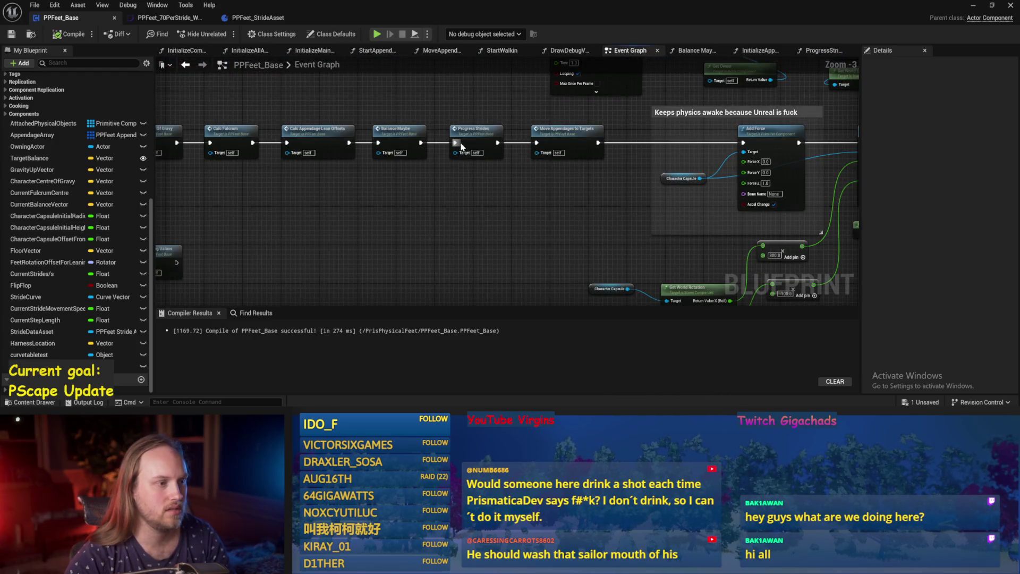
drag(307, 167, 540, 219)
double_click(602, 160)
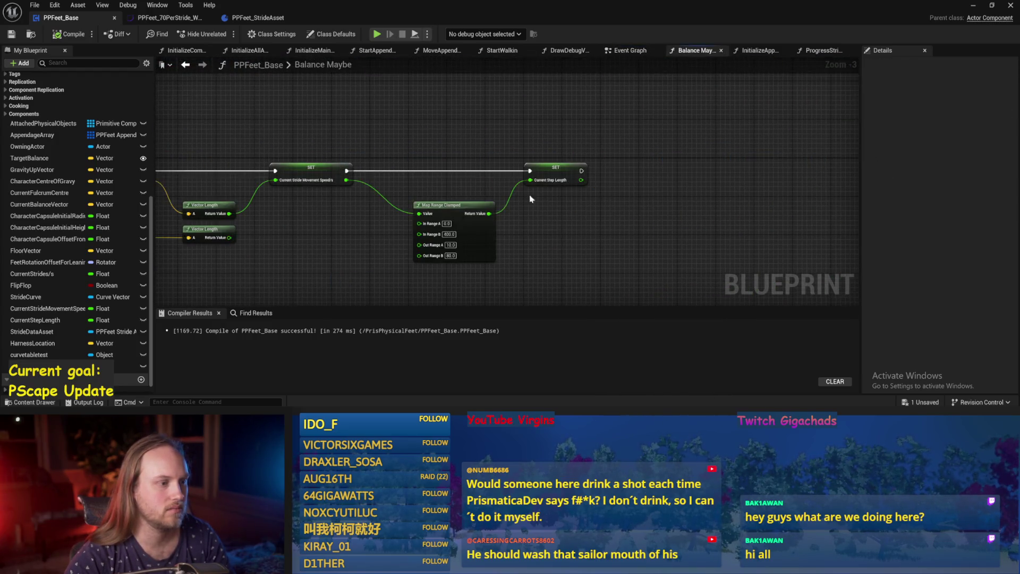
Step: Edit the multiplier and Map Range Clamped values, setting In Range B to 299
scroll(345, 181, up, 3)
double_click(361, 199)
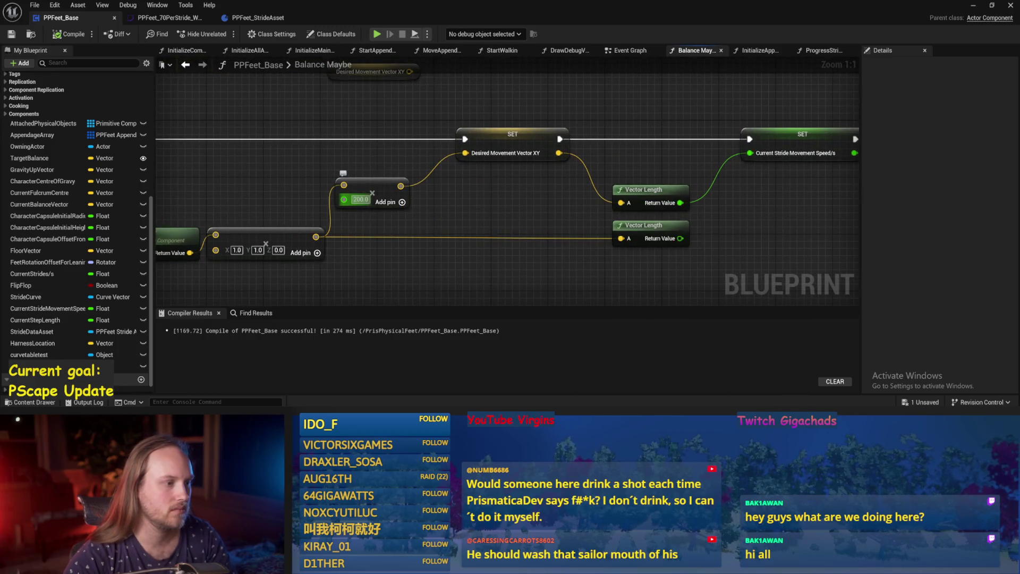
text(100)
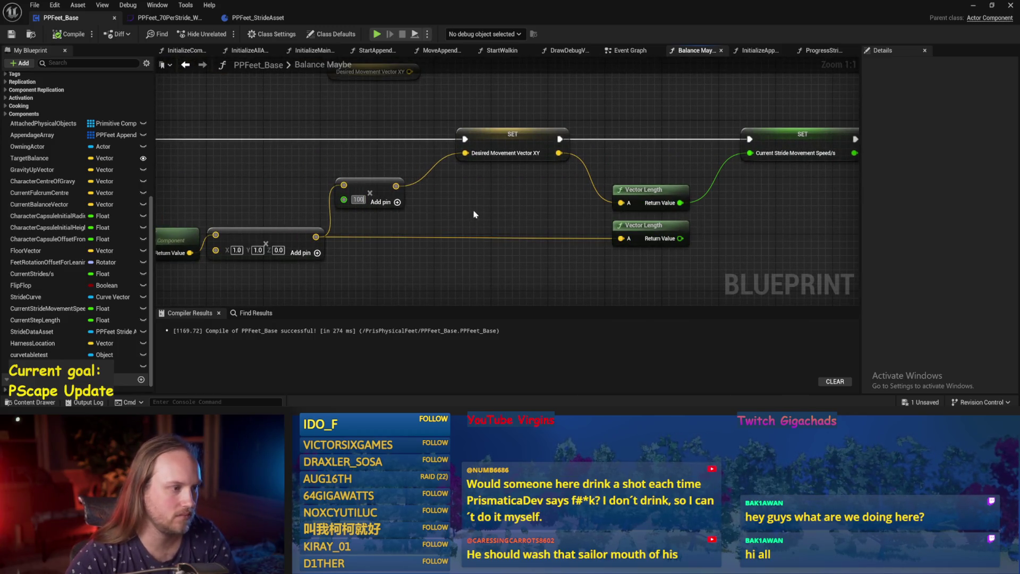
drag(473, 213, 183, 186)
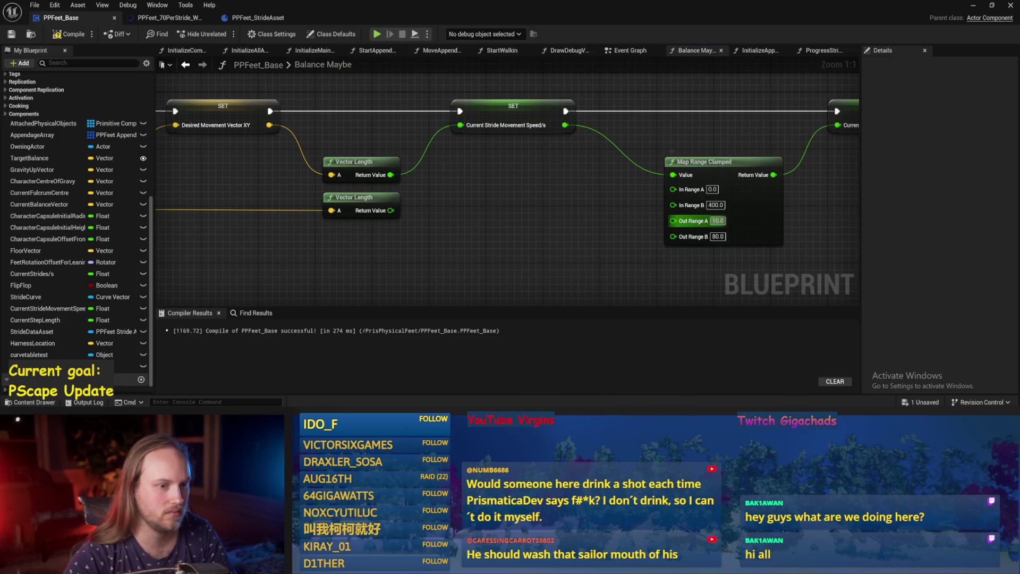
text(2)
key(Return)
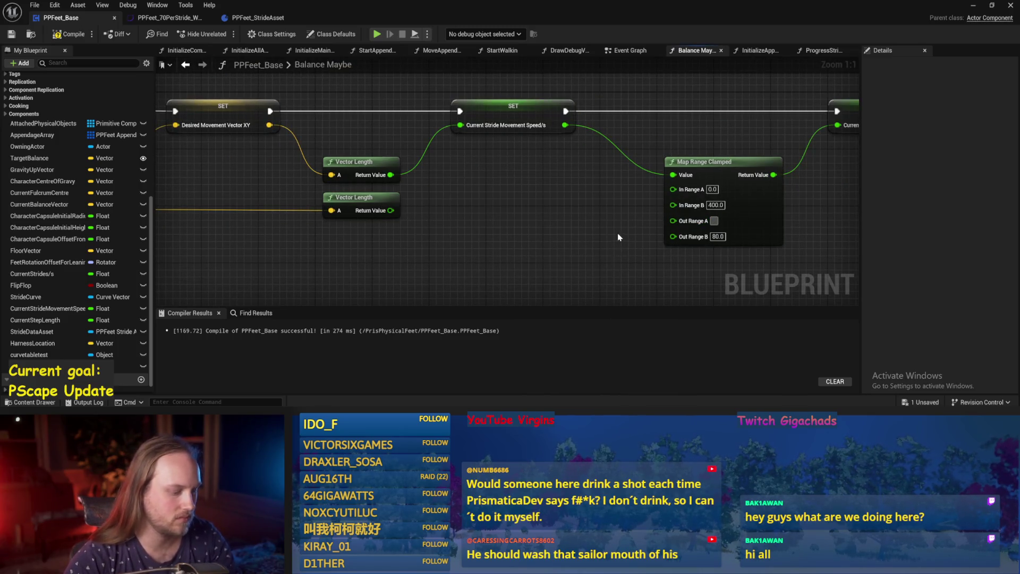
drag(427, 210, 511, 204)
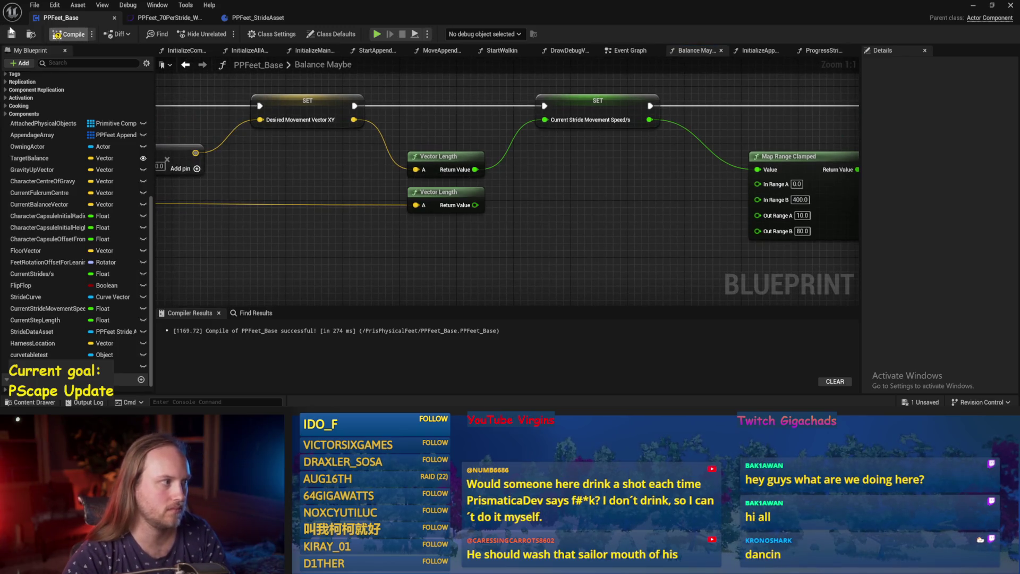
click(772, 202)
text(299)
key(Return)
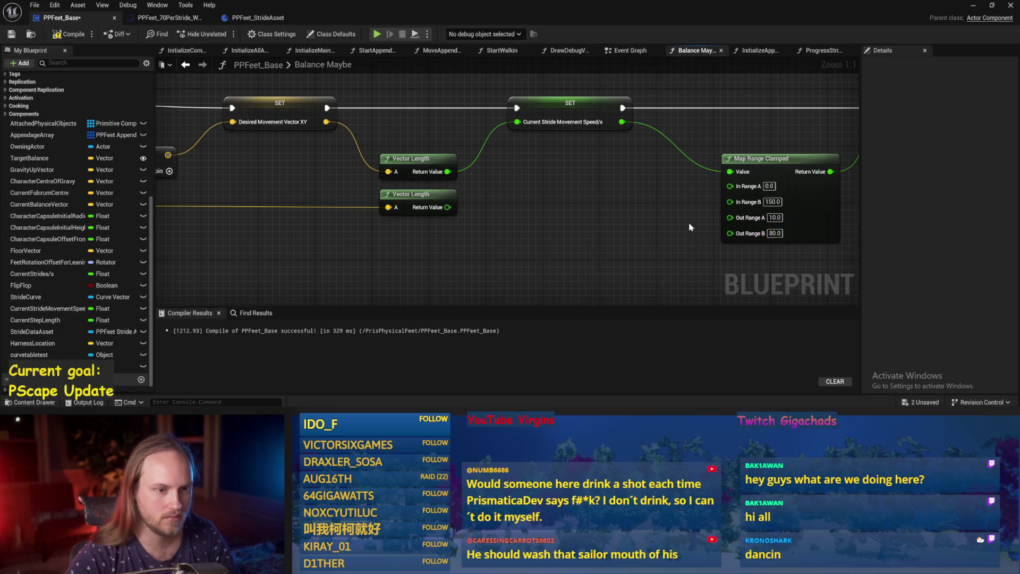
Step: Save PPFeet_Base and start a play test of the level
drag(690, 227, 598, 223)
scroll(597, 222, down, 1)
click(11, 35)
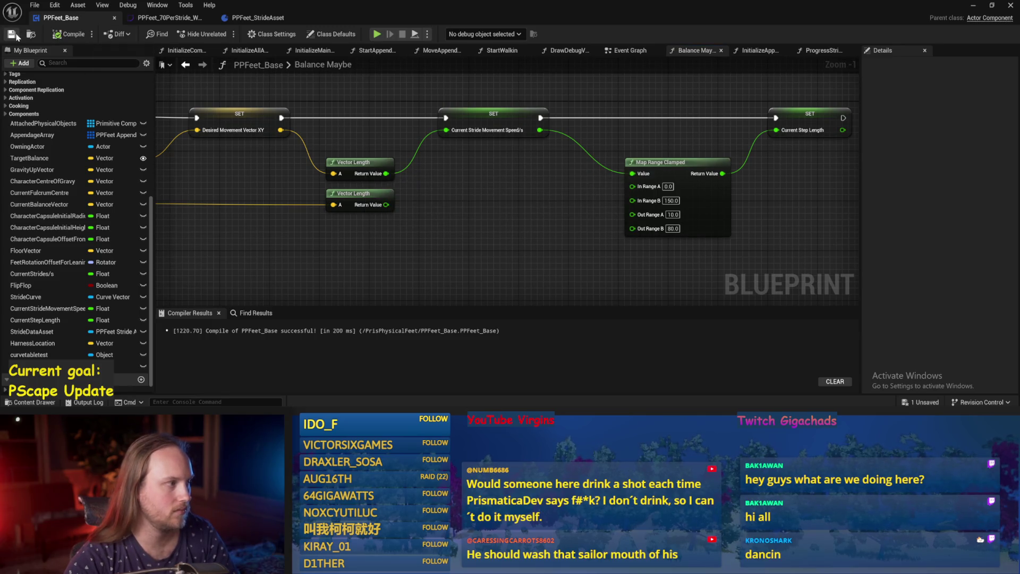
click(973, 6)
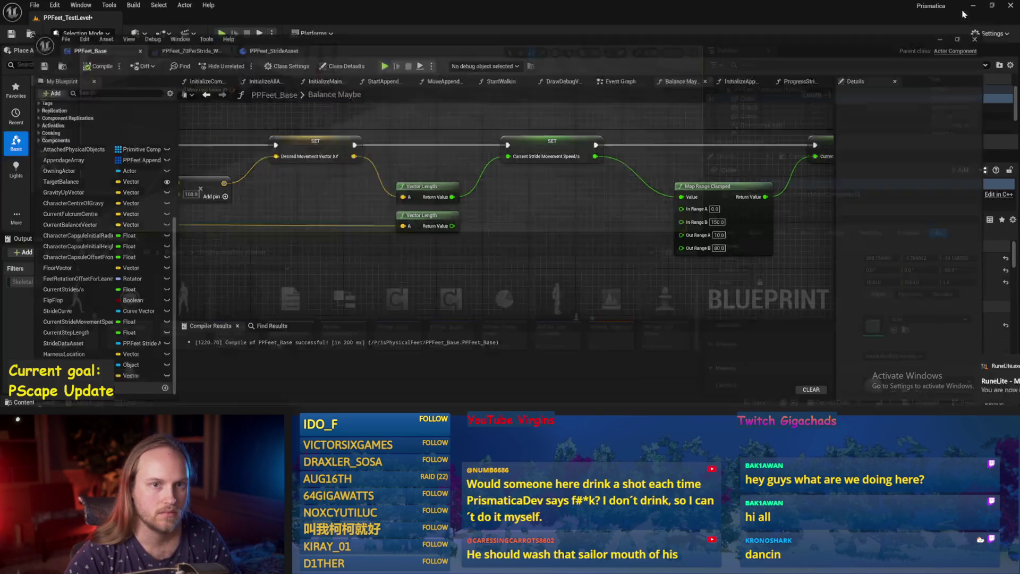
key(alt+p)
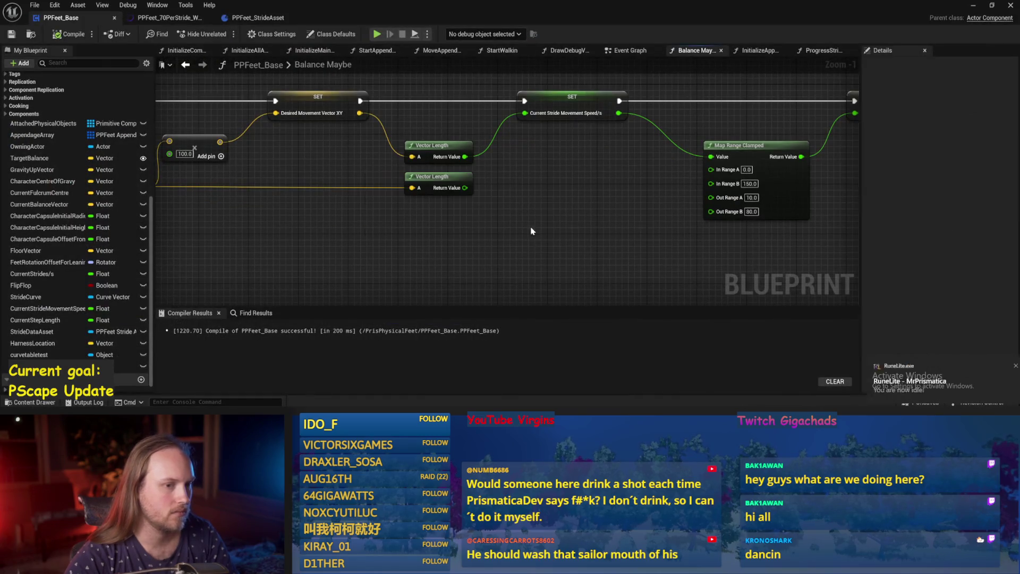
Step: Set the movement multiplier to 150, recompile, and watch the level
drag(512, 207, 578, 209)
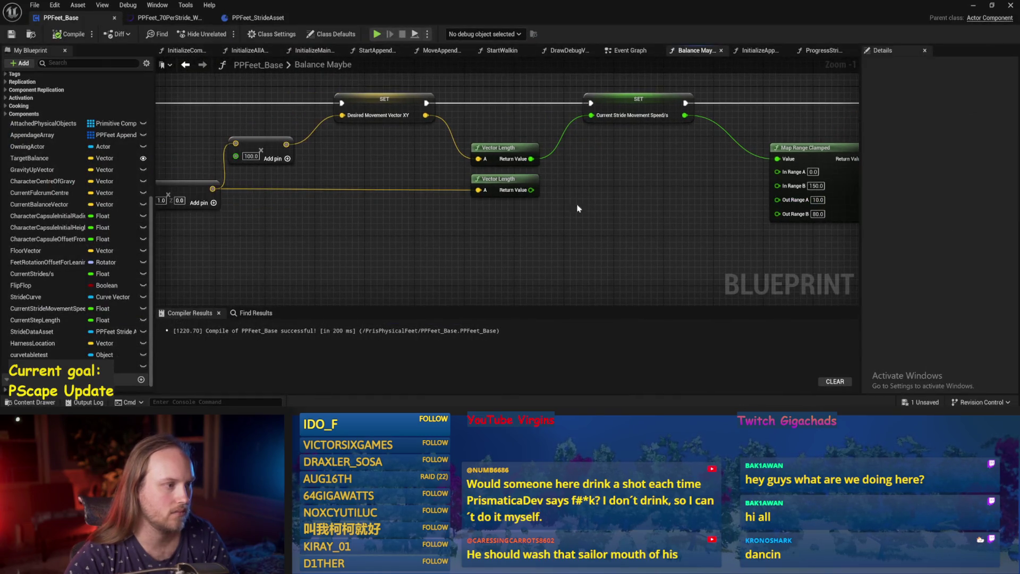
text(150)
key(Return)
key(F7)
drag(482, 232, 440, 239)
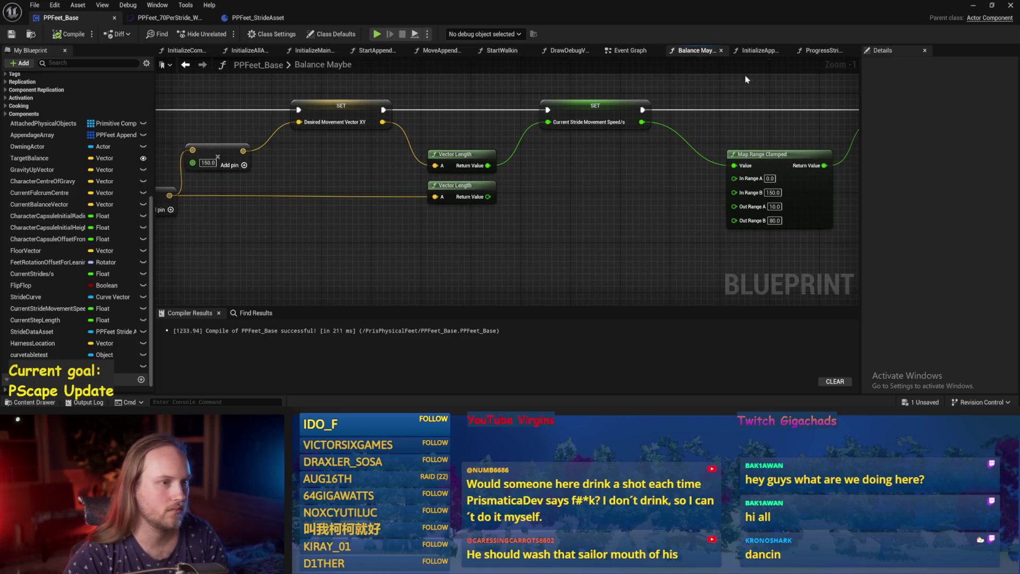
click(972, 7)
Step: Try multiplier 400 then settle on 200, compile and save, and watch the test play
key(alt+Tab)
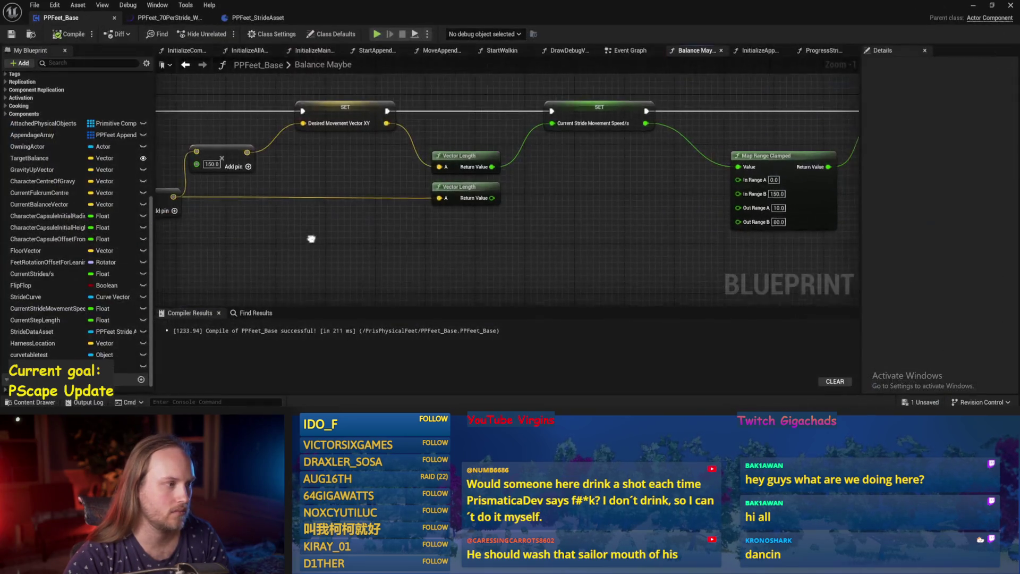
text(400)
key(Return)
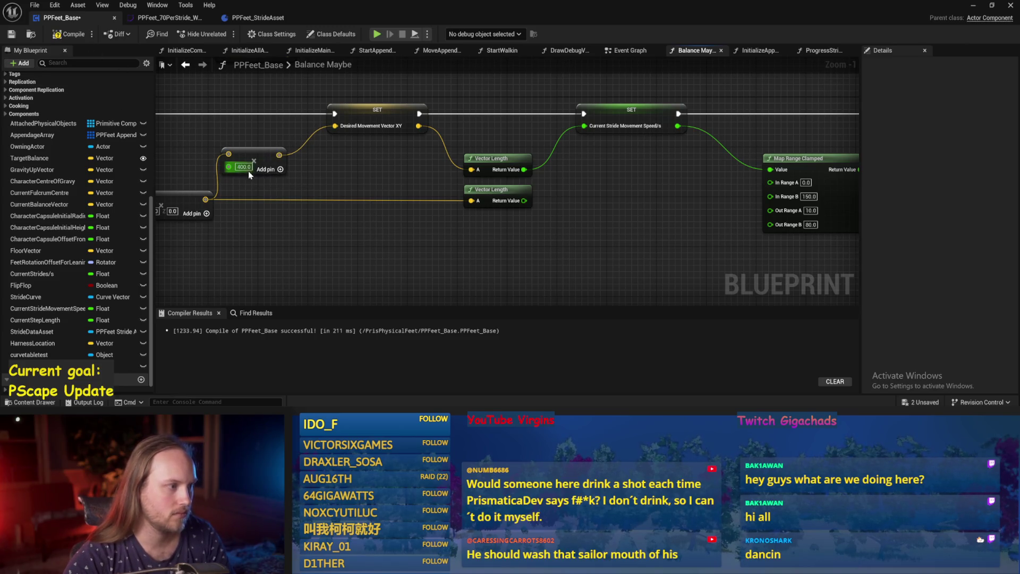
text(200)
key(Return)
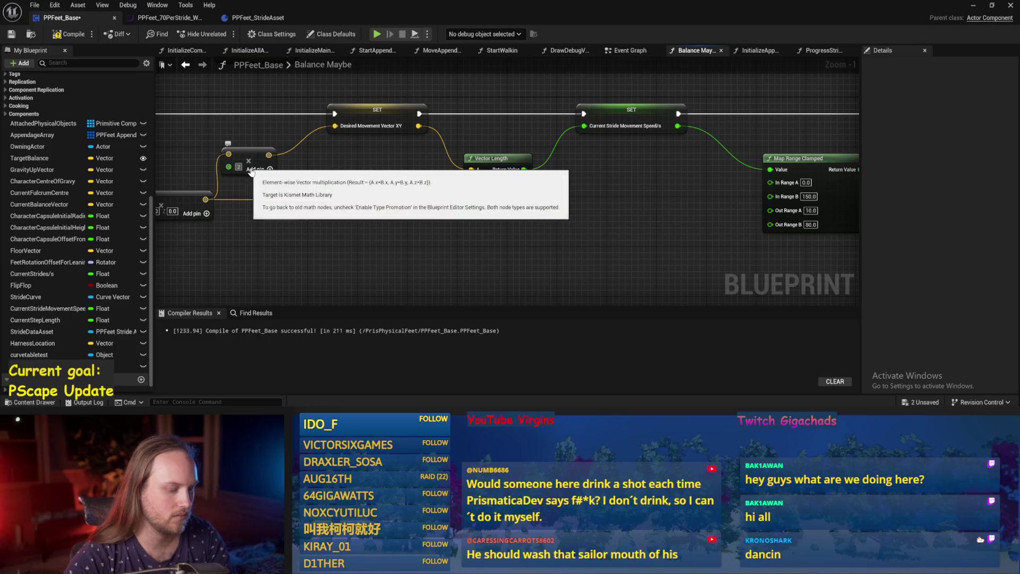
click(69, 34)
click(12, 34)
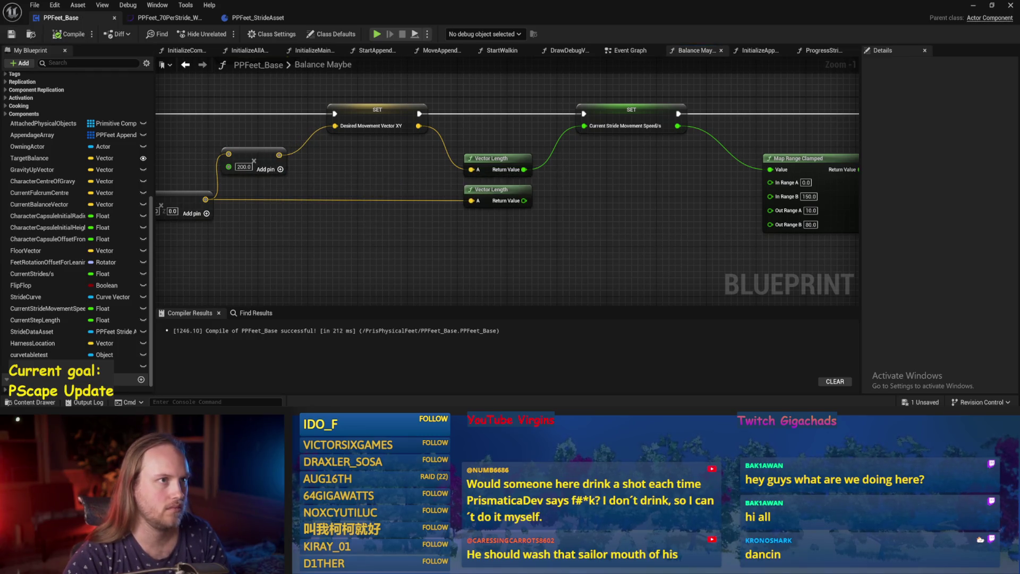
drag(539, 198, 532, 223)
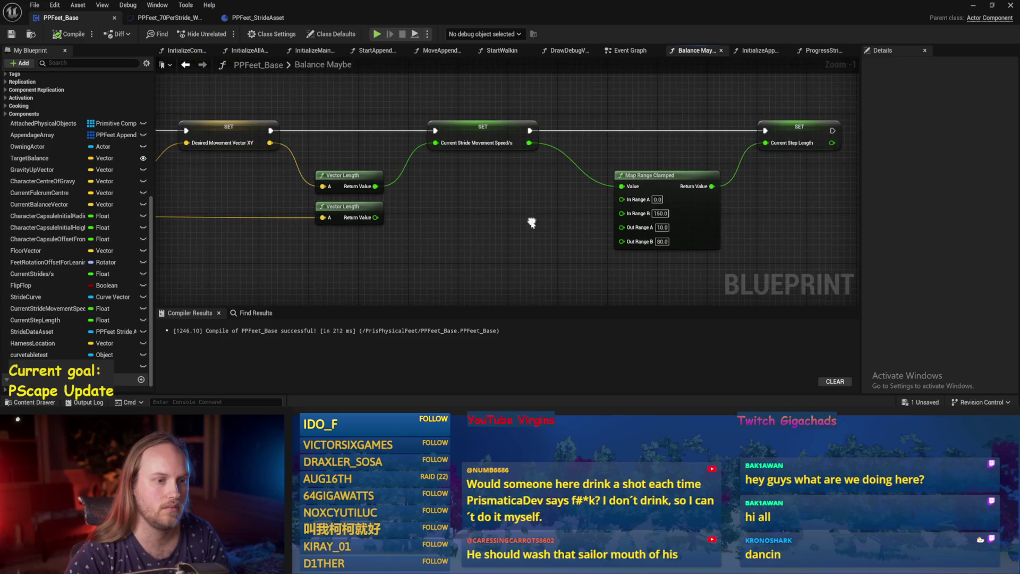
click(974, 5)
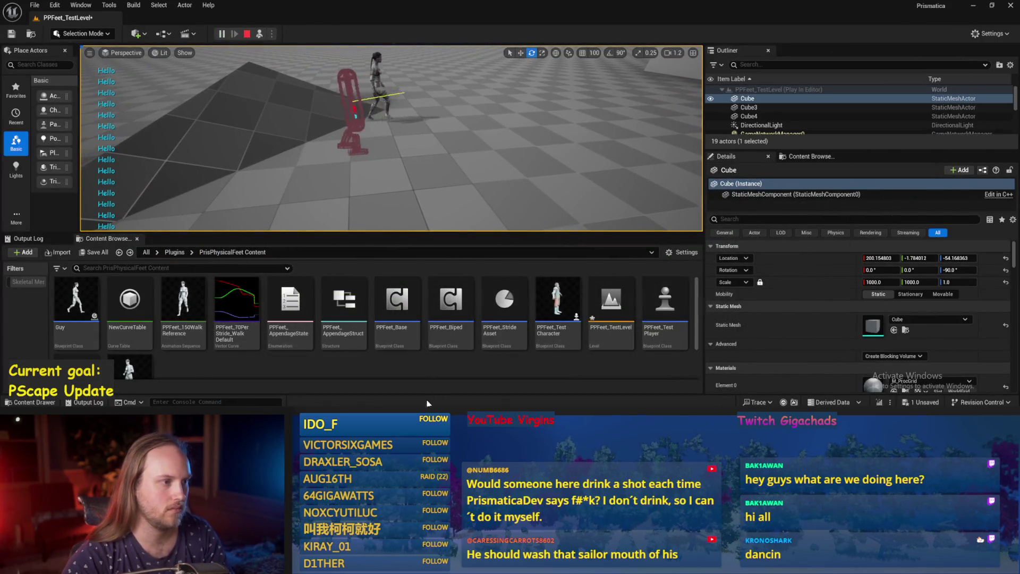
Step: Restore the PPFeet_Base editor and review the Add Force, Add Torque and Start Walkin nodes in the Event Graph
double_click(398, 300)
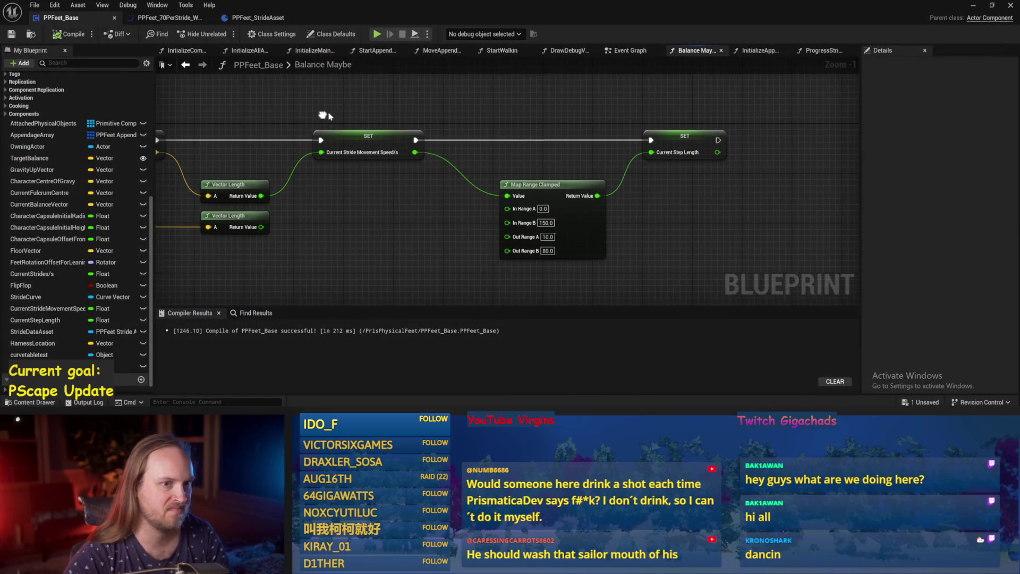
click(622, 51)
drag(606, 132, 249, 139)
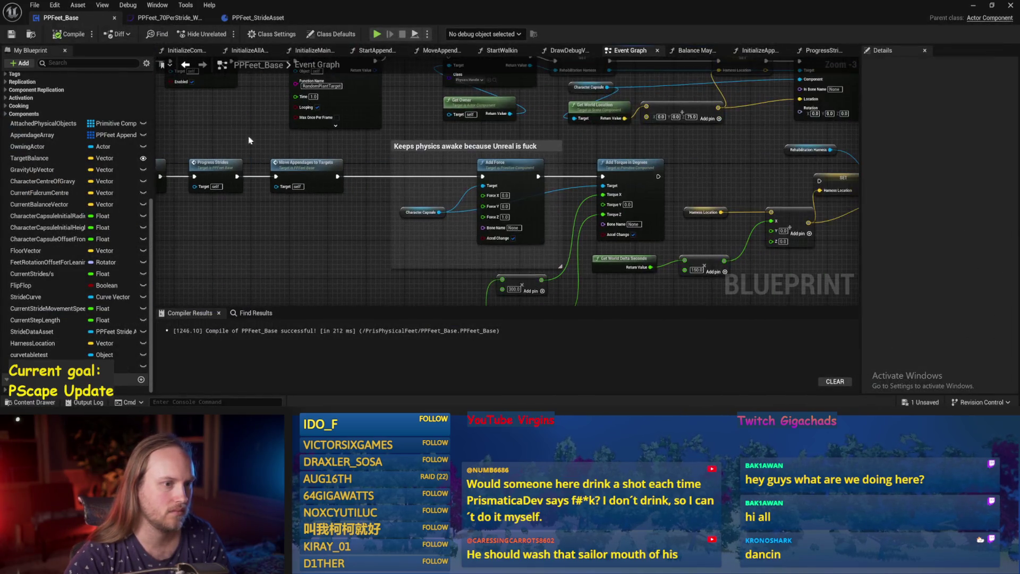
drag(667, 181, 480, 290)
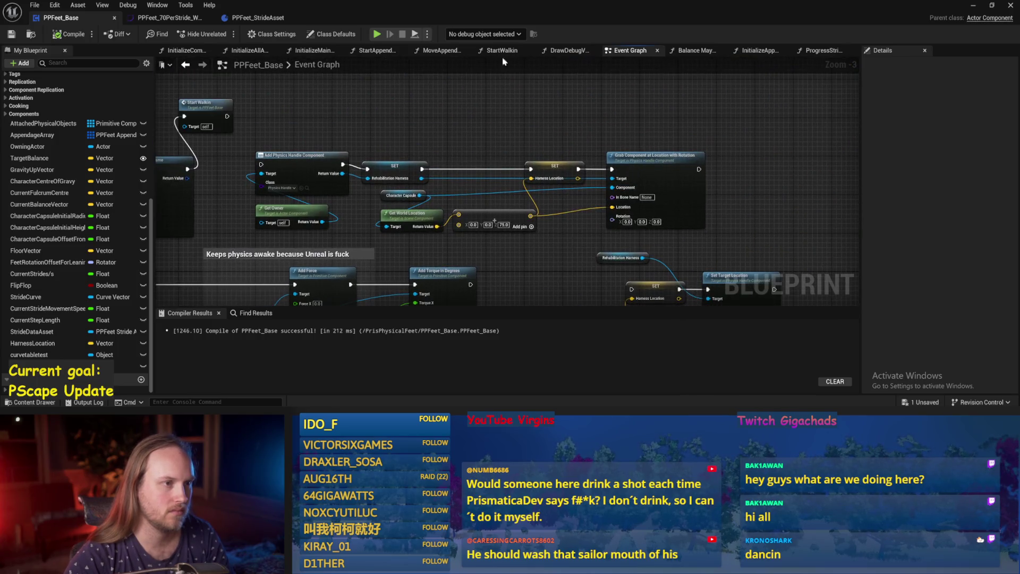
Step: Glance at InitializeAppendage, then view the InitializeMainCapsule graph with its Set Center Of Mass node
click(776, 52)
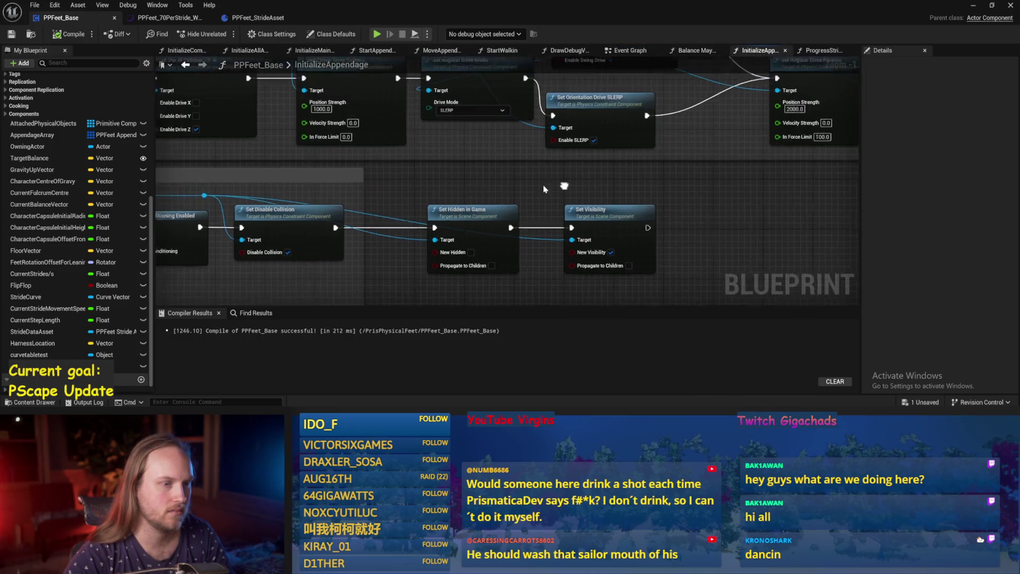
click(304, 49)
mouse_move(620, 173)
mouse_down()
mouse_move(260, 165)
mouse_move(519, 185)
mouse_up()
scroll(72, 133, up, 5)
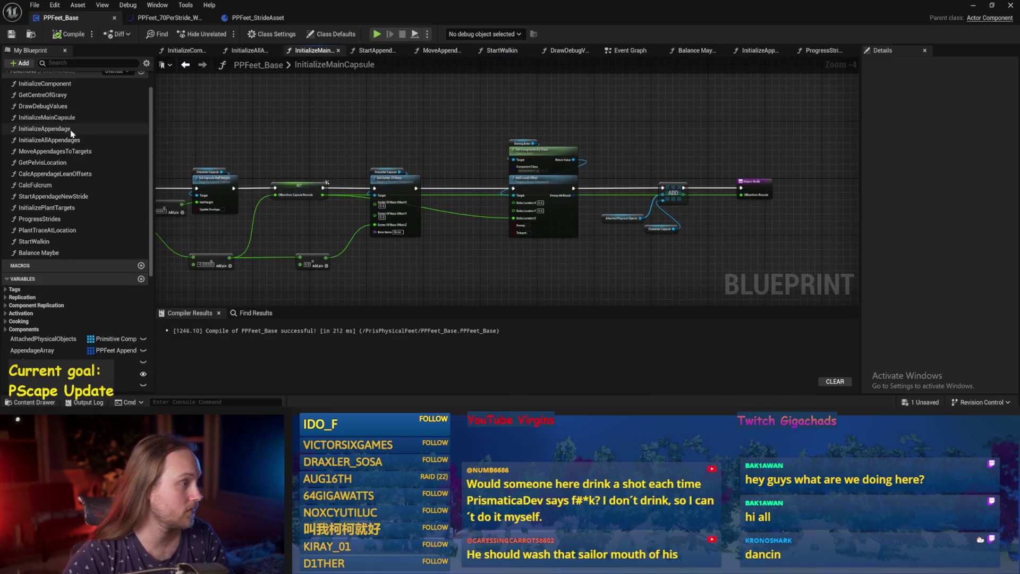
scroll(118, 159, up, 2)
scroll(252, 132, up, 4)
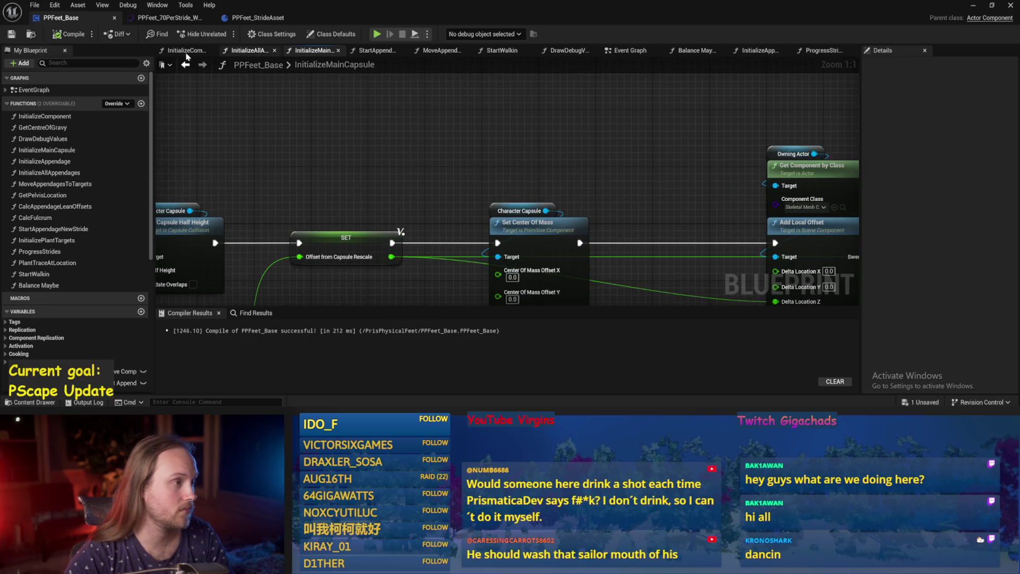
Step: Set the capsule angular damping in InitializeComponent to 5.0 and save the blueprint
click(187, 51)
scroll(531, 168, up, 2)
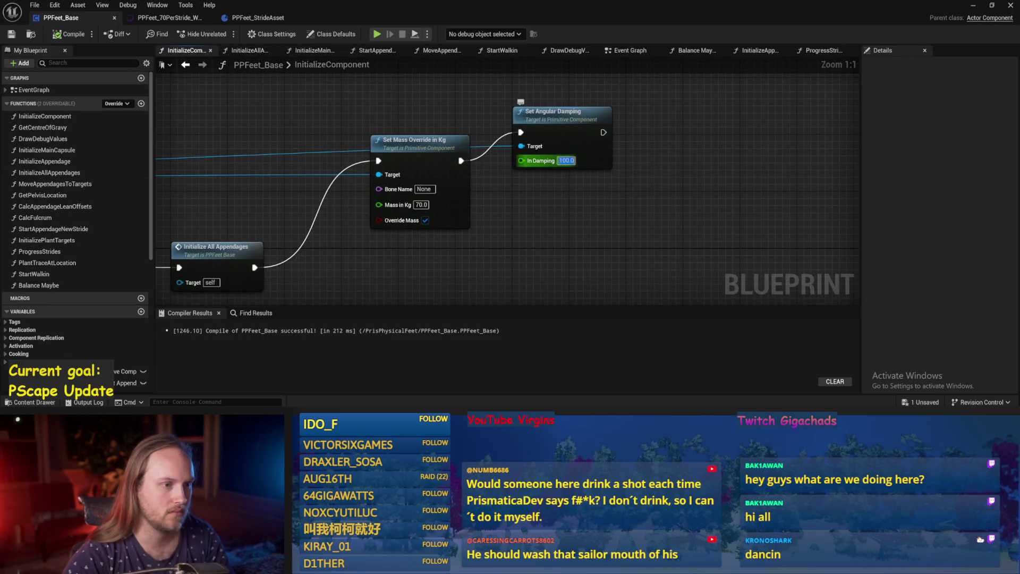
text(5)
key(Return)
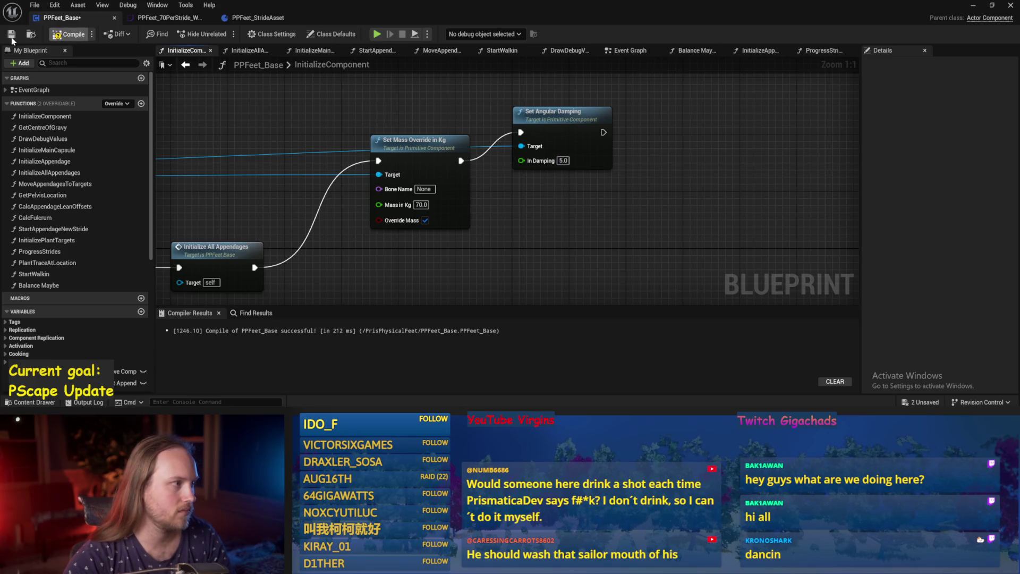
click(11, 35)
scroll(354, 211, down, 2)
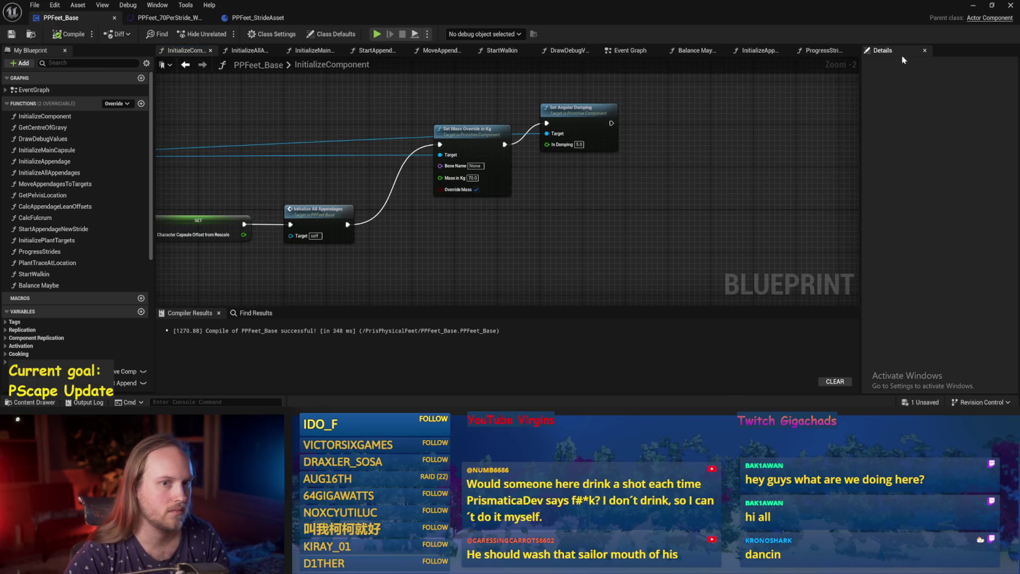
drag(382, 125, 406, 137)
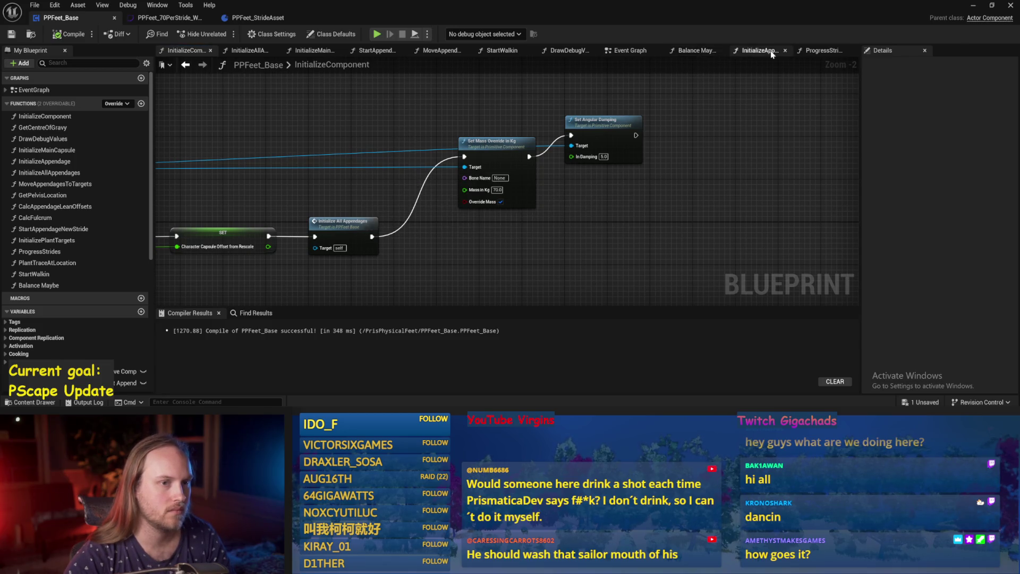
Step: Play-test the level, then return to PPFeet_Base and show the DrawDebugValues graph
drag(754, 50, 819, 50)
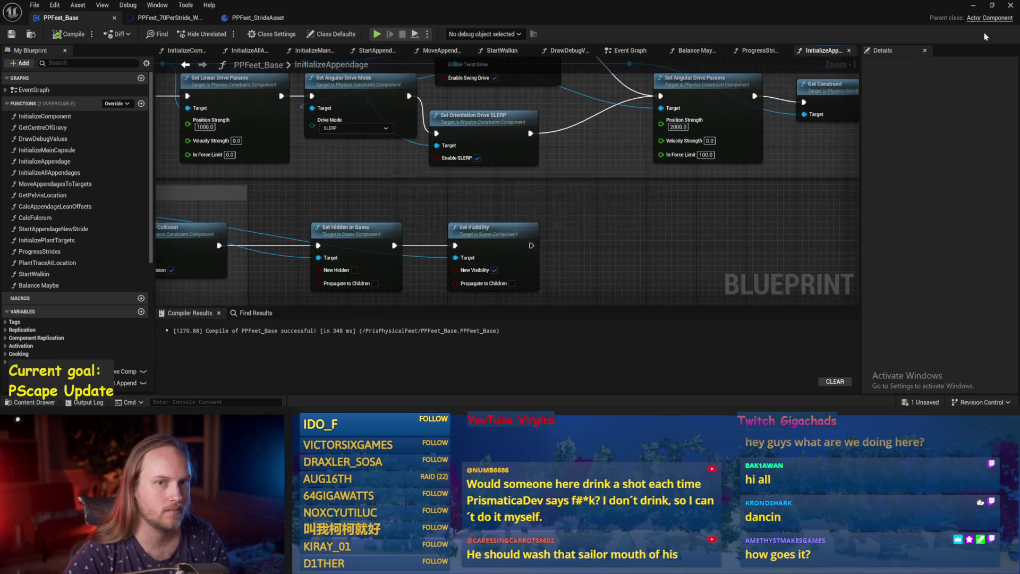
click(975, 5)
click(260, 35)
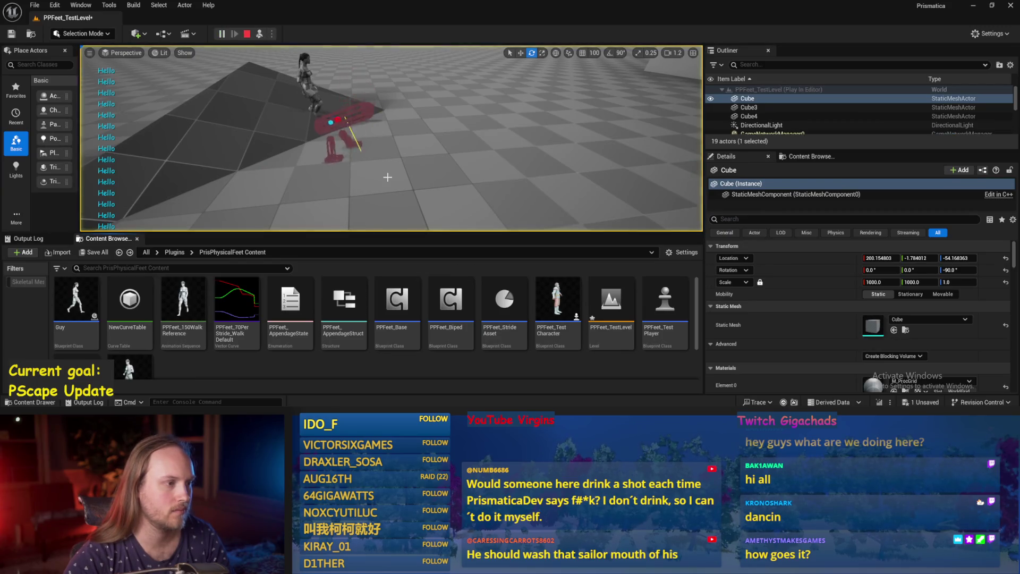
key(alt+Tab)
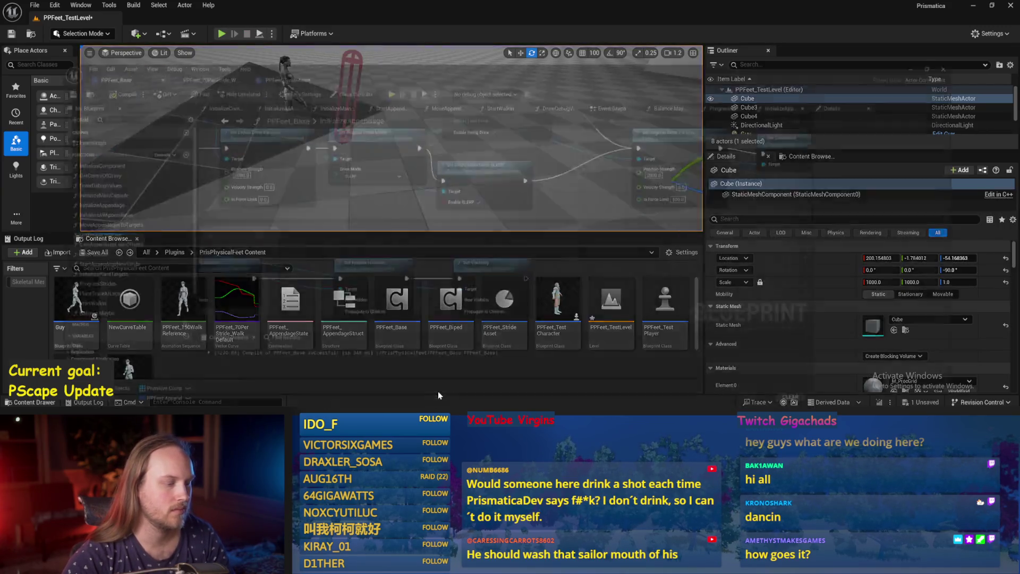
drag(765, 50, 819, 50)
click(569, 50)
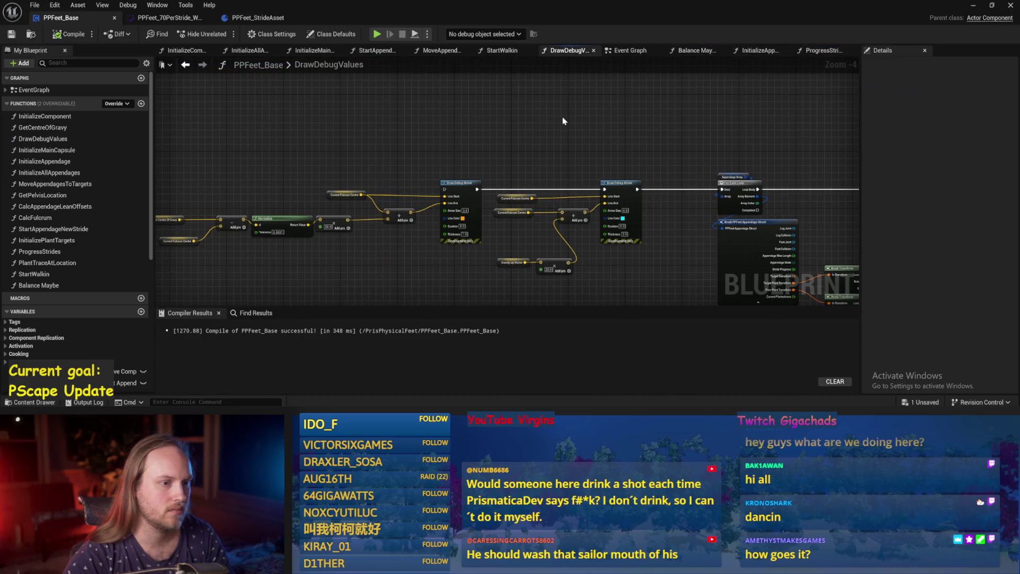
Step: Review the DrawDebugValues, StartWalkin and MoveAppendagesToTargets graphs
drag(564, 121, 433, 113)
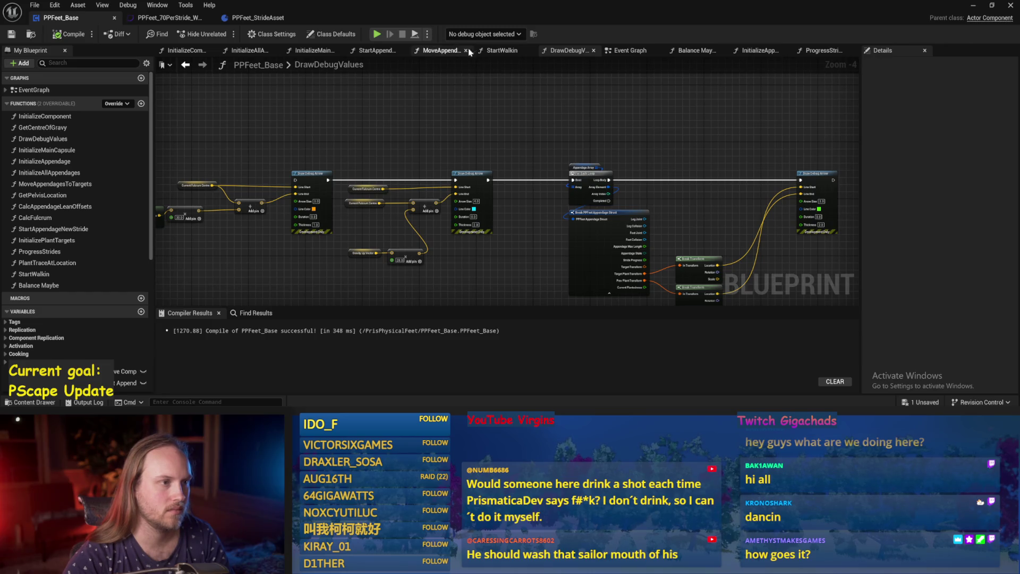
click(505, 56)
click(437, 52)
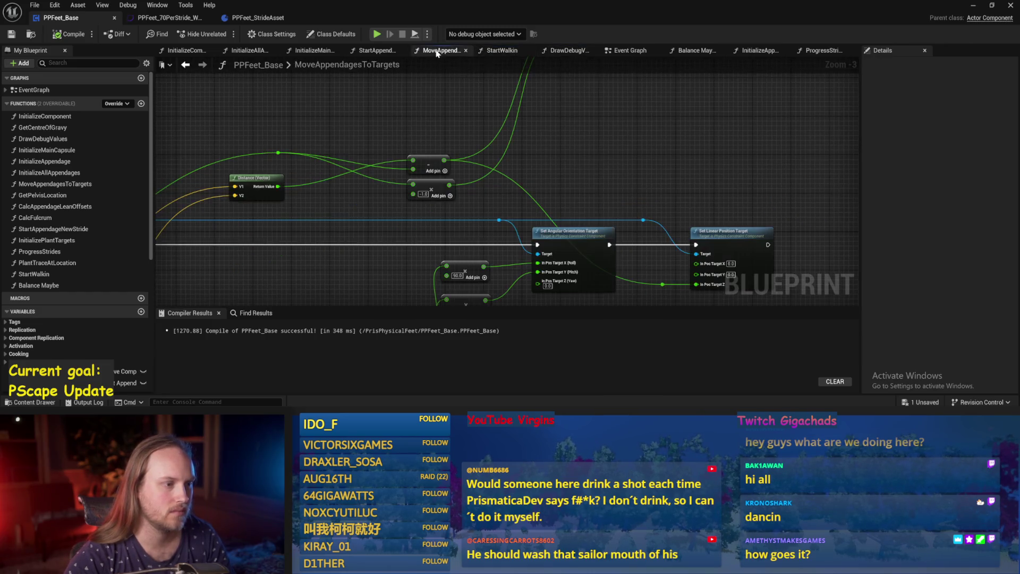
drag(459, 113, 542, 117)
scroll(585, 122, down, 1)
Step: Save and compile PPFeet_Base, then survey the Event Graph's timer and StartWalkin nodes
key(ctrl+s)
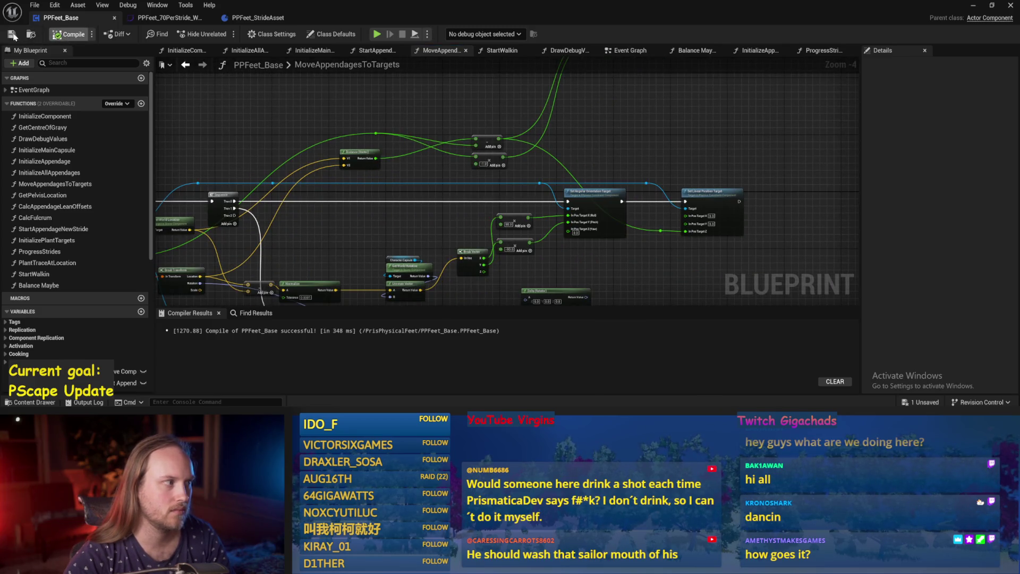
click(14, 36)
mouse_move(535, 164)
mouse_down()
mouse_move(647, 221)
mouse_move(665, 198)
mouse_move(390, 70)
mouse_up()
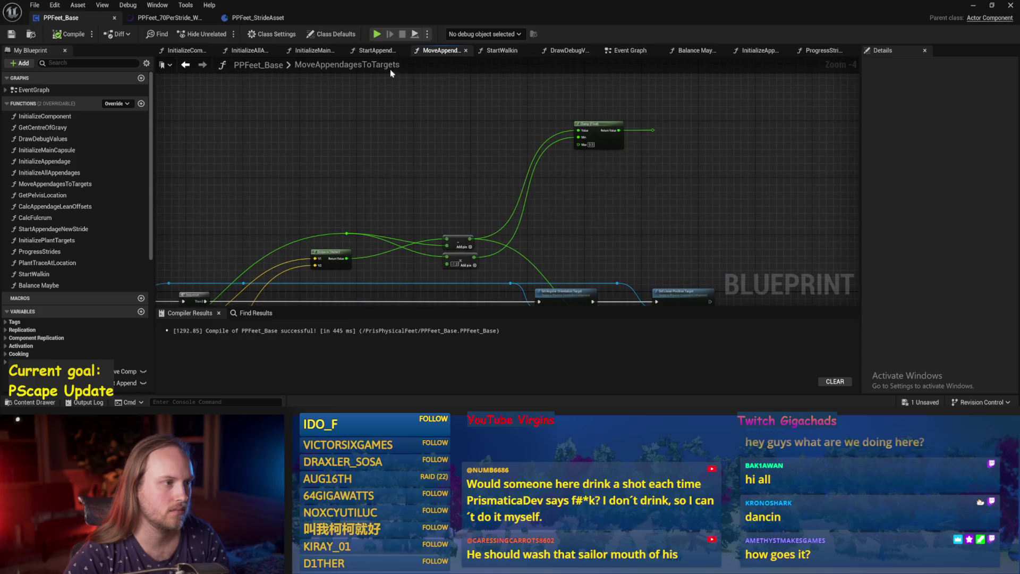
click(633, 51)
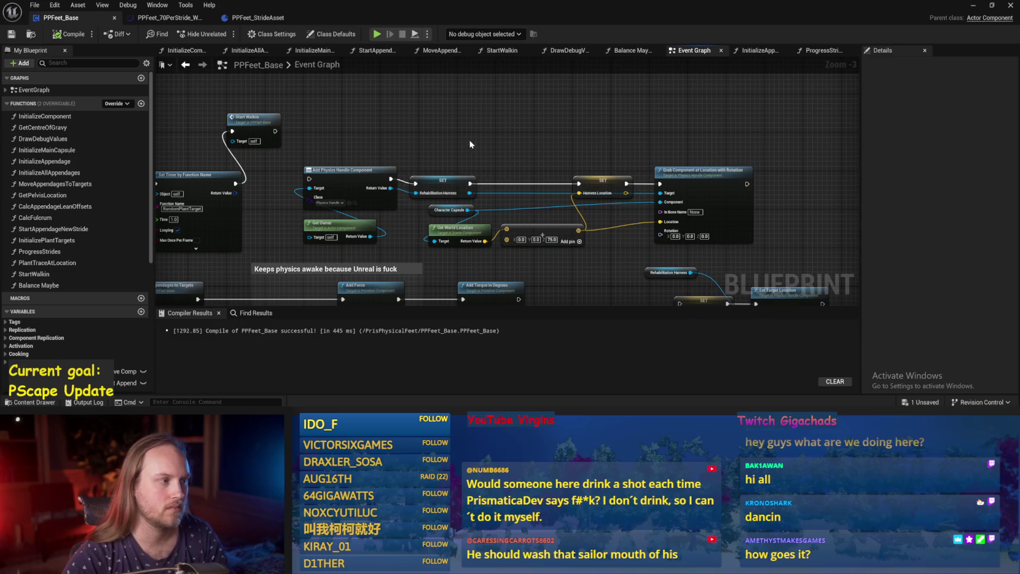
drag(448, 133, 538, 126)
mouse_move(613, 129)
mouse_down()
mouse_move(638, 133)
mouse_move(616, 129)
mouse_up()
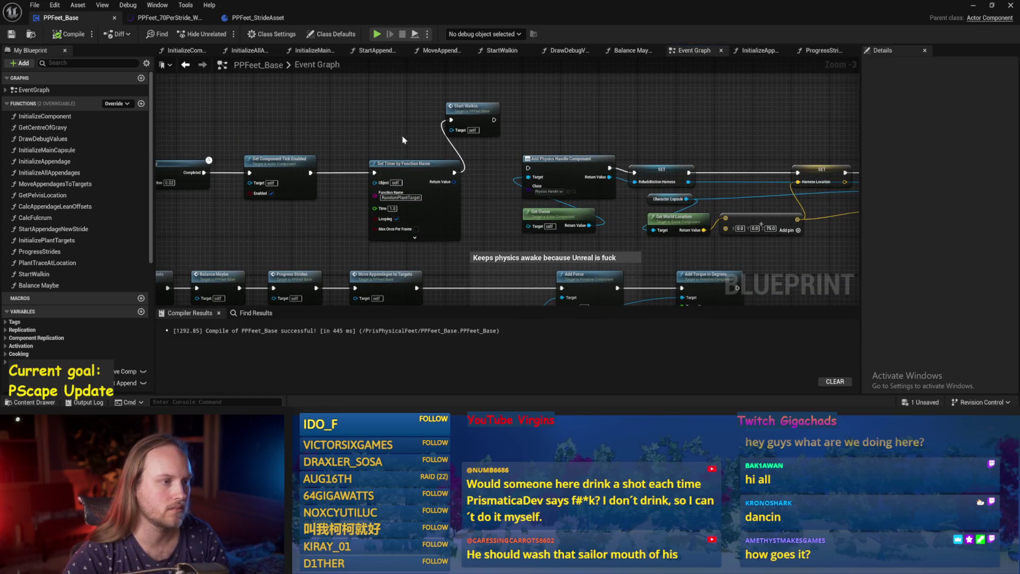
Step: Set InitializeComponent's angular damping to 10 and mass override to 300 kg, then compile
click(179, 51)
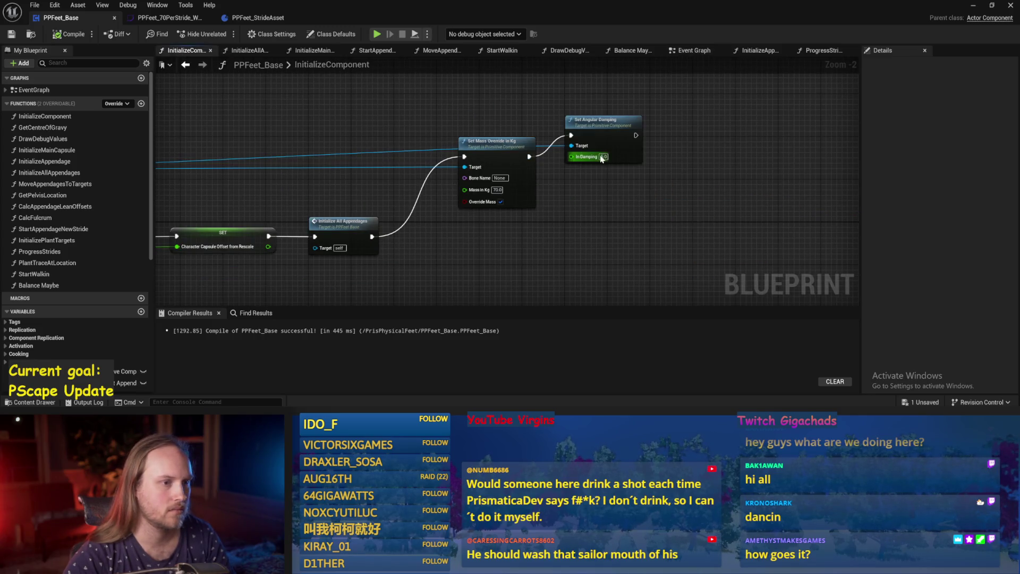
text(10)
key(Return)
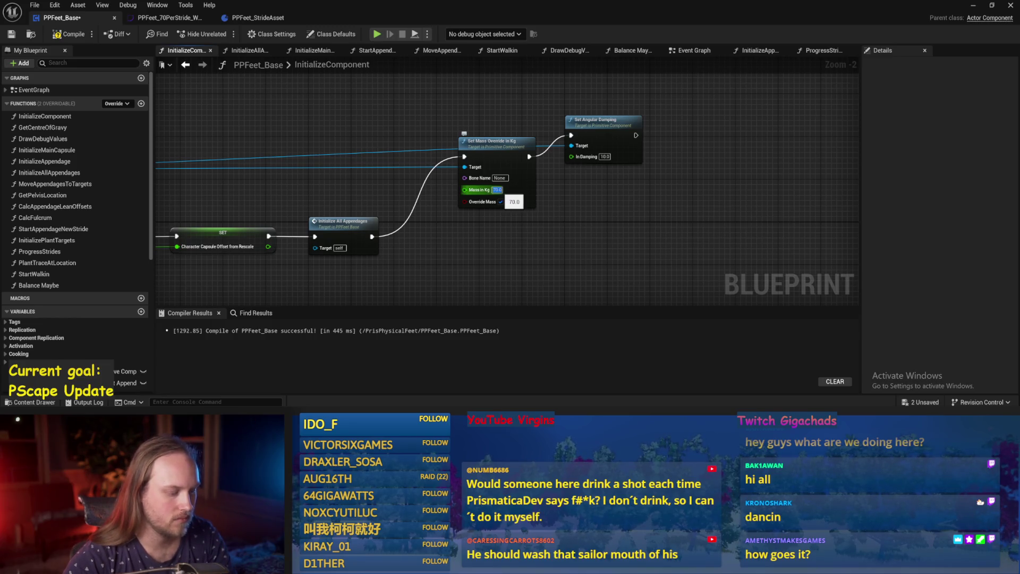
text(300)
key(Return)
click(60, 35)
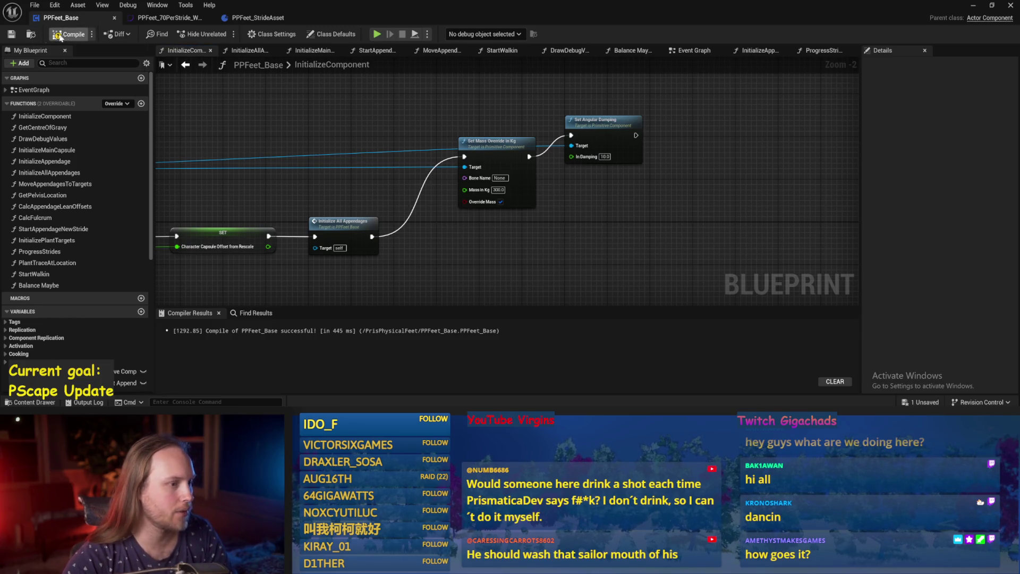
drag(389, 257, 456, 247)
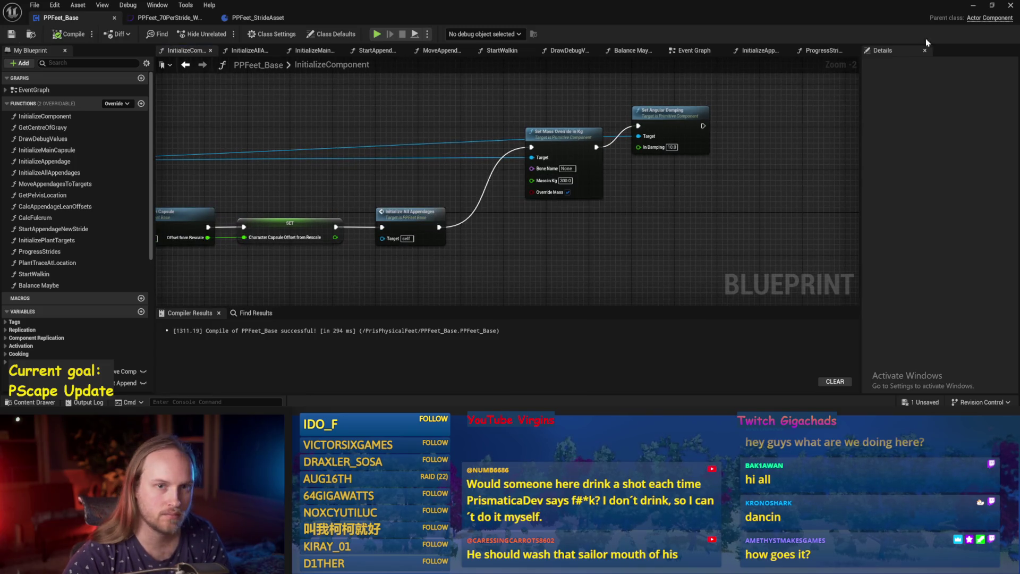
mouse_move(382, 284)
mouse_down()
mouse_move(675, 250)
mouse_move(504, 280)
mouse_up()
scroll(643, 250, up, 1)
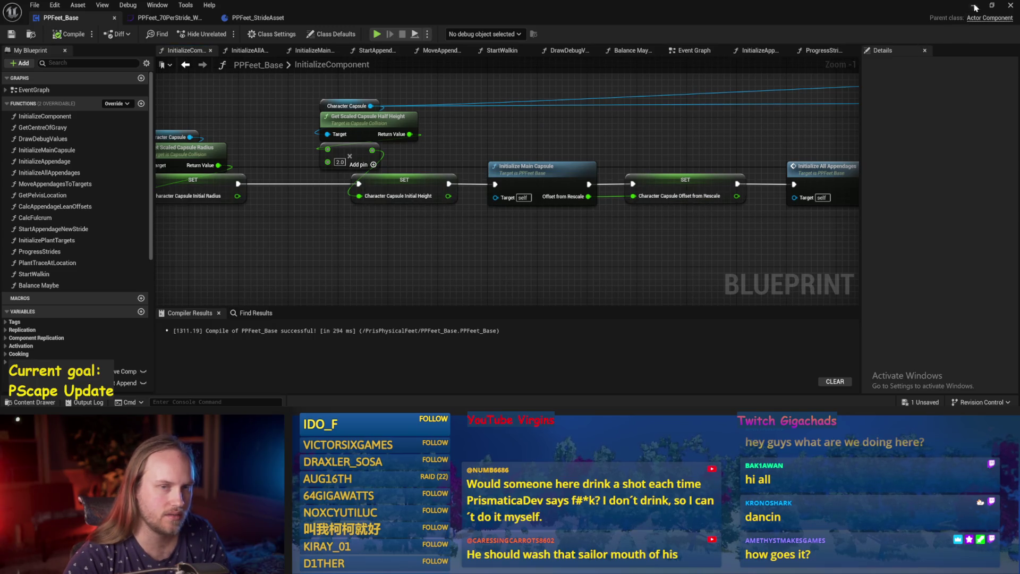
Step: Play-test the level, inspecting the running game from a detached free view
click(974, 6)
click(266, 34)
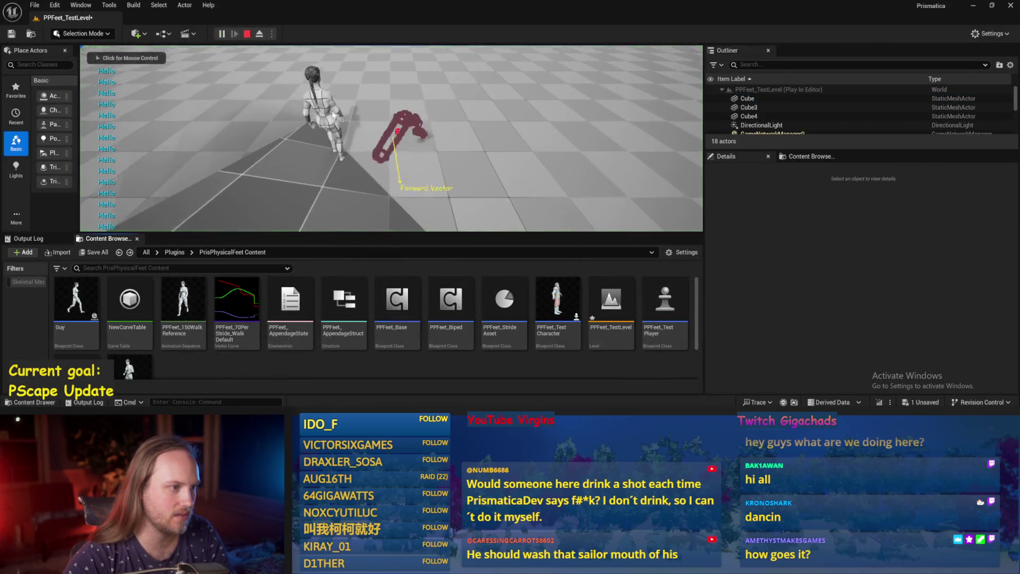
key(Escape)
key(alt+p)
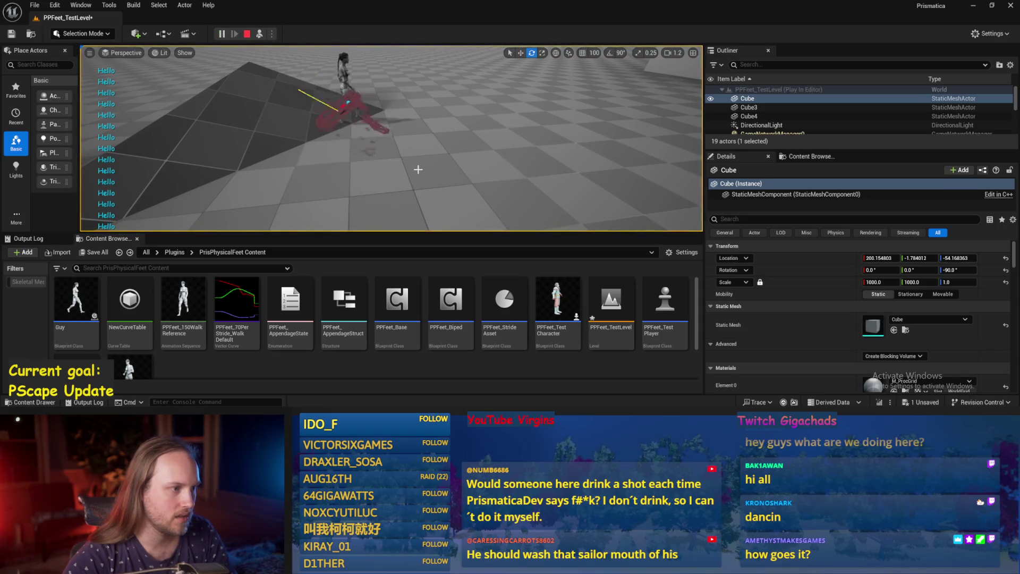
key(Escape)
Step: Change the Mass in Kg override to 100 and save the blueprint
double_click(398, 300)
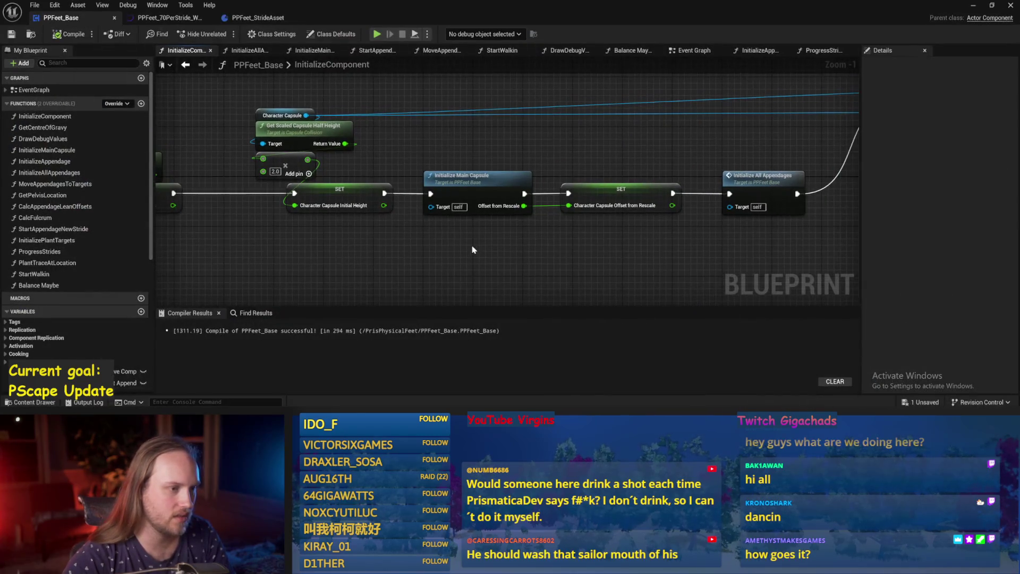
mouse_move(515, 175)
mouse_down()
mouse_move(538, 198)
mouse_move(471, 163)
mouse_move(157, 127)
mouse_up()
click(664, 162)
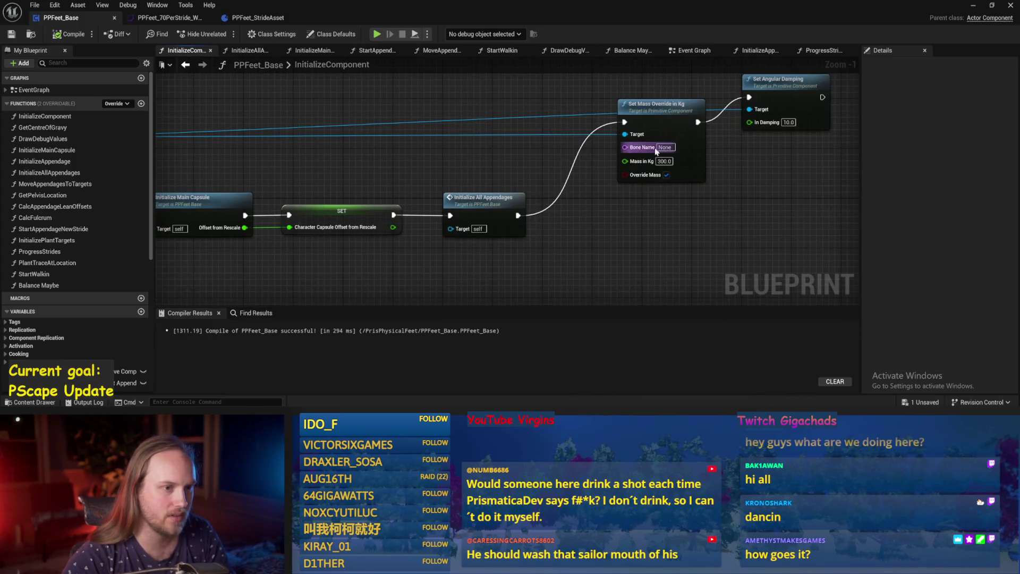
text(100)
drag(385, 167, 578, 157)
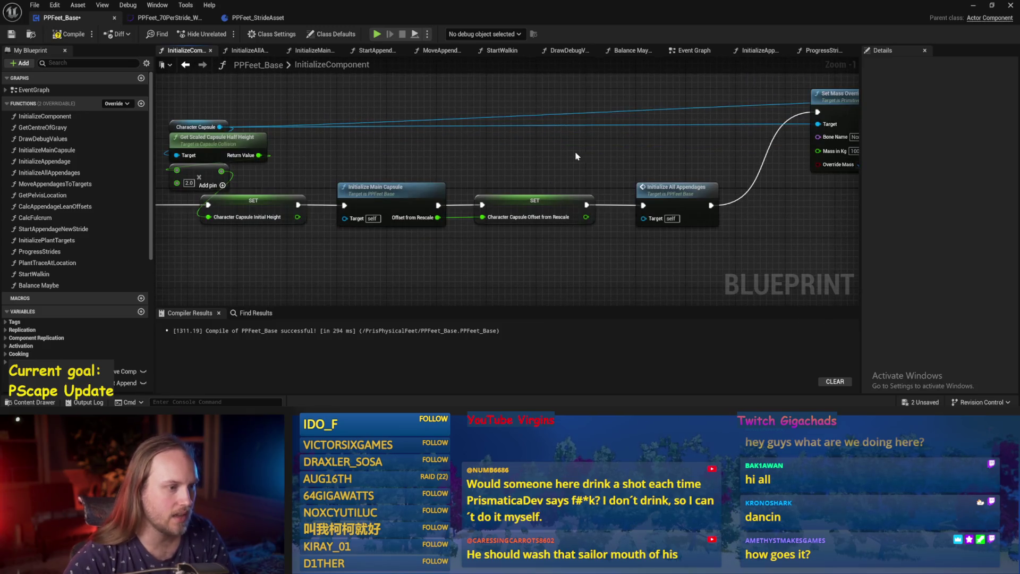
click(6, 34)
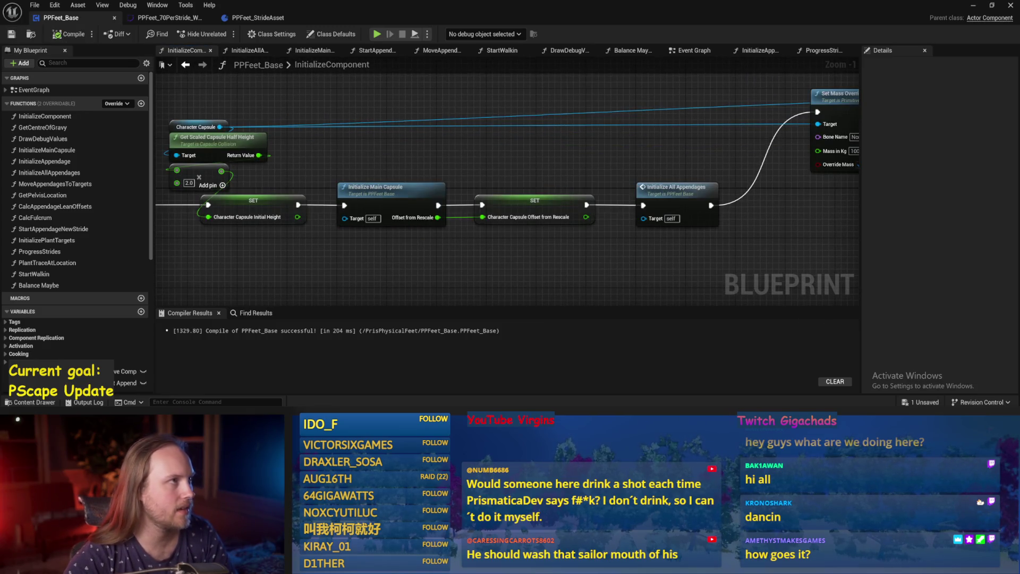
drag(478, 141, 391, 225)
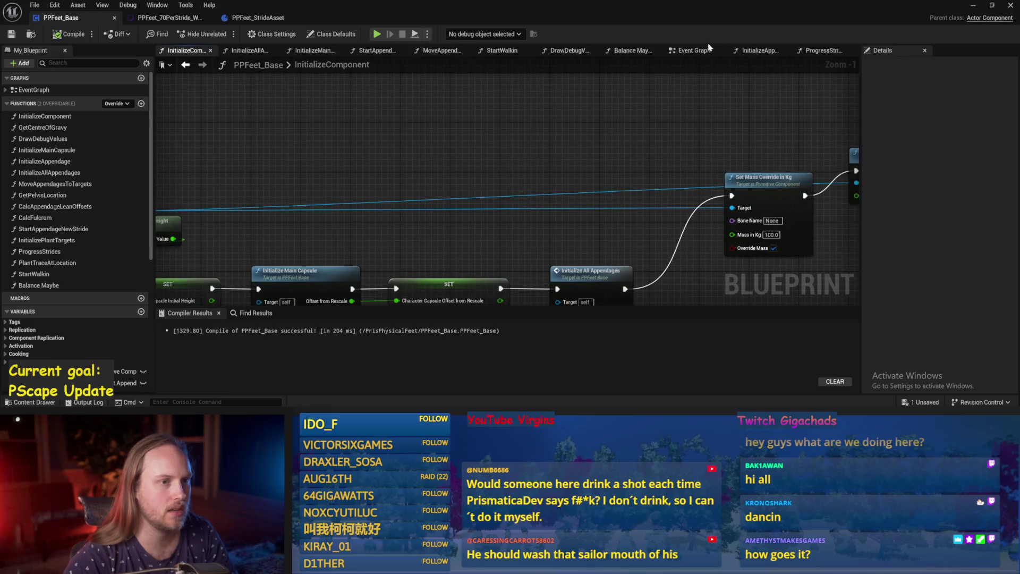
click(703, 52)
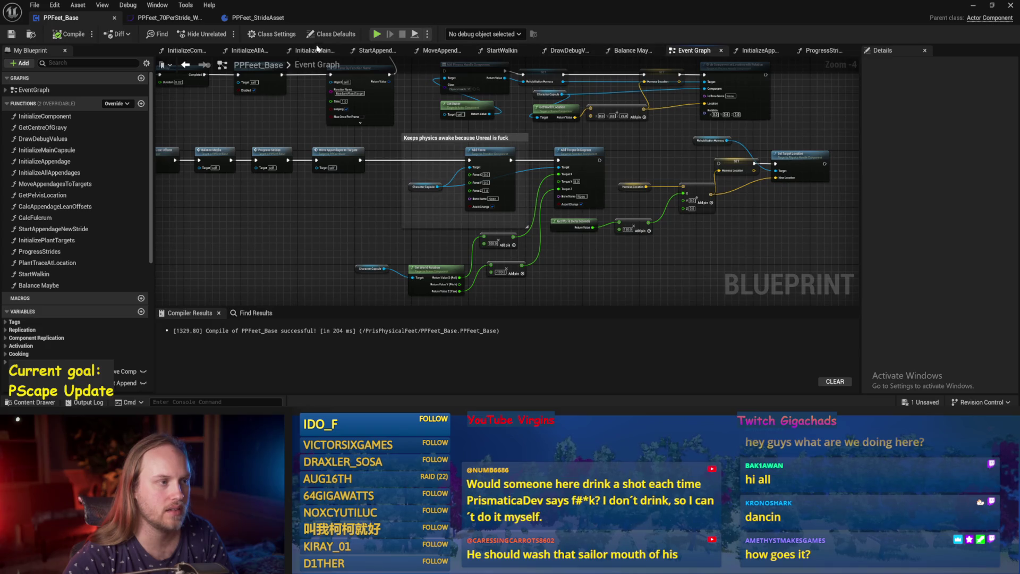
Step: In ProgressStrides, wire the Add node output into Rotate Vector's B X (Roll) pin
click(823, 51)
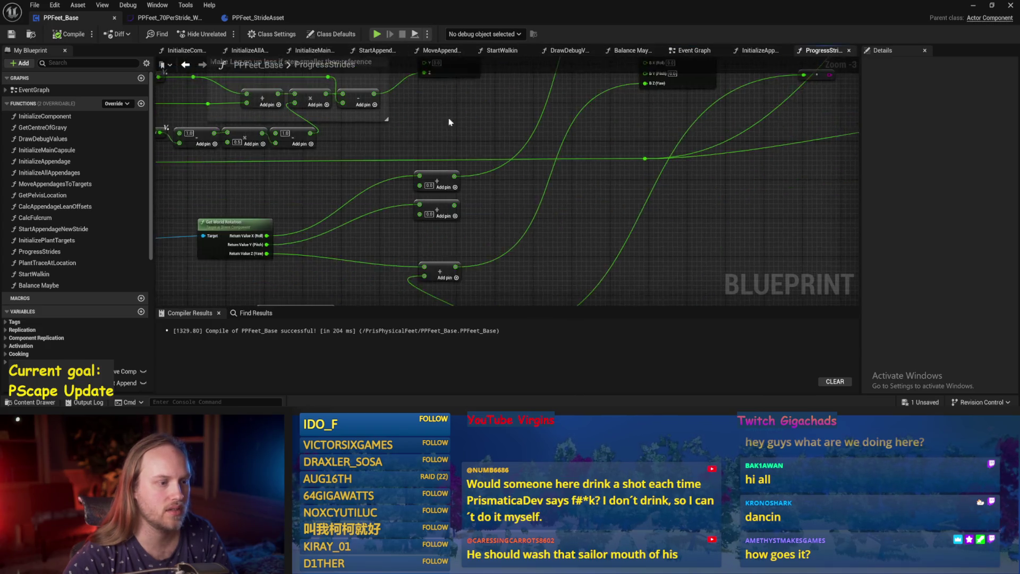
scroll(461, 185, up, 1)
mouse_move(346, 261)
mouse_down()
mouse_move(546, 222)
mouse_move(542, 193)
mouse_up()
mouse_move(450, 197)
mouse_down()
mouse_move(467, 164)
mouse_move(415, 208)
mouse_up()
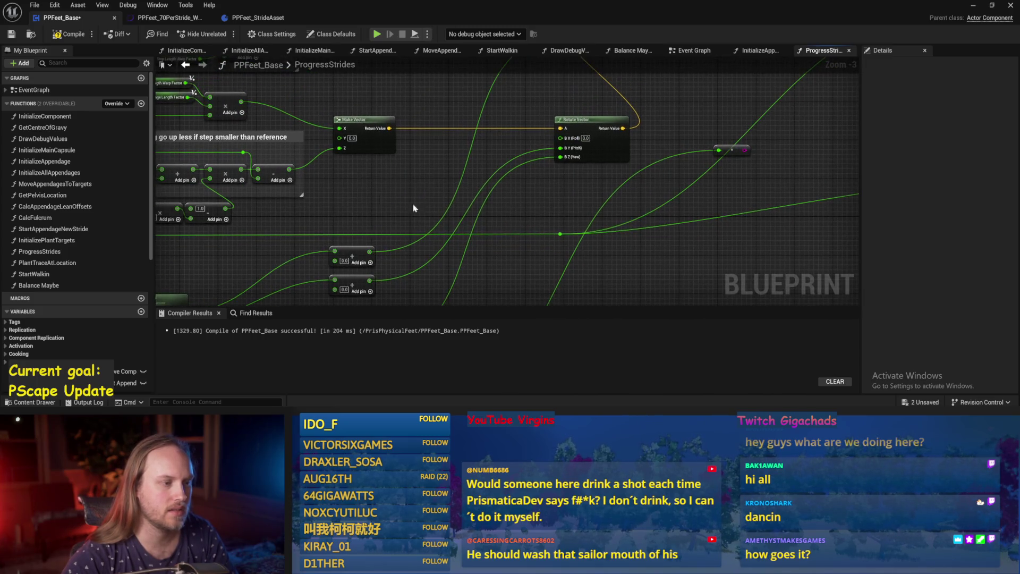
drag(371, 252, 560, 138)
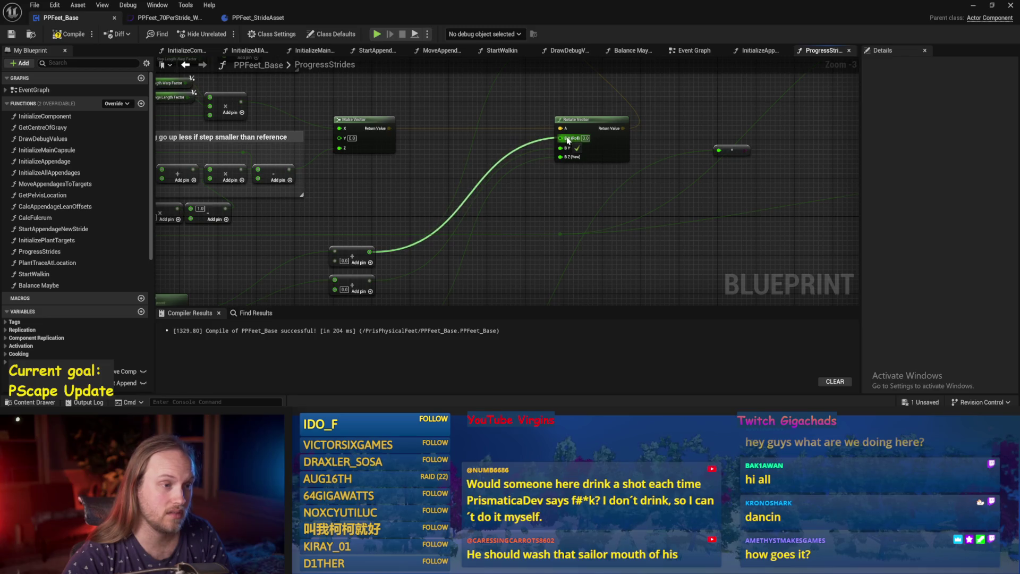
drag(408, 190, 433, 173)
Step: Save, compile and play-test the updated stride logic
key(ctrl+s)
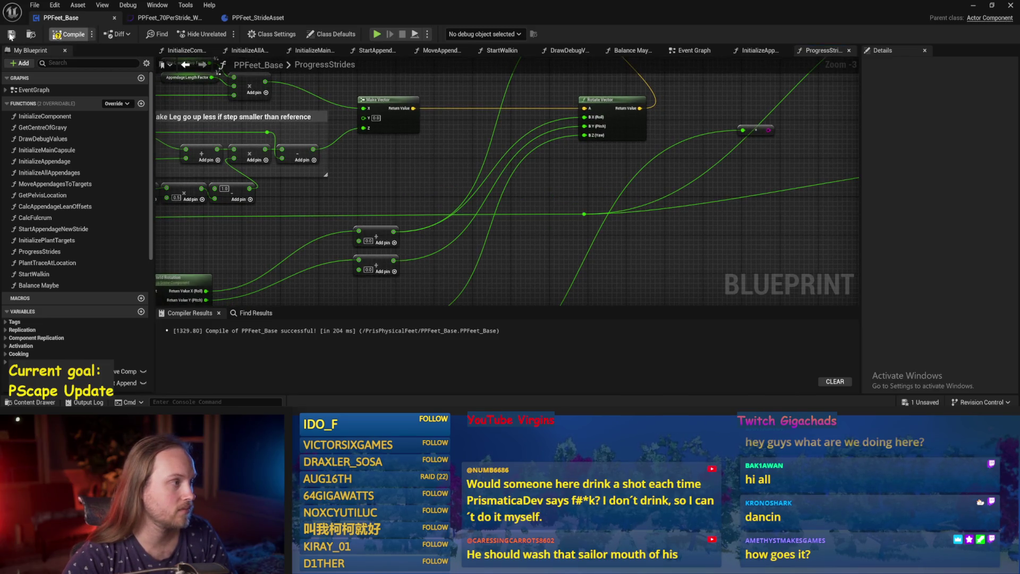
click(10, 35)
click(972, 6)
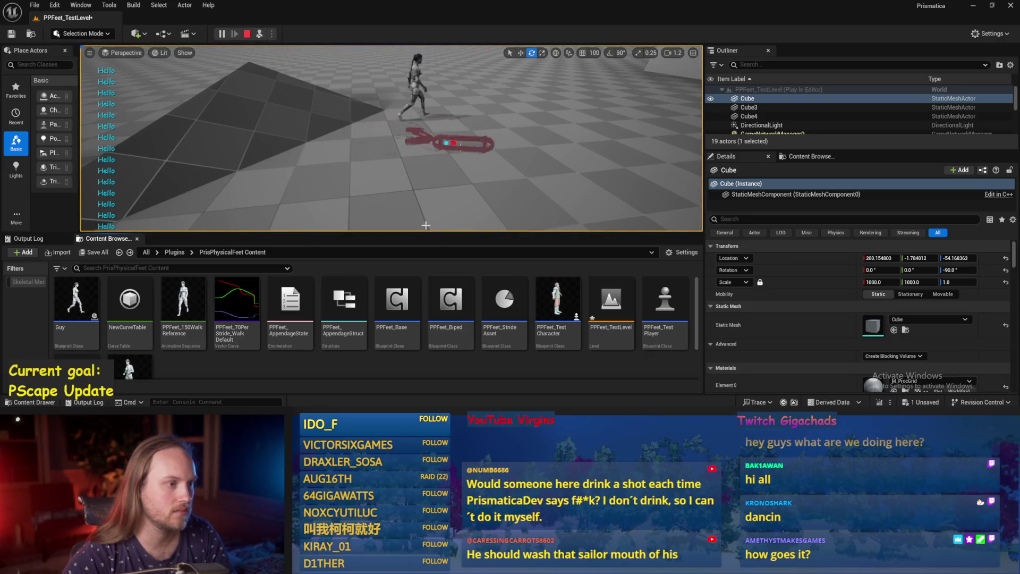
key(Escape)
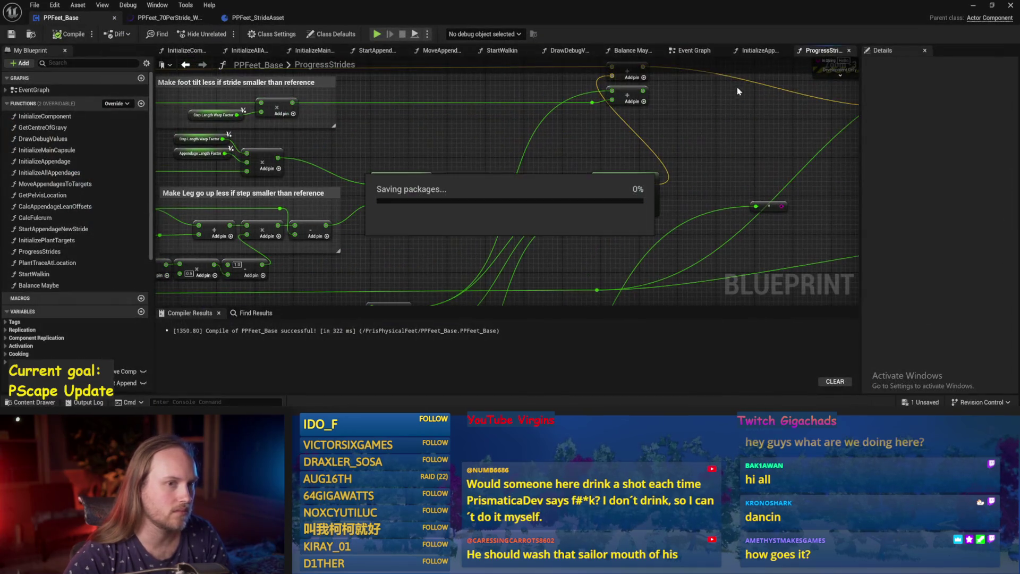
Step: Recompile PPFeet_Base while reviewing the Event Graph and InitializeAppendage graph
click(754, 50)
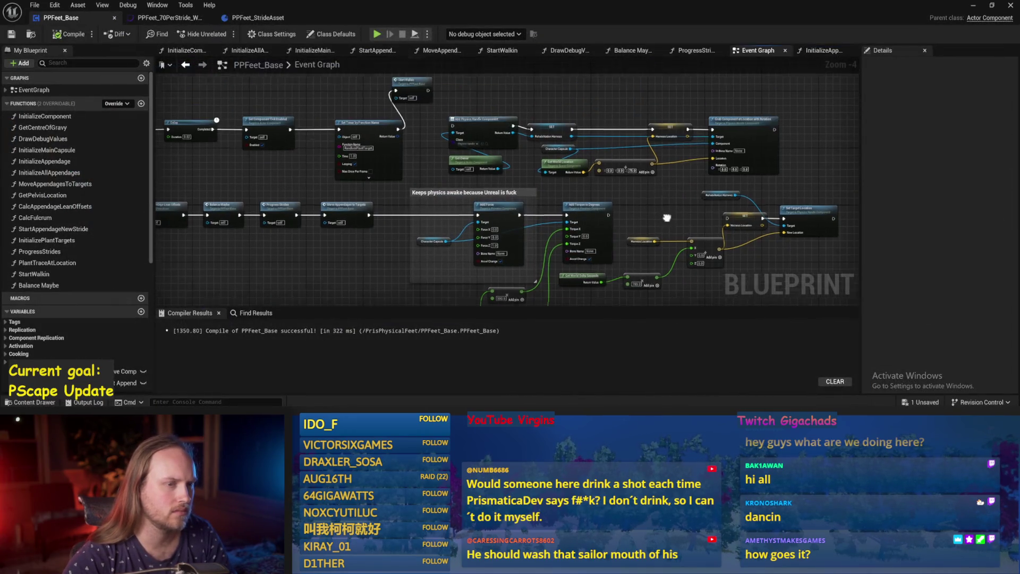
double_click(573, 174)
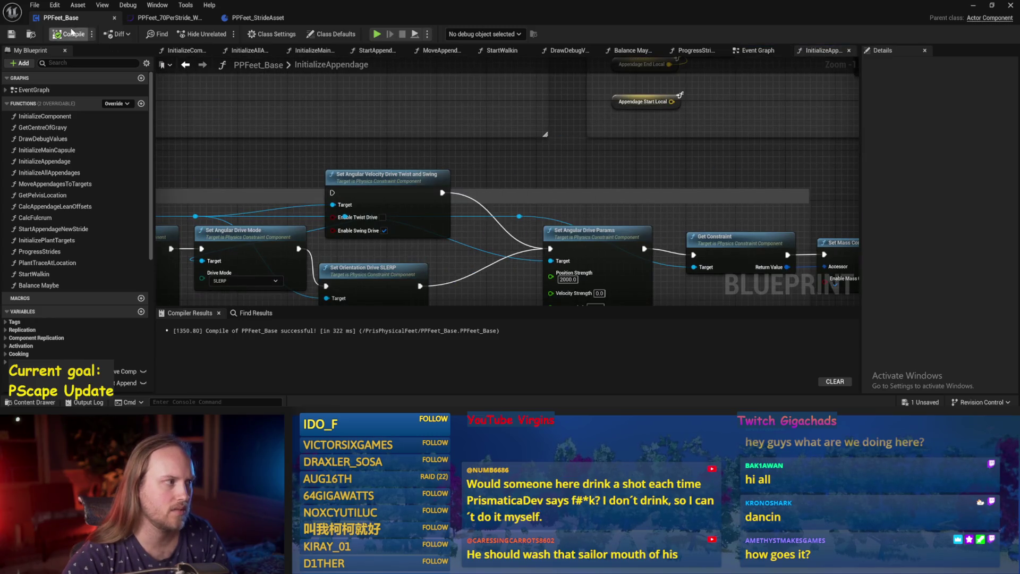
click(12, 35)
drag(560, 176, 564, 184)
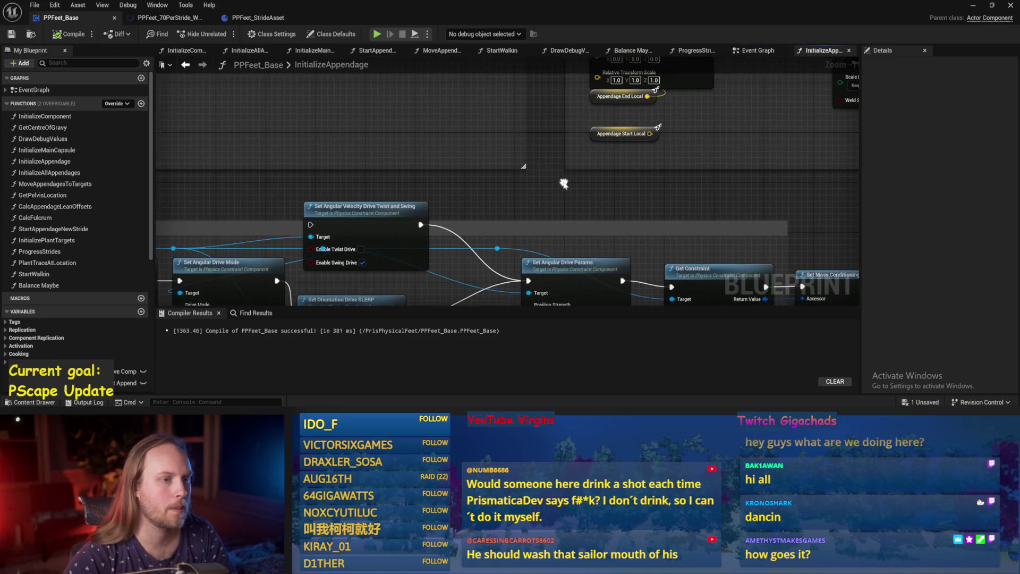
click(754, 50)
drag(659, 90, 604, 119)
Step: Browse Balance Maybe, DrawDebugValues and StartWalkin, then show InitializeComponent's Set Angular Damping node
drag(695, 50, 755, 51)
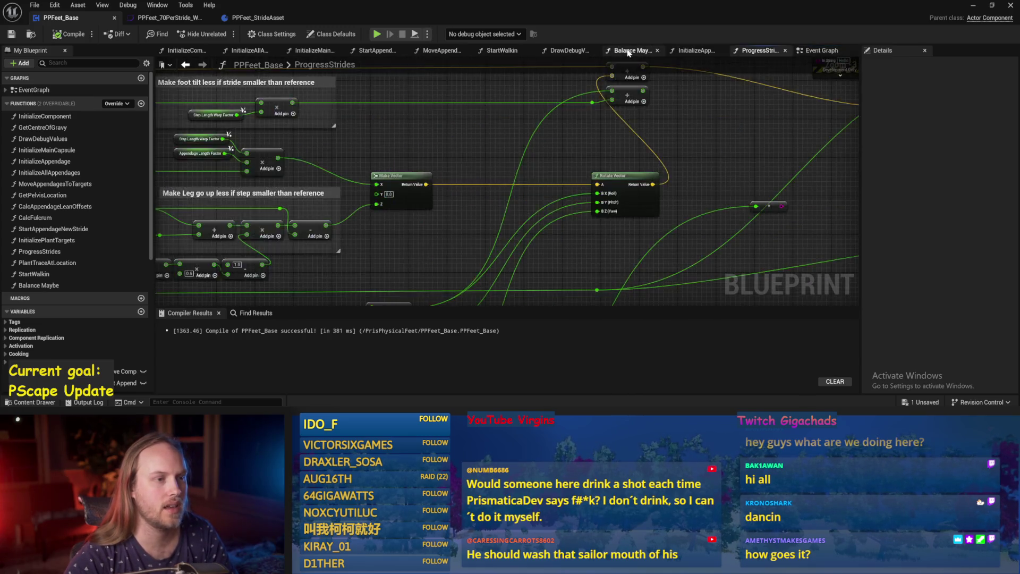
click(632, 50)
scroll(476, 117, up, 3)
scroll(623, 169, down, 2)
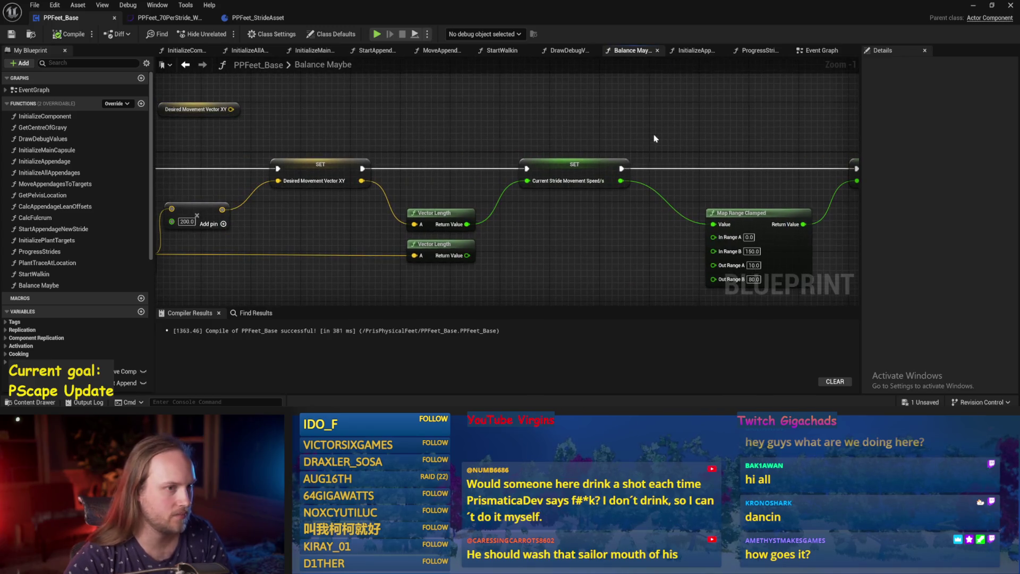
click(566, 50)
click(500, 50)
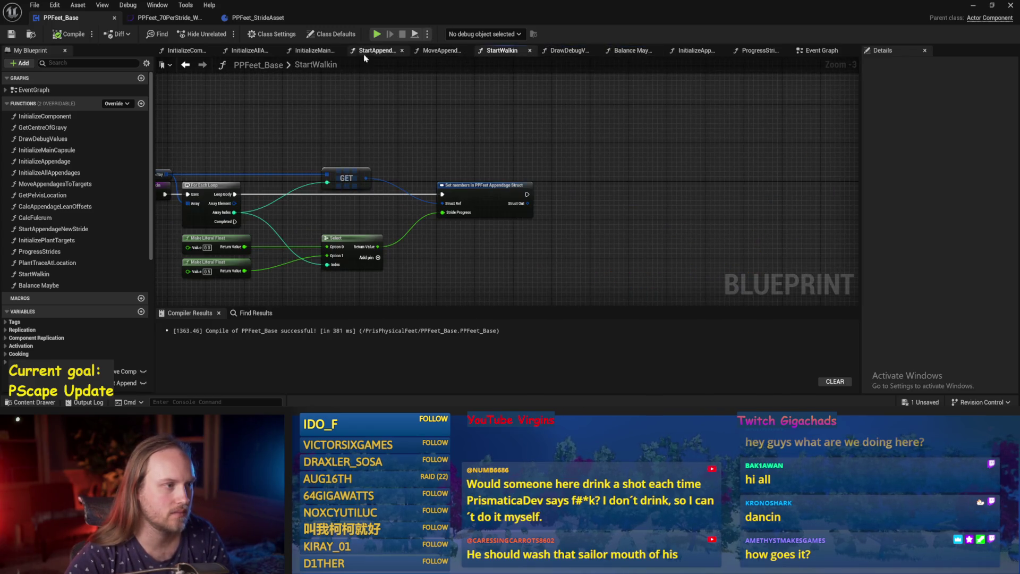
click(186, 50)
drag(671, 203, 466, 189)
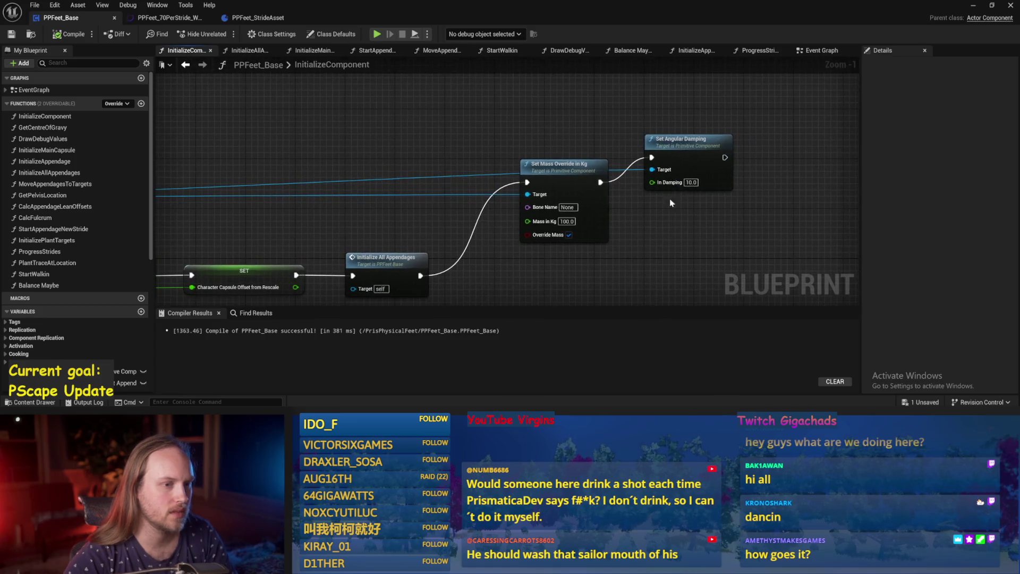
drag(712, 178, 711, 210)
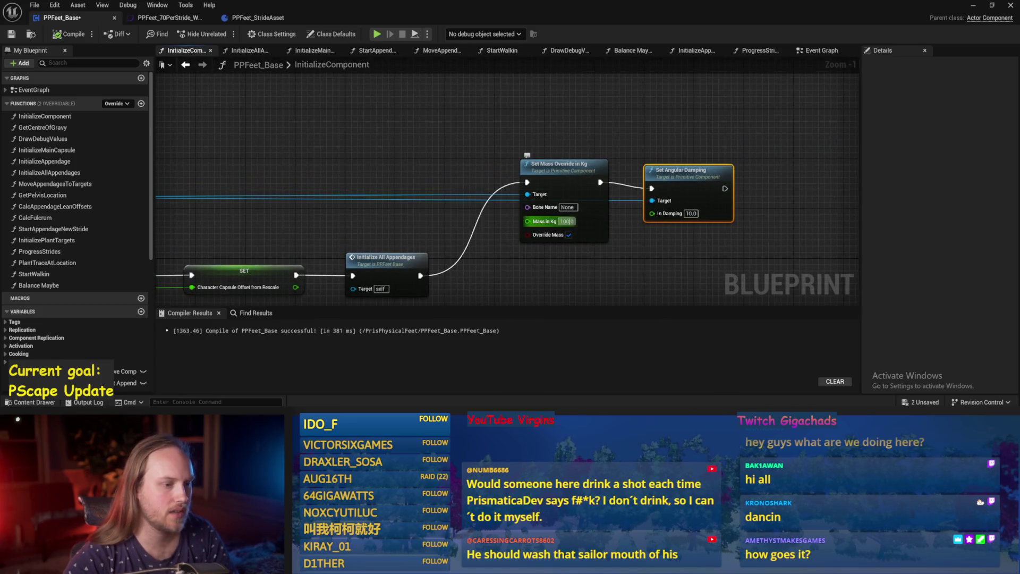
Step: Set the Mass in Kg override to 70, save, and recompile PPFeet_Base
text(70)
key(Return)
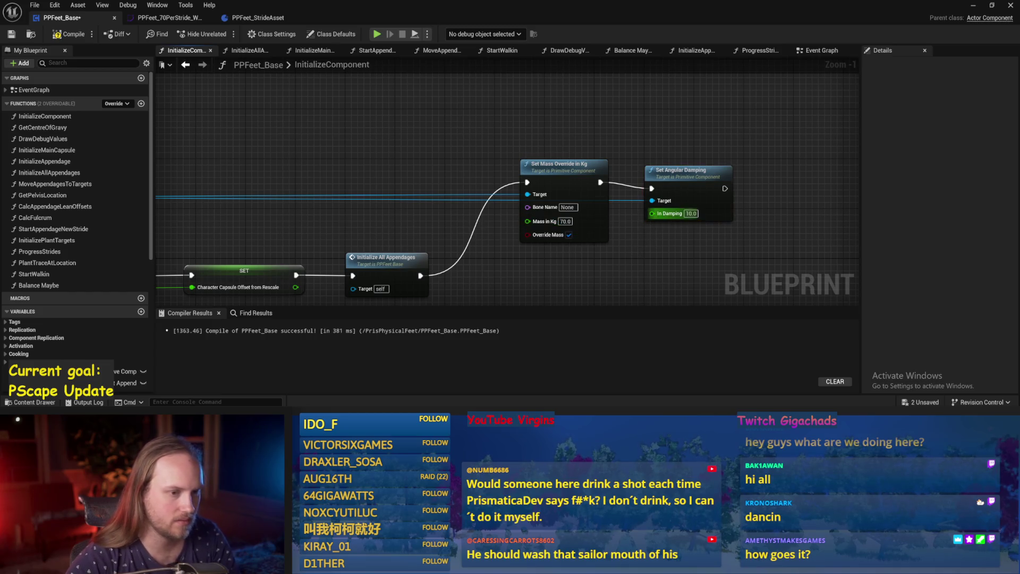
drag(668, 253, 541, 191)
key(ctrl+s)
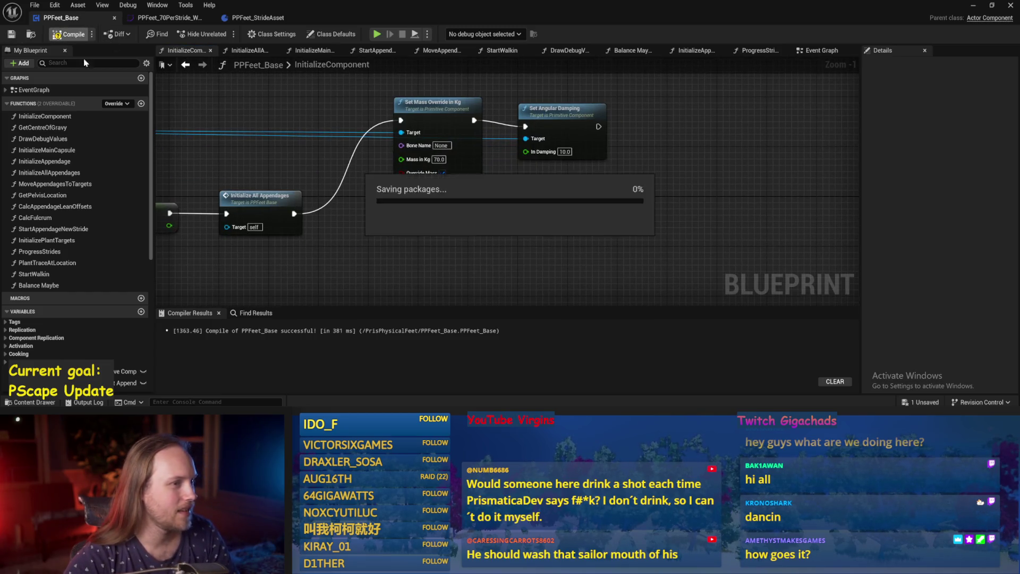
mouse_move(414, 79)
mouse_down()
mouse_move(481, 127)
mouse_move(547, 107)
mouse_up()
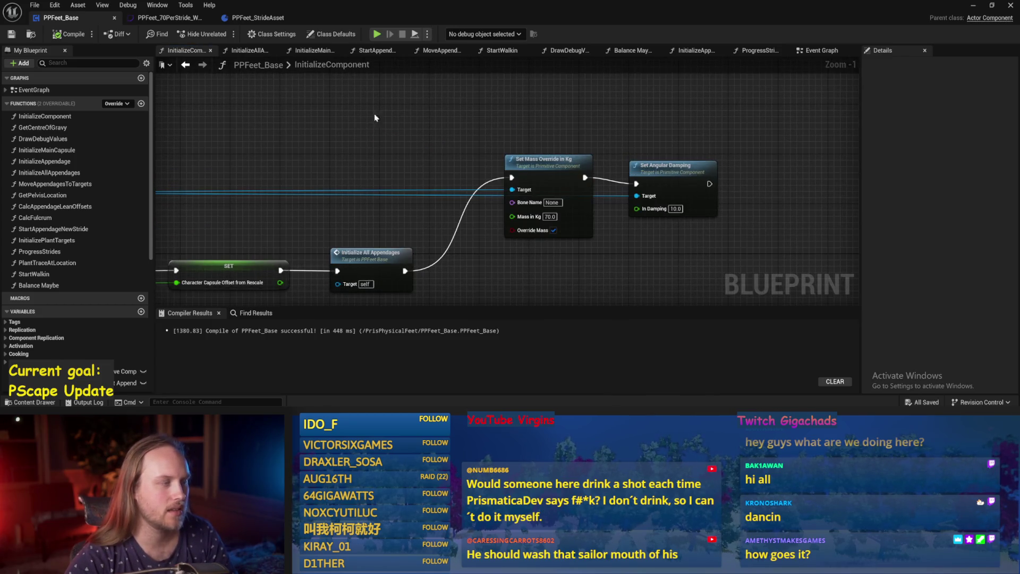
click(68, 33)
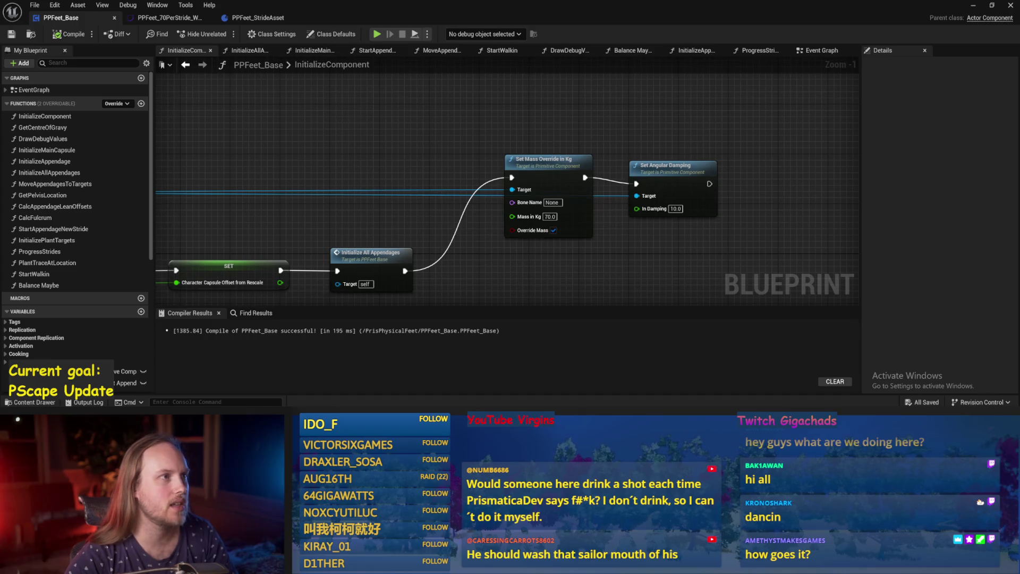
drag(420, 138, 407, 161)
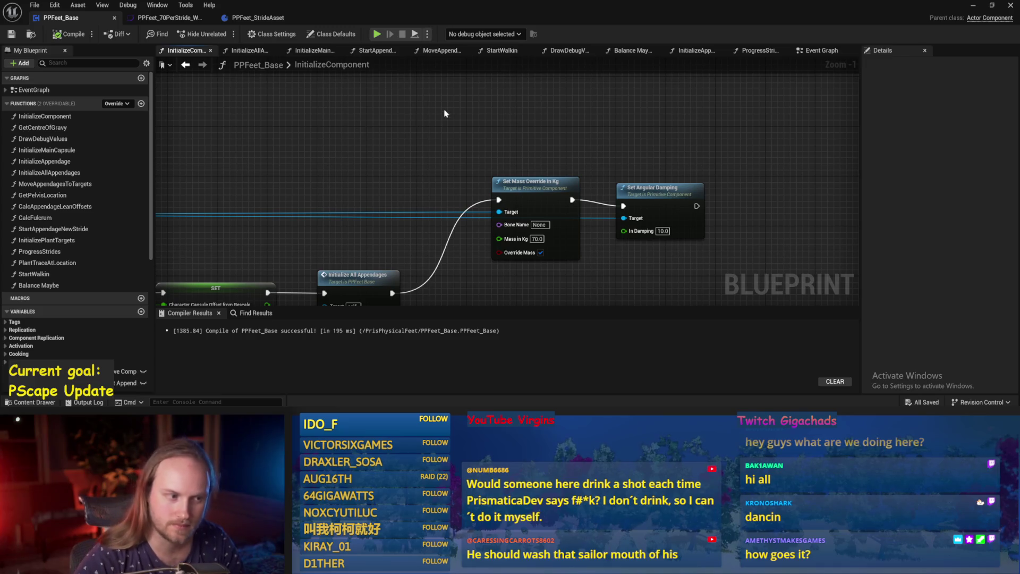
scroll(431, 116, up, 1)
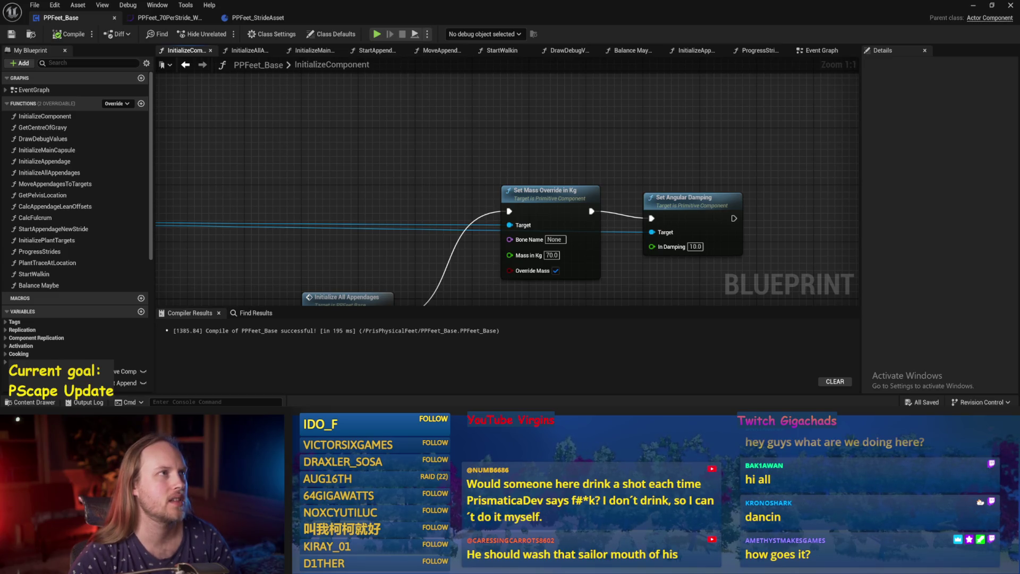
Step: Compile and save PPFeet_Base again, then bring up PPFeet_StrideAsset's GetStrideCurveValues graph
right_click(480, 174)
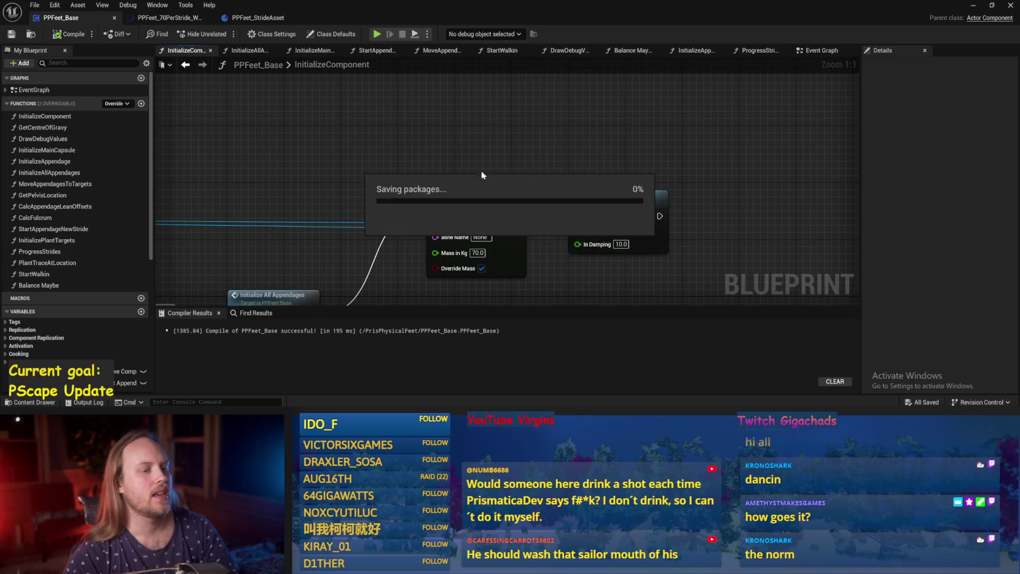
drag(549, 141, 189, 80)
click(69, 34)
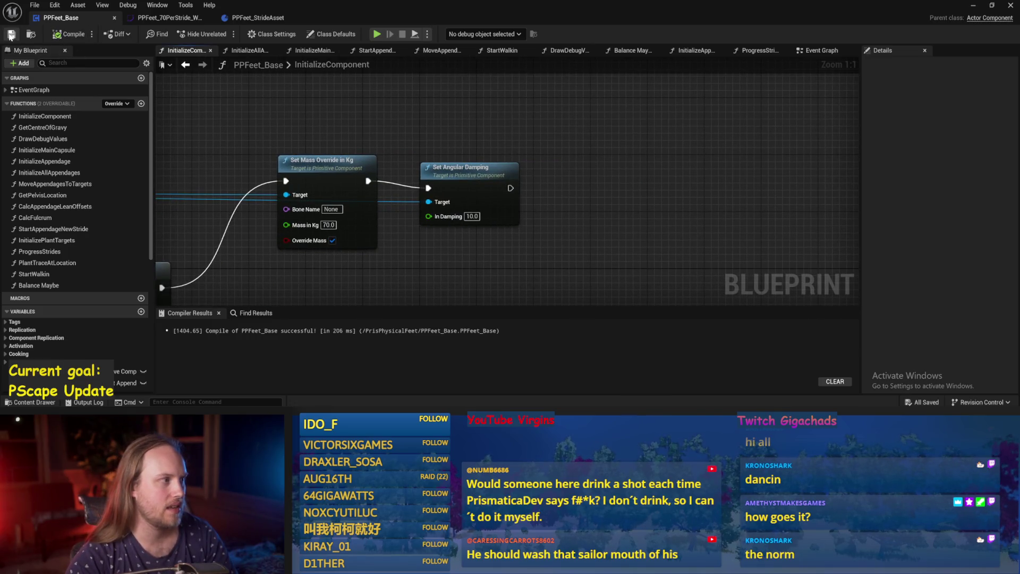
click(256, 18)
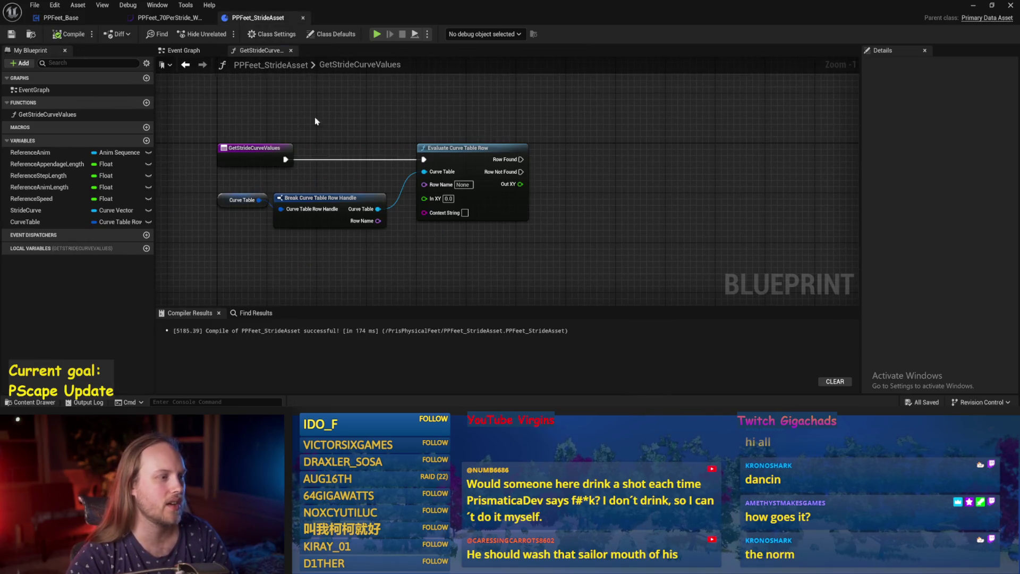
Step: Compile PPFeet_StrideAsset and minimize the blueprint editor to get back to the level
click(60, 36)
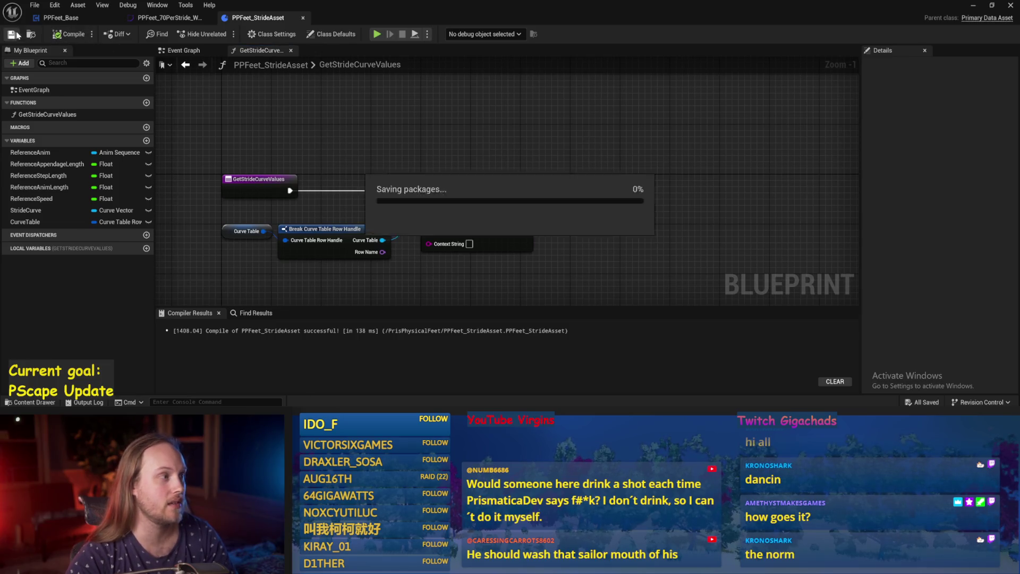
click(46, 21)
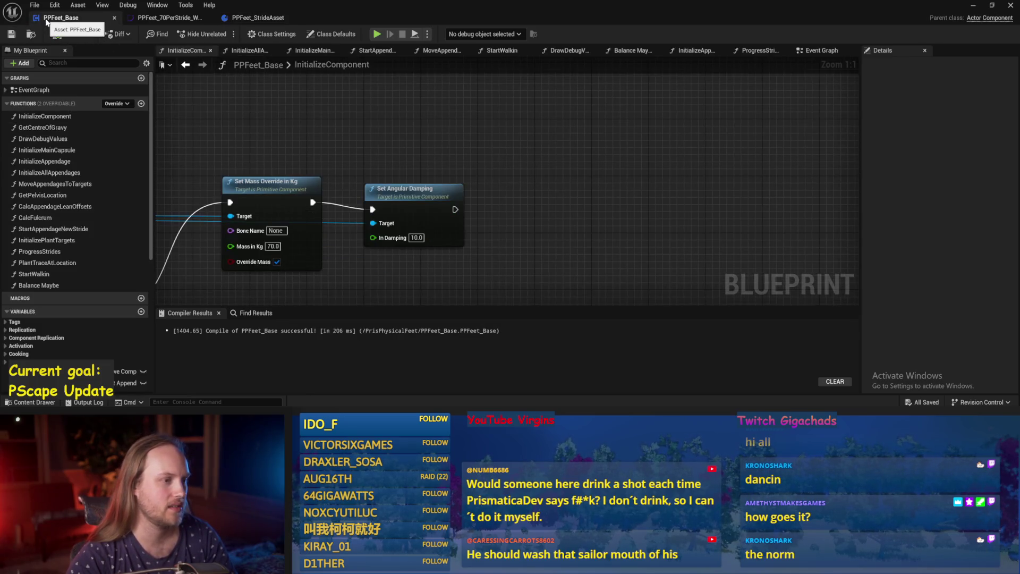
click(973, 7)
scroll(609, 315, down, 1)
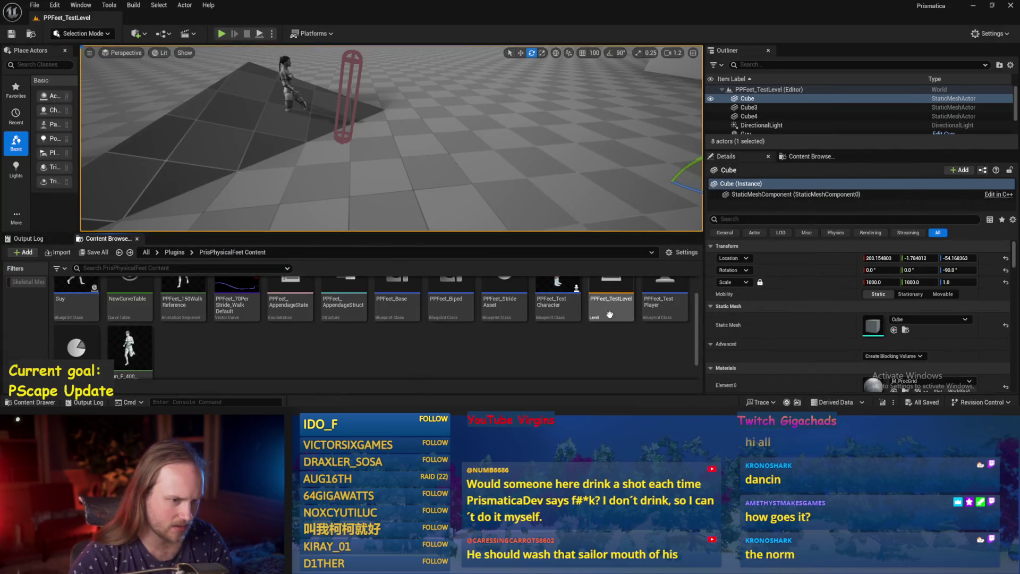
scroll(426, 346, up, 1)
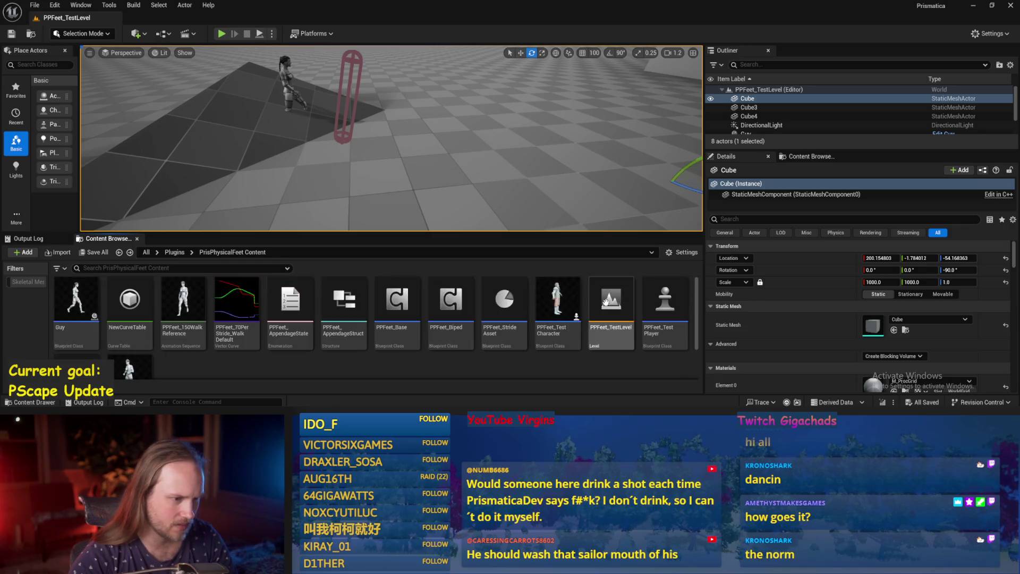
Step: Open PPFeet_TestCharacter and inspect PhysicsConstraint projection: enabled, 5.0 linear, 180.0 angular tolerance
double_click(548, 310)
click(64, 120)
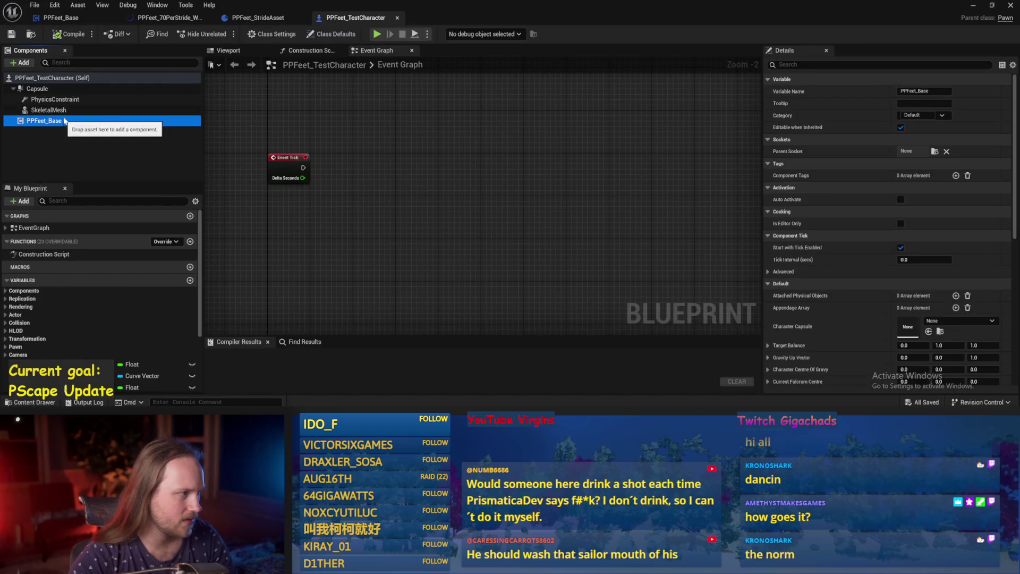
click(58, 99)
click(768, 222)
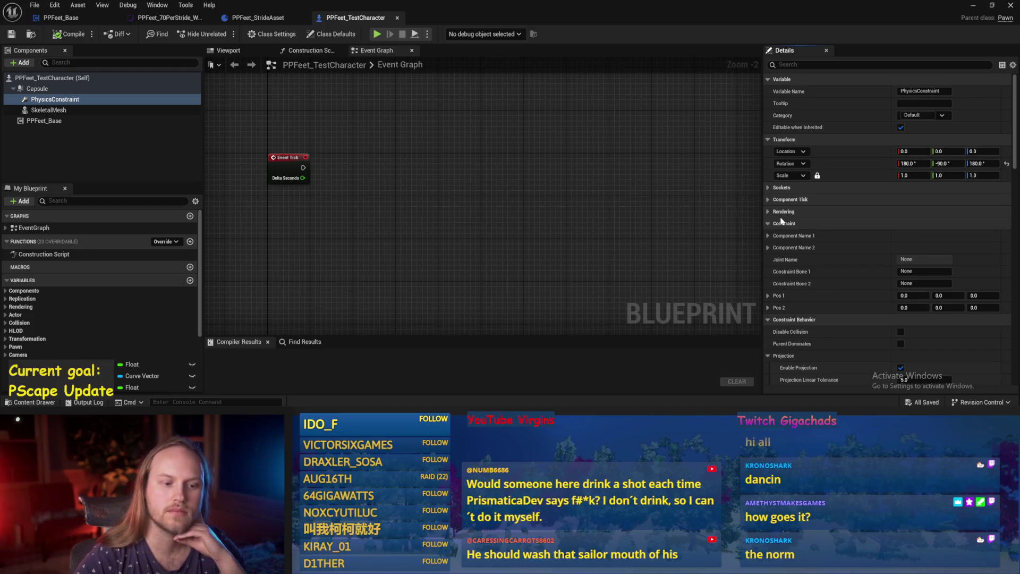
scroll(873, 225, down, 4)
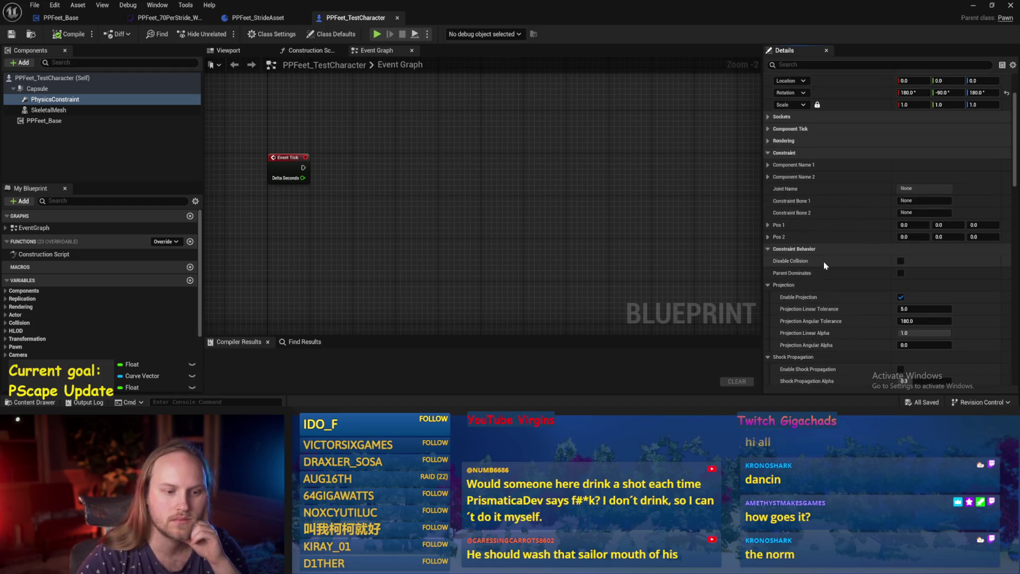
scroll(819, 278, down, 2)
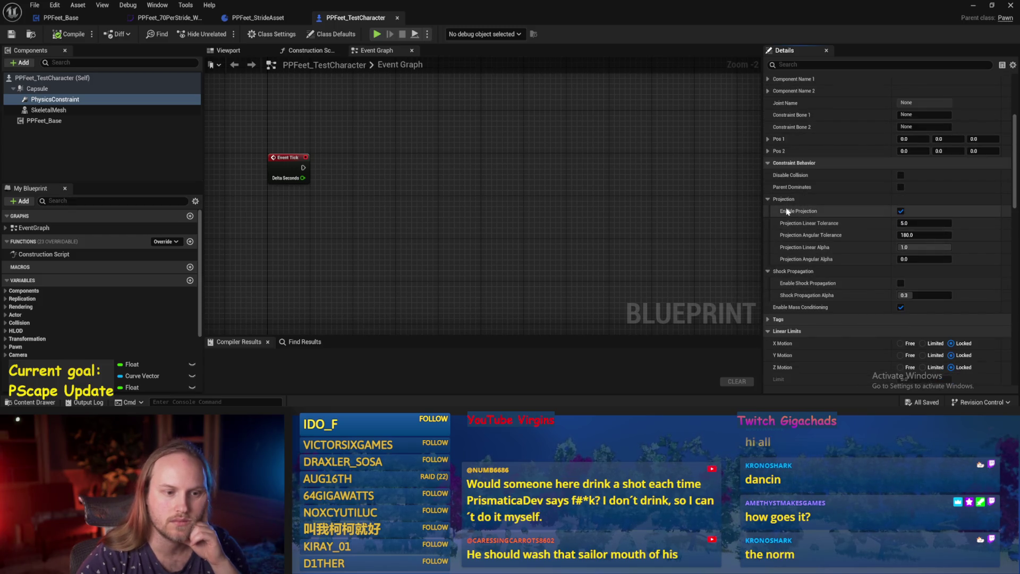
mouse_move(790, 213)
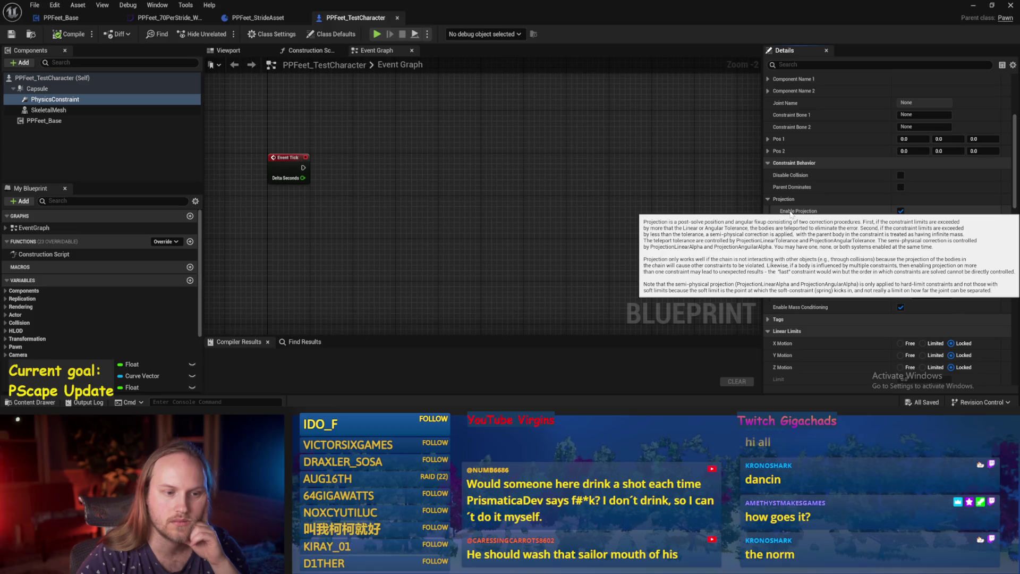
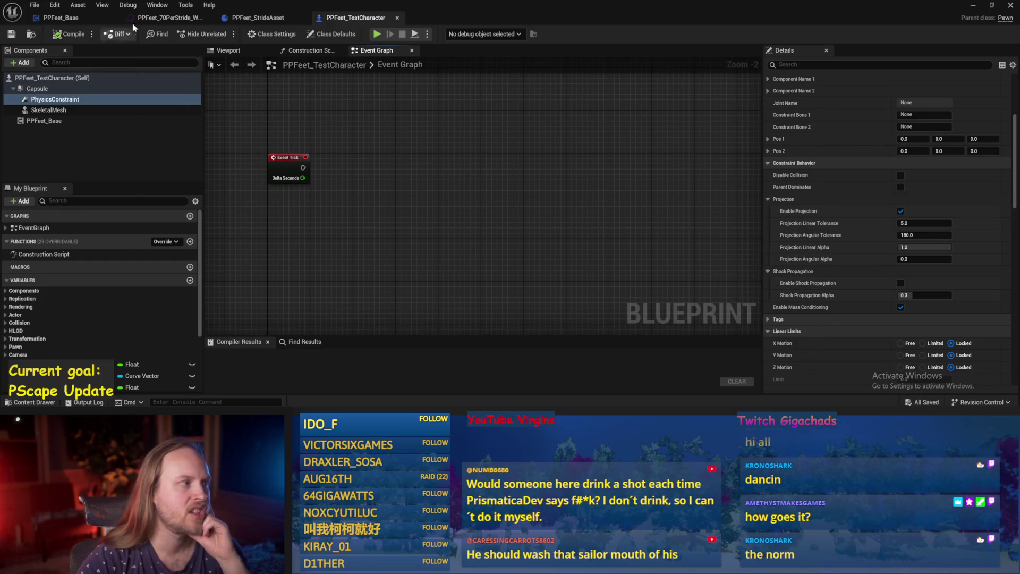
Step: Cycle through the PPFeet blueprint tabs and open PPFeet_Base's InitializeAppendage function graph
click(78, 25)
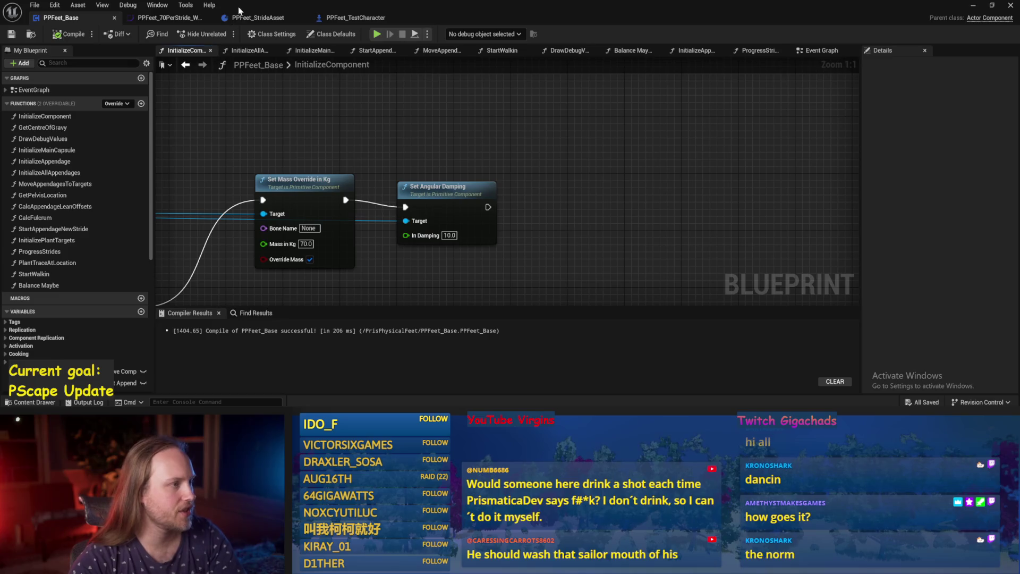
click(260, 18)
click(355, 17)
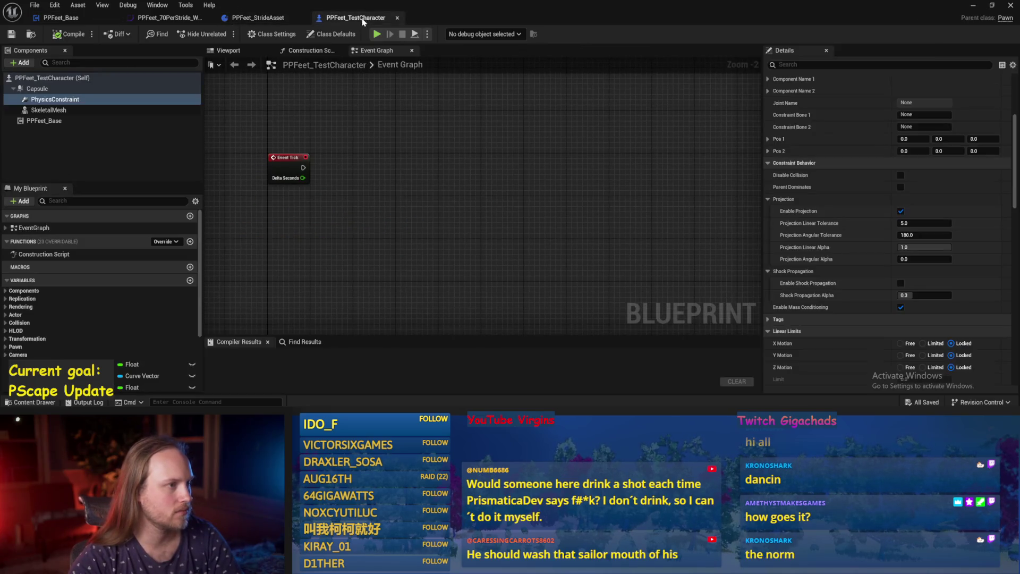
click(61, 17)
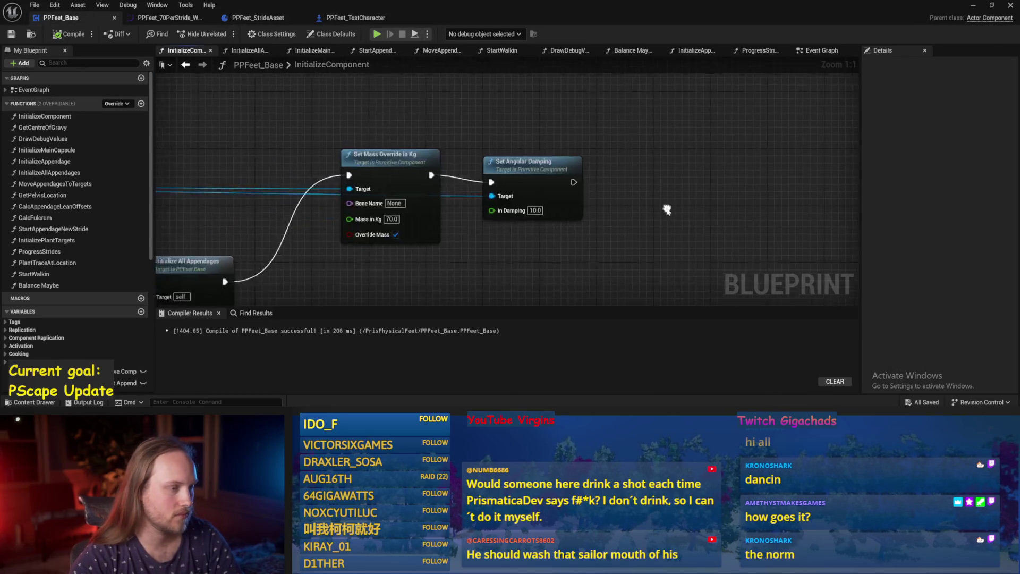
click(696, 50)
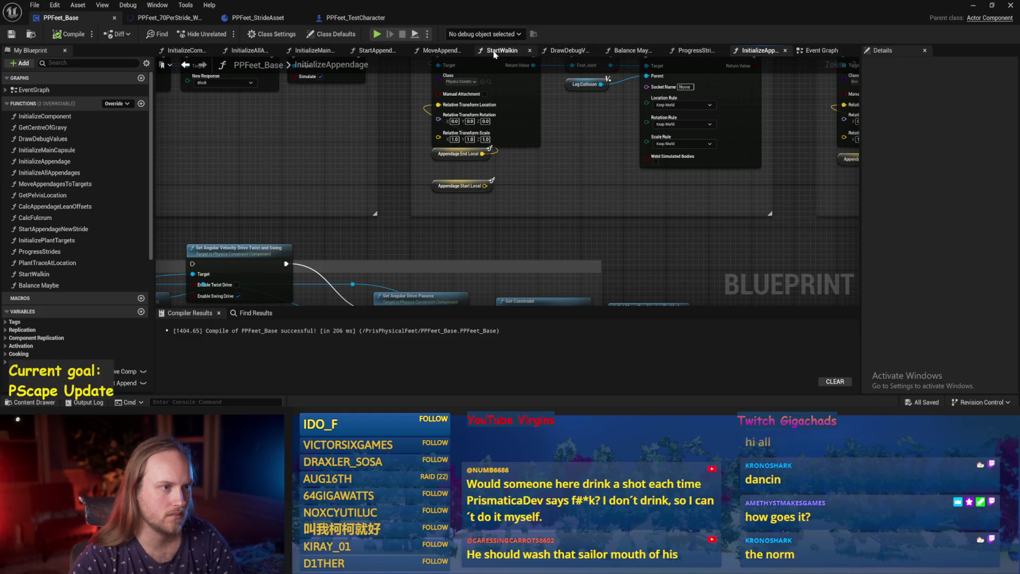
Step: Glance at MoveAppendagesToTargets, then return to InitializeAppendage near the Foot Joint constraint
click(438, 51)
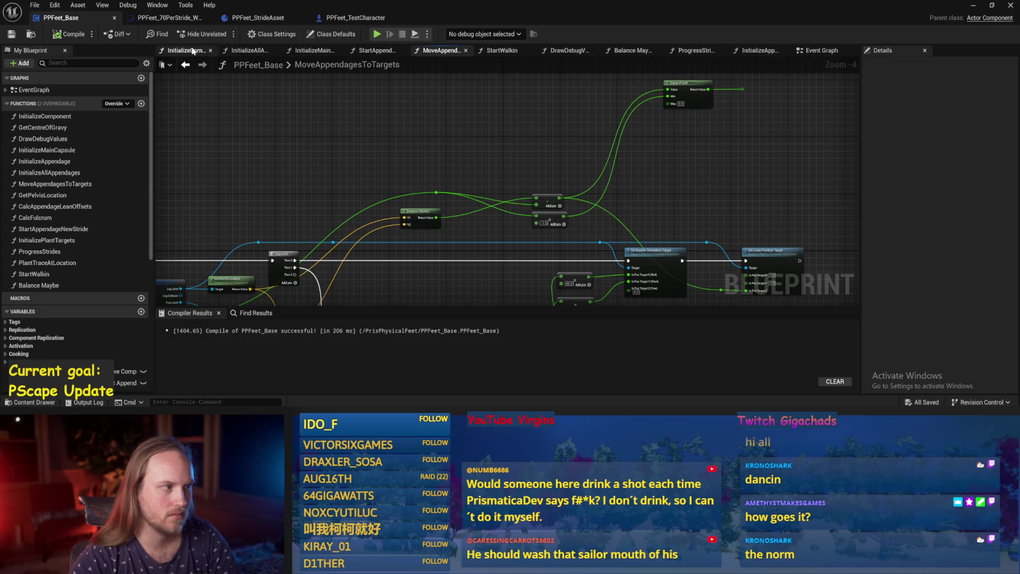
click(772, 52)
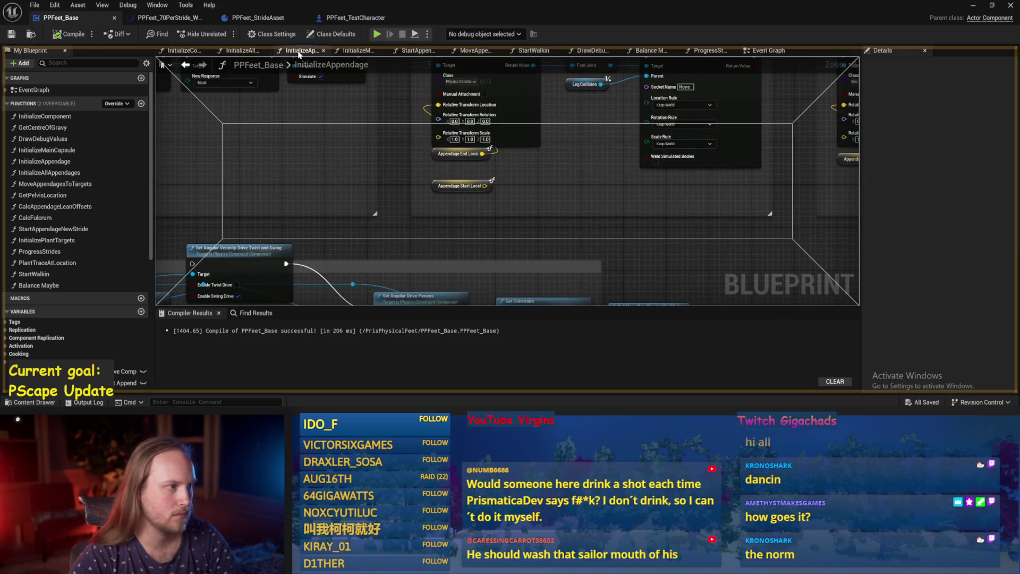
scroll(599, 189, down, 3)
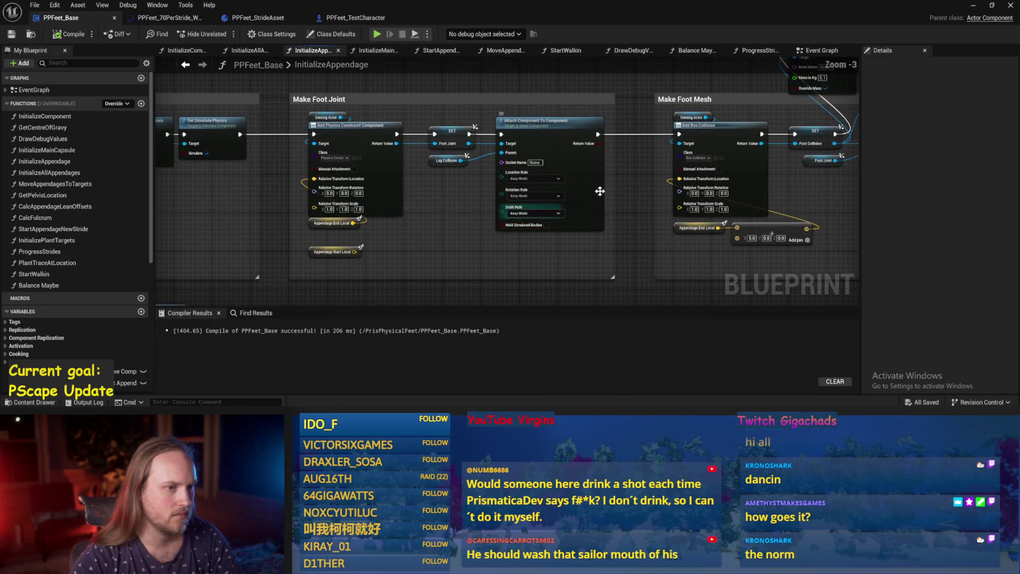
scroll(600, 186, up, 3)
drag(584, 175, 620, 114)
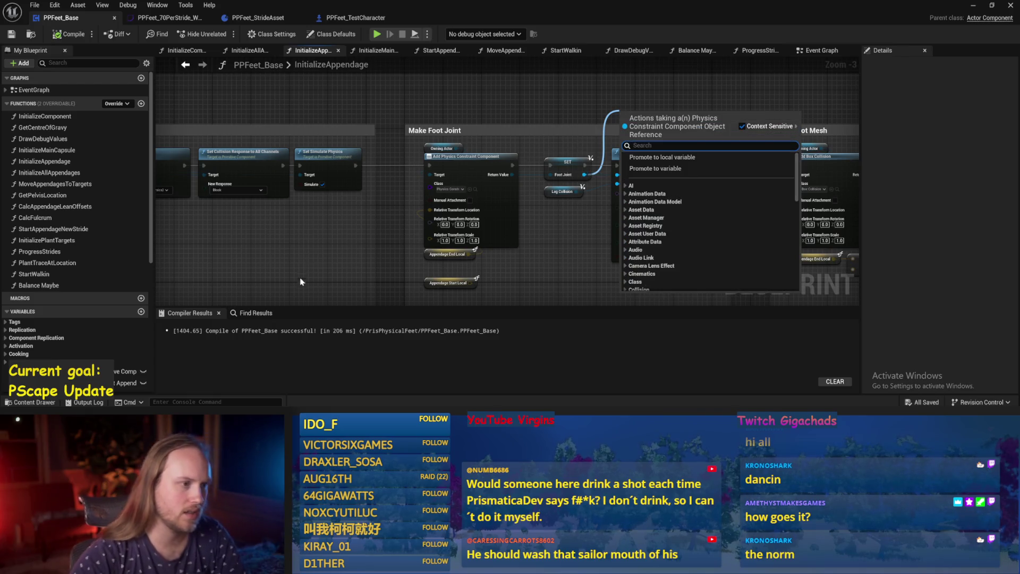
scroll(300, 282, down, 3)
scroll(631, 244, up, 3)
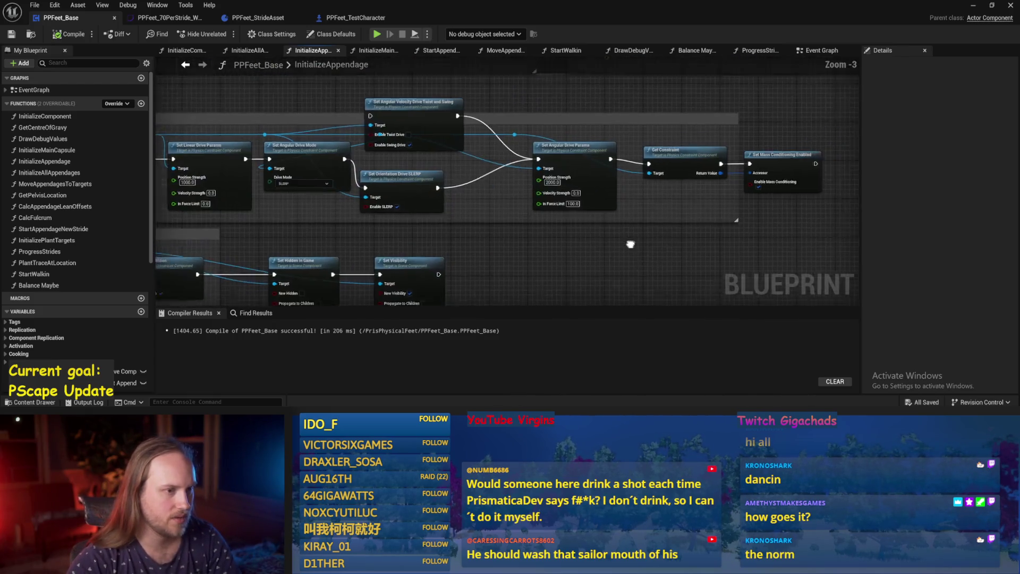
drag(630, 244, 602, 257)
Step: Add a Set Projection Enabled node off the foot joint constraint via a 'project' search
mouse_move(486, 149)
mouse_down()
mouse_move(788, 141)
mouse_move(787, 131)
mouse_up()
text(prohe)
key(BackSpace)
key(BackSpace)
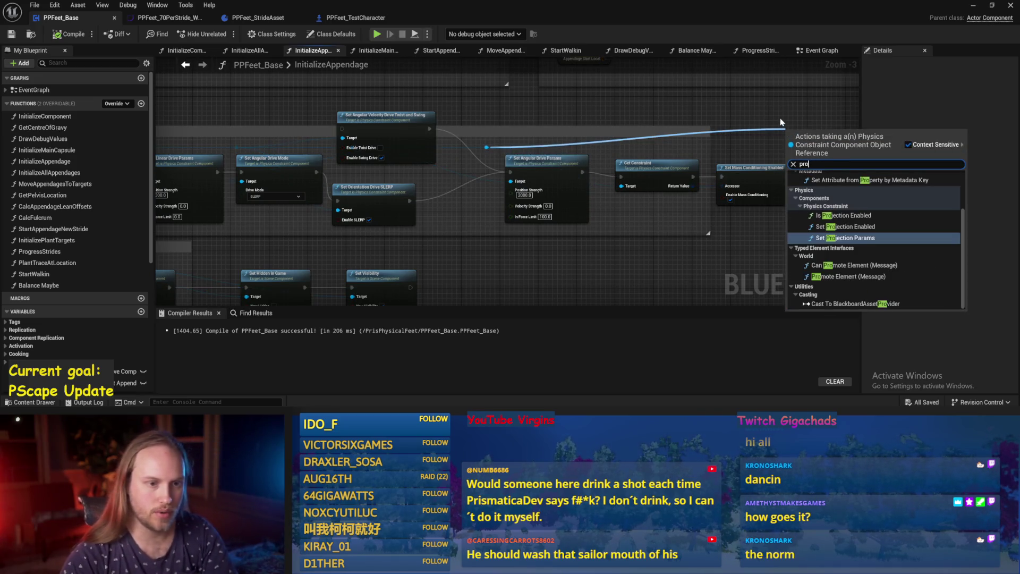
text(ject)
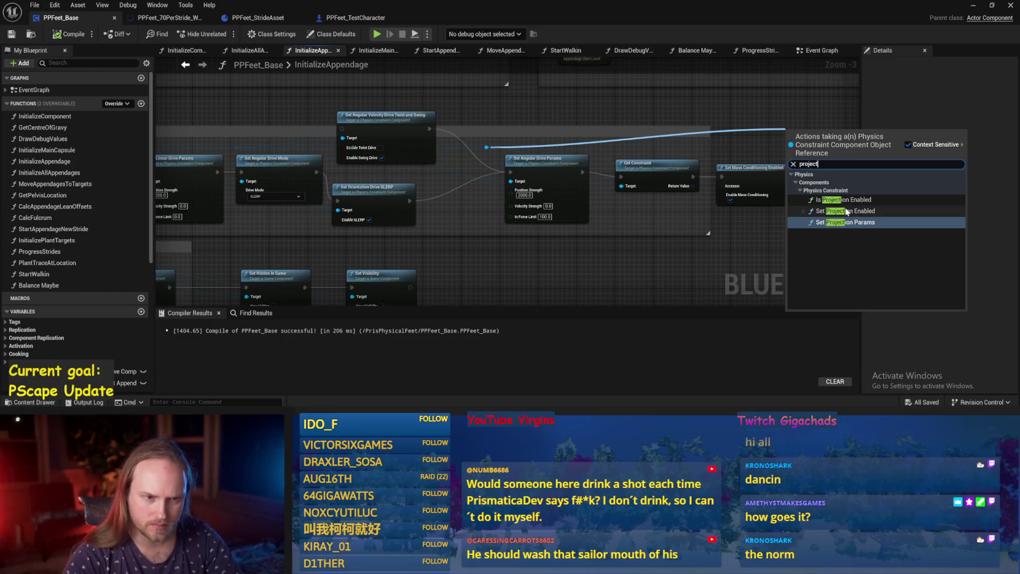
click(834, 211)
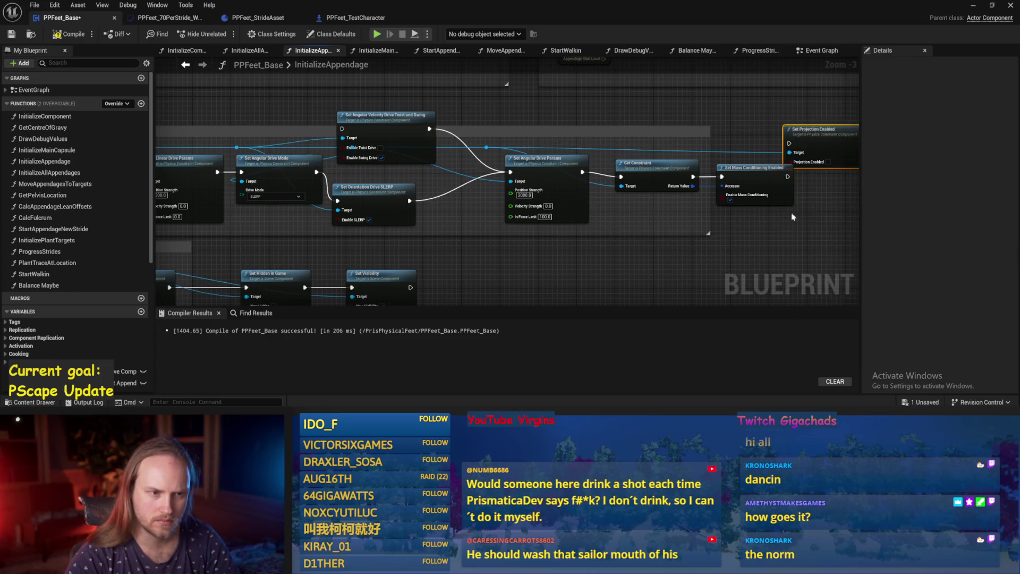
Step: Wire execution into Set Projection Enabled, position the node, and compile the blueprint
drag(736, 190, 754, 171)
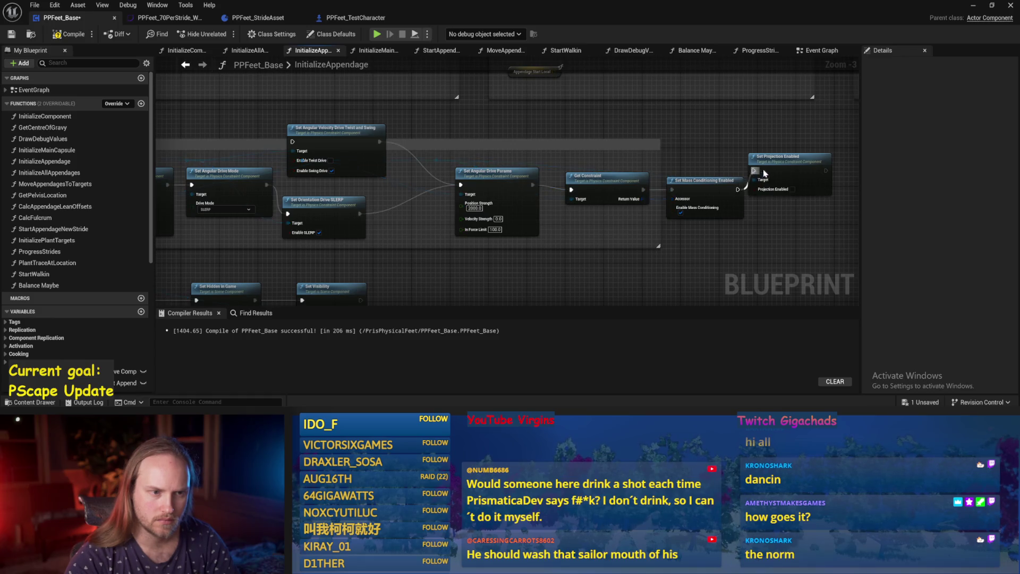
mouse_move(371, 294)
mouse_down()
mouse_move(520, 192)
mouse_move(541, 192)
mouse_up()
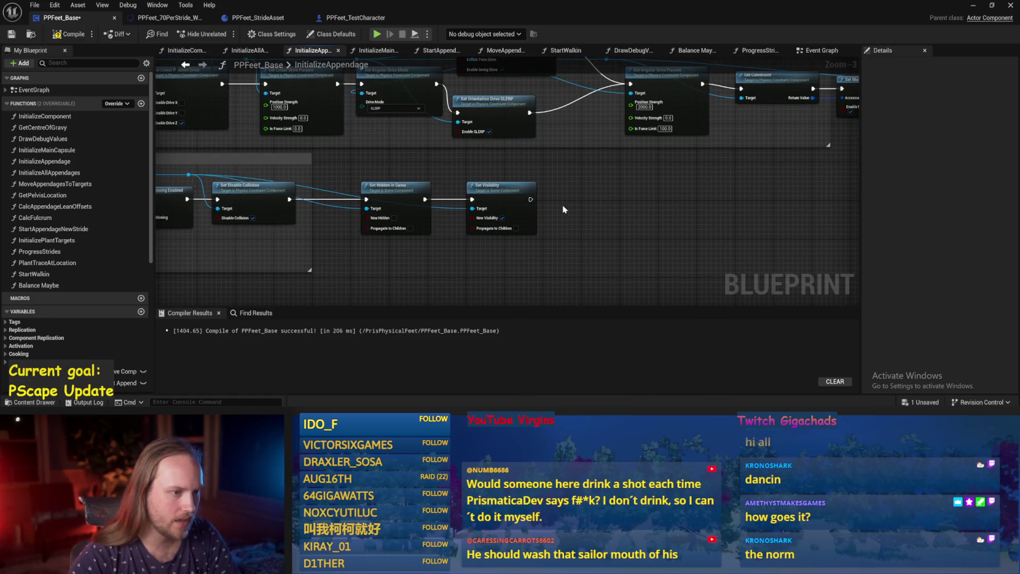
drag(809, 109, 765, 129)
mouse_move(501, 218)
mouse_down()
mouse_move(551, 219)
mouse_move(608, 201)
mouse_up()
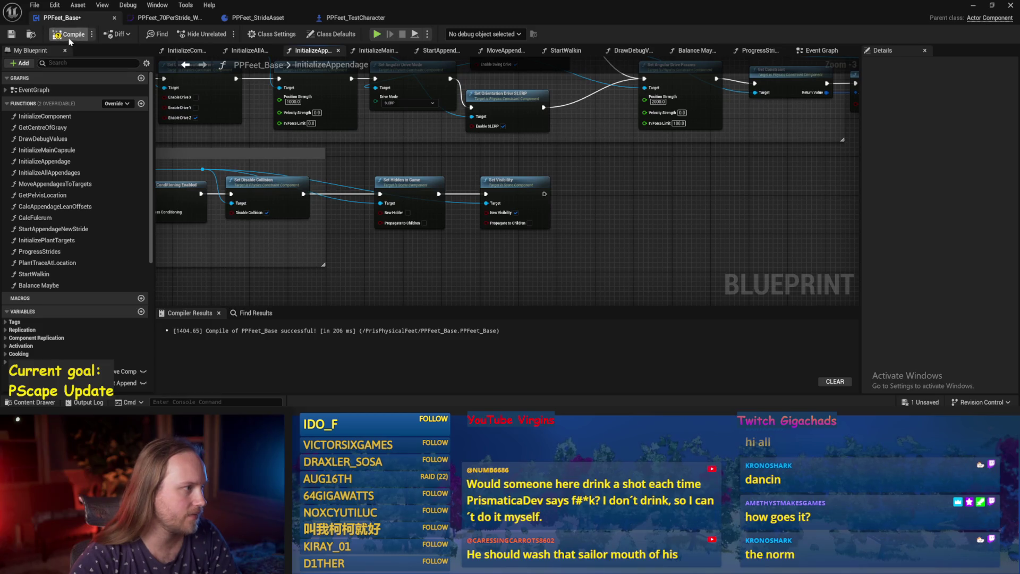
click(10, 37)
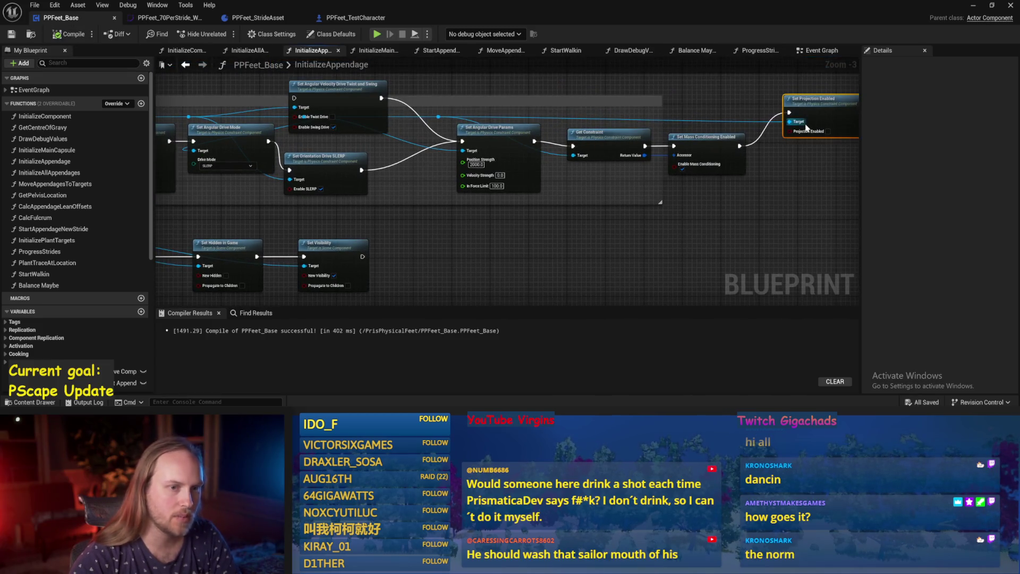
Step: Chain Set Projection Enabled after Set Visibility, feed the foot joint into its Target, compile and save
key(ctrl+d)
mouse_move(363, 256)
mouse_down()
mouse_move(482, 261)
mouse_move(413, 259)
mouse_up()
click(602, 257)
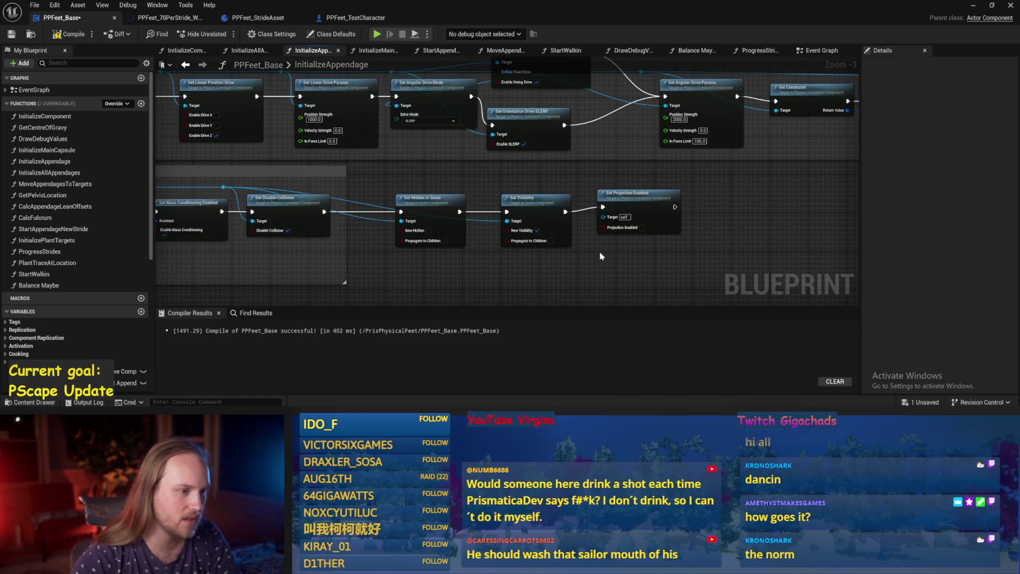
mouse_move(225, 191)
mouse_down()
mouse_move(592, 202)
mouse_move(605, 216)
mouse_up()
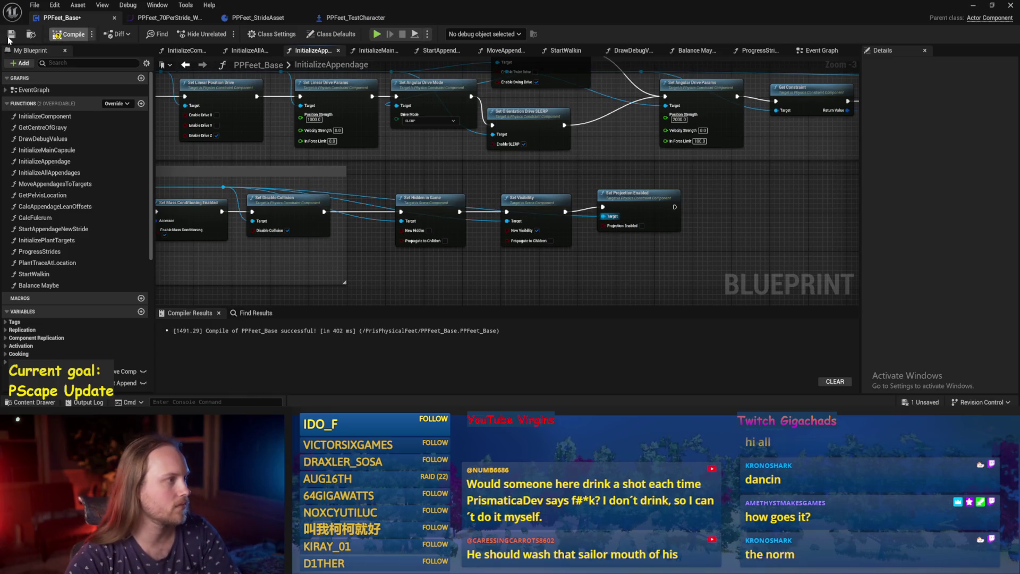
click(10, 37)
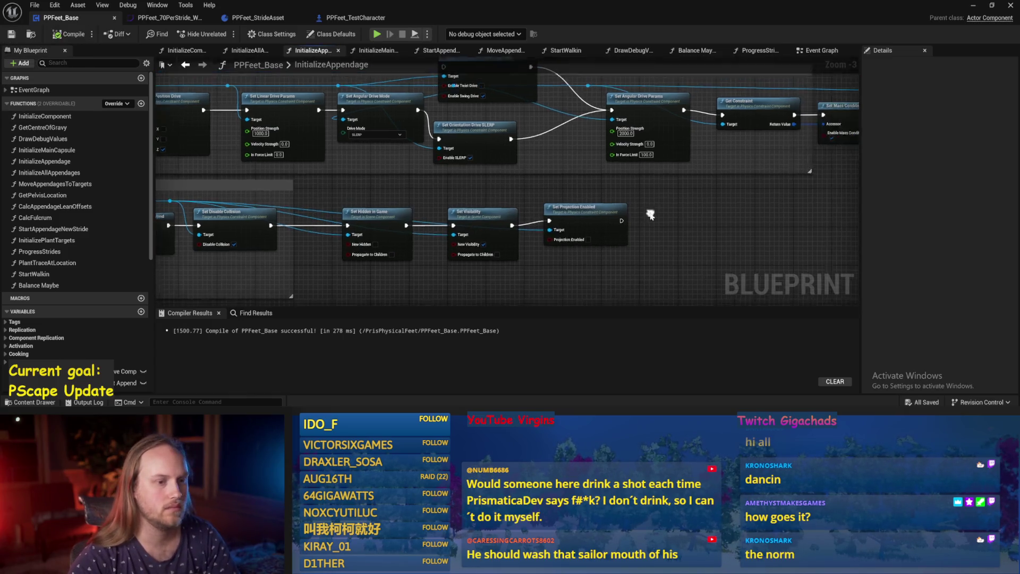
click(973, 5)
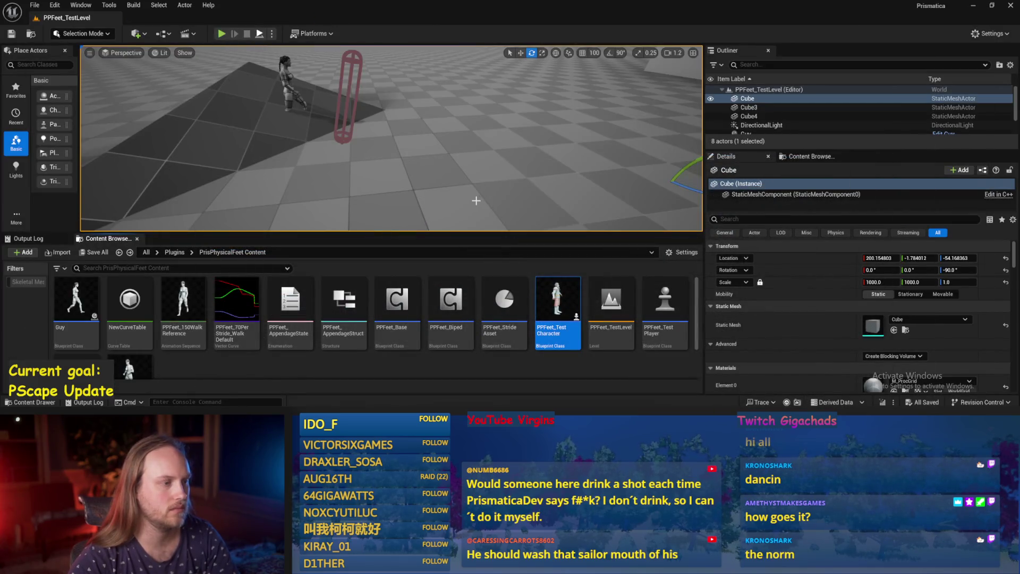
Step: Play-test the level, then change Balance Maybe's multiplier from 200.0 to 400.0 and recompile
key(alt+p)
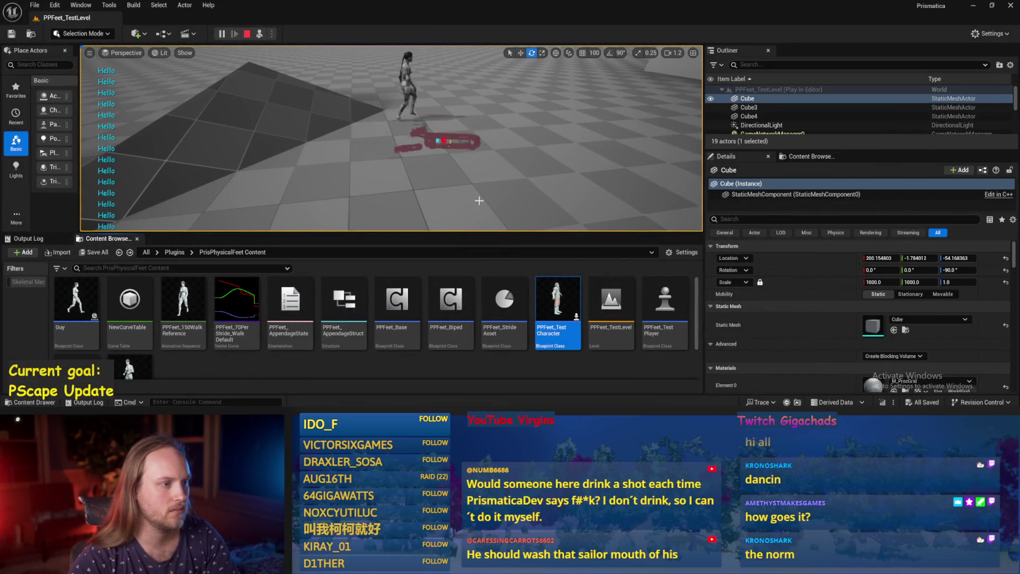
key(alt+Tab)
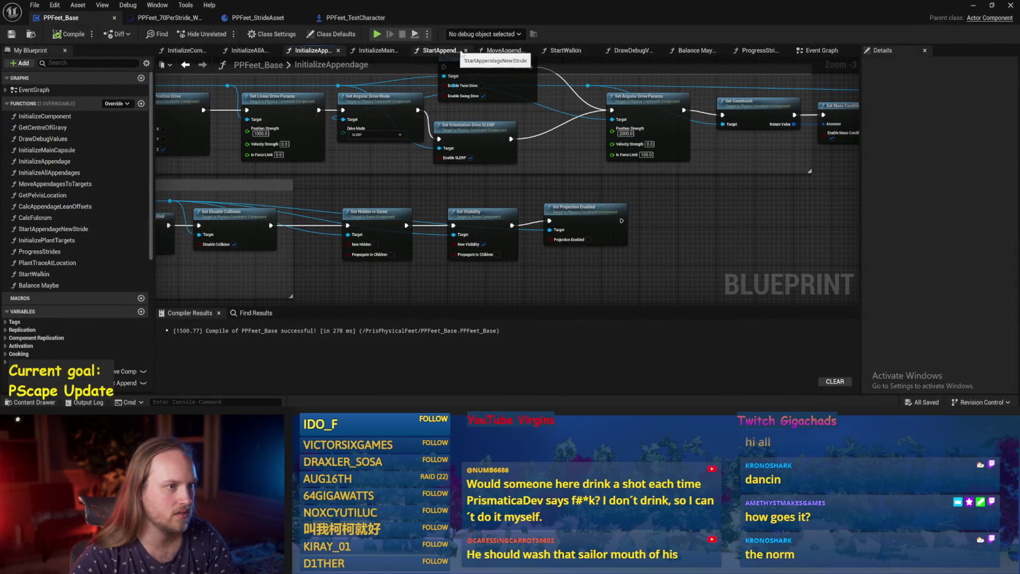
click(694, 50)
drag(465, 215, 675, 170)
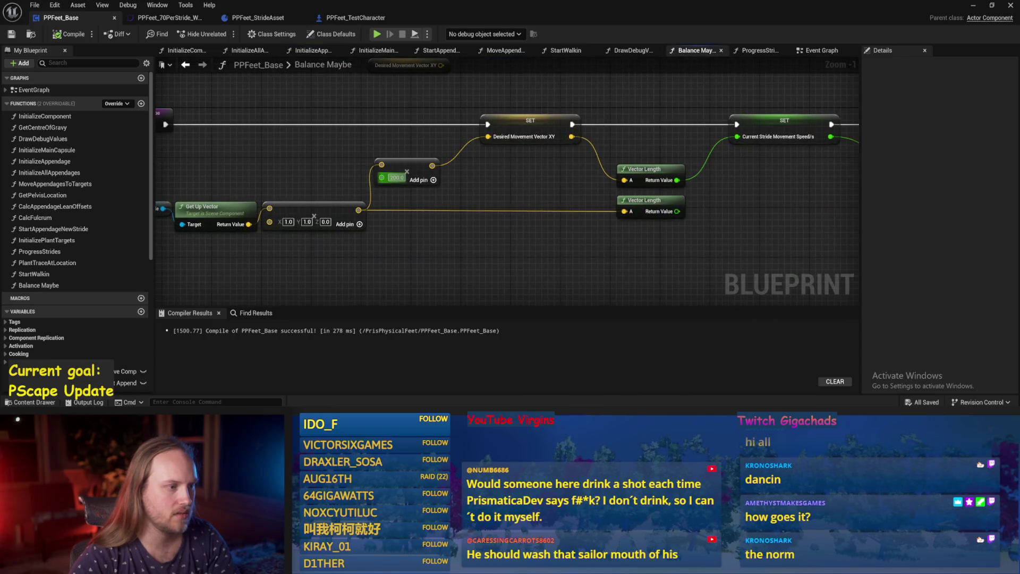
key(BackSpace)
text(4)
key(Return)
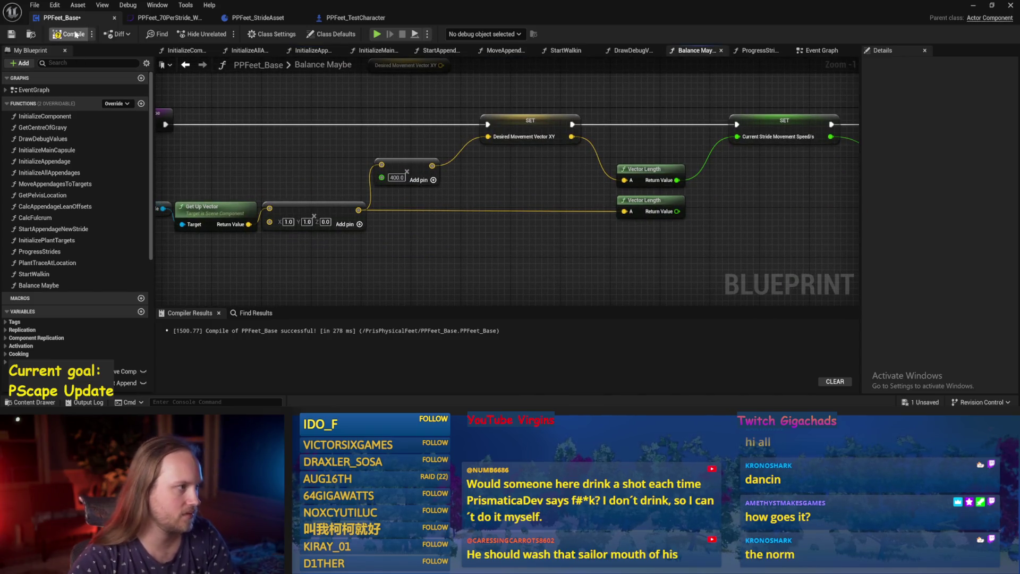
click(11, 34)
Step: Replay the level twice with the 400.0 multiplier, then recompile PPFeet_Base
click(973, 7)
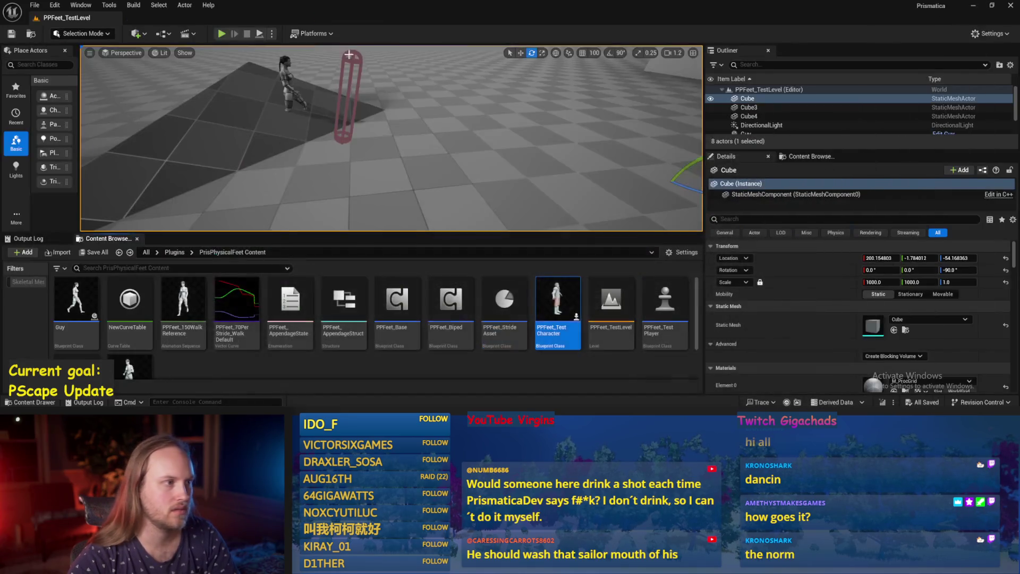
click(260, 35)
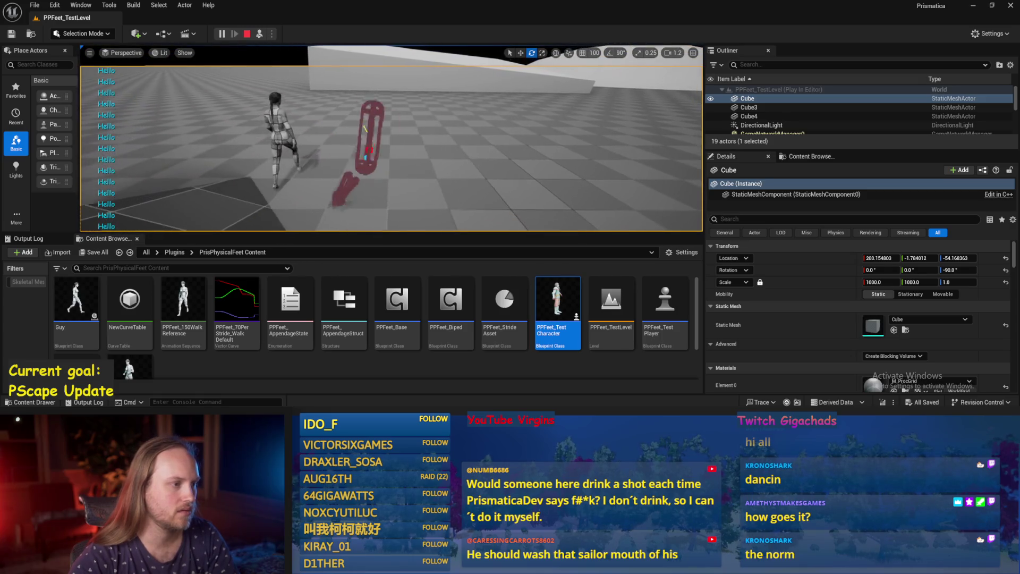
key(Escape)
key(alt+p)
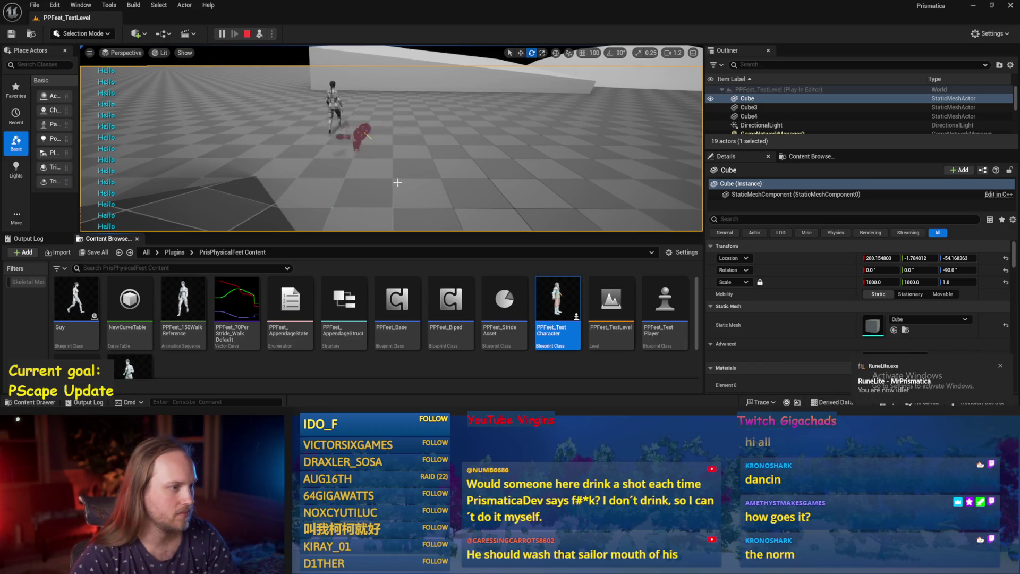
key(Escape)
key(alt+Tab)
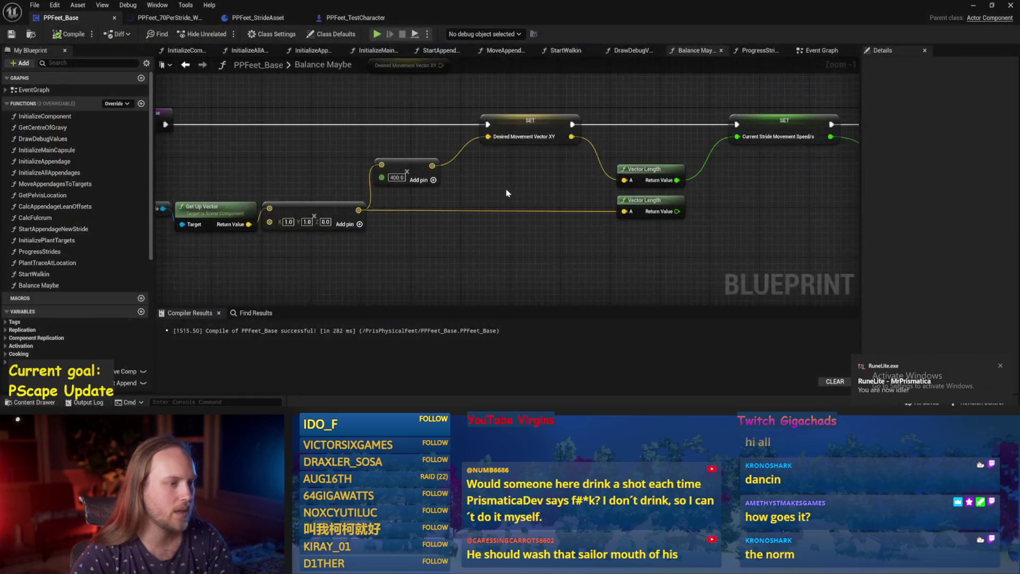
click(83, 34)
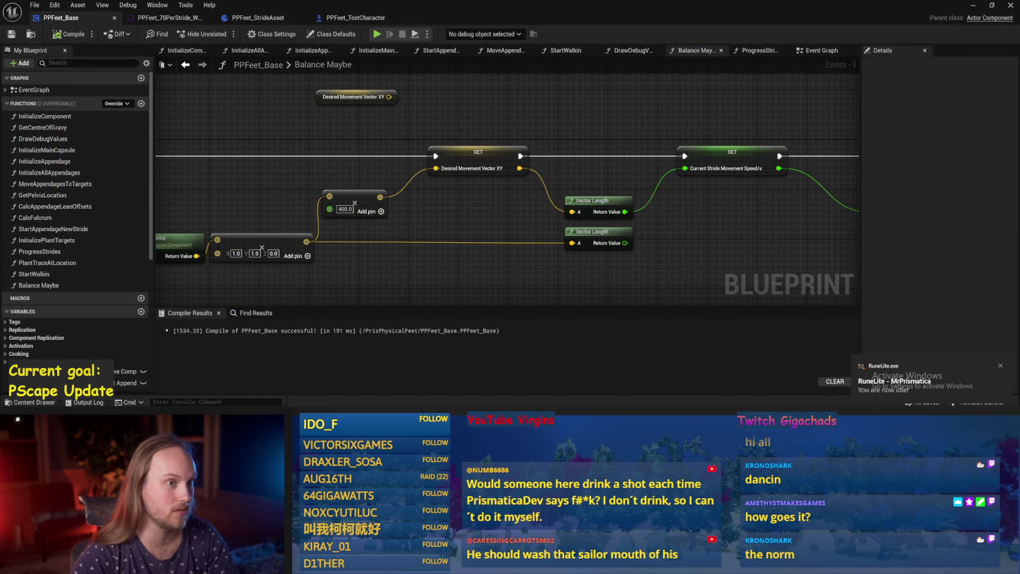
click(803, 51)
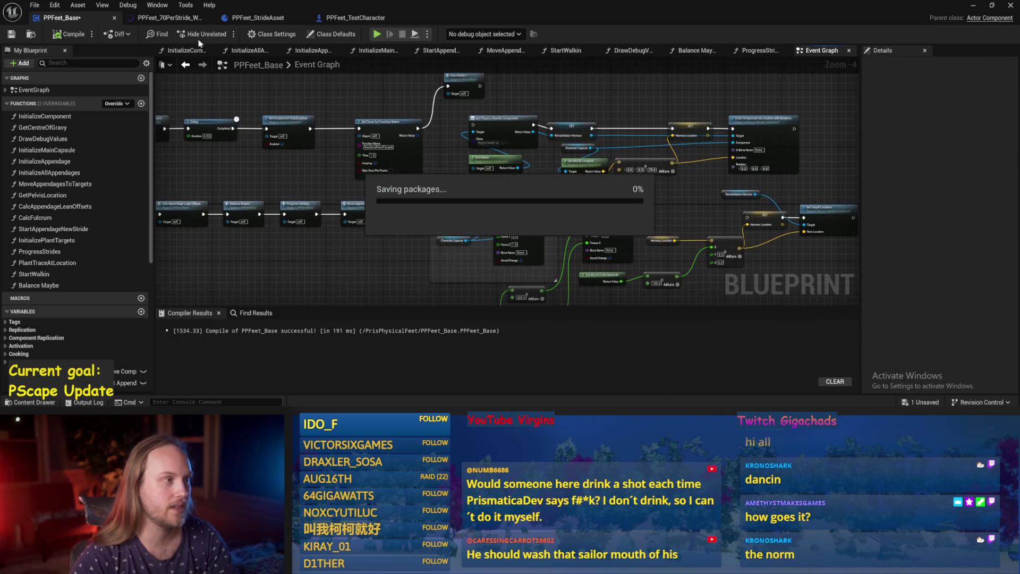
click(351, 18)
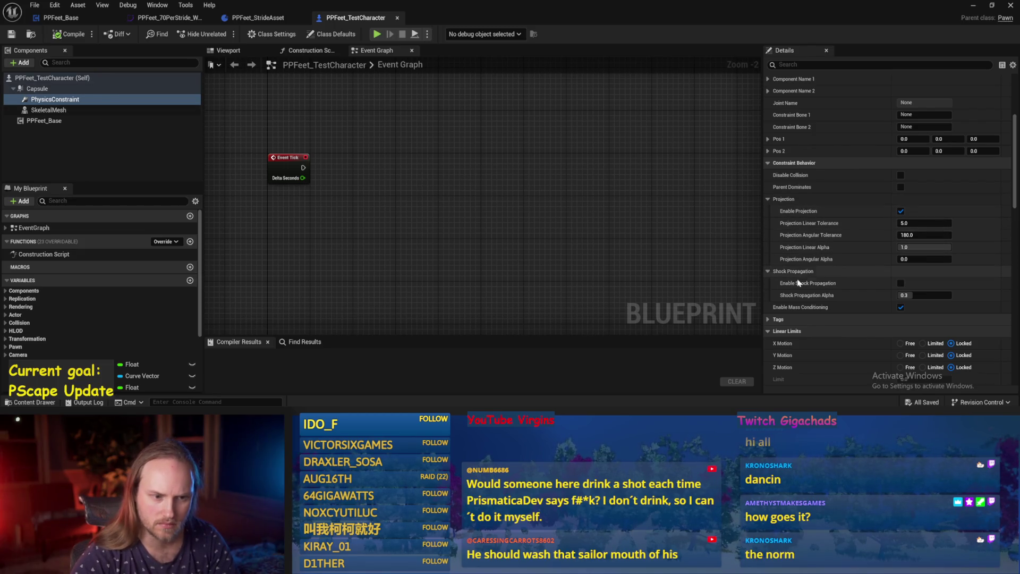
Step: Scroll through the PPFeet_TestCharacter graph to inspect its nodes
scroll(799, 282, down, 3)
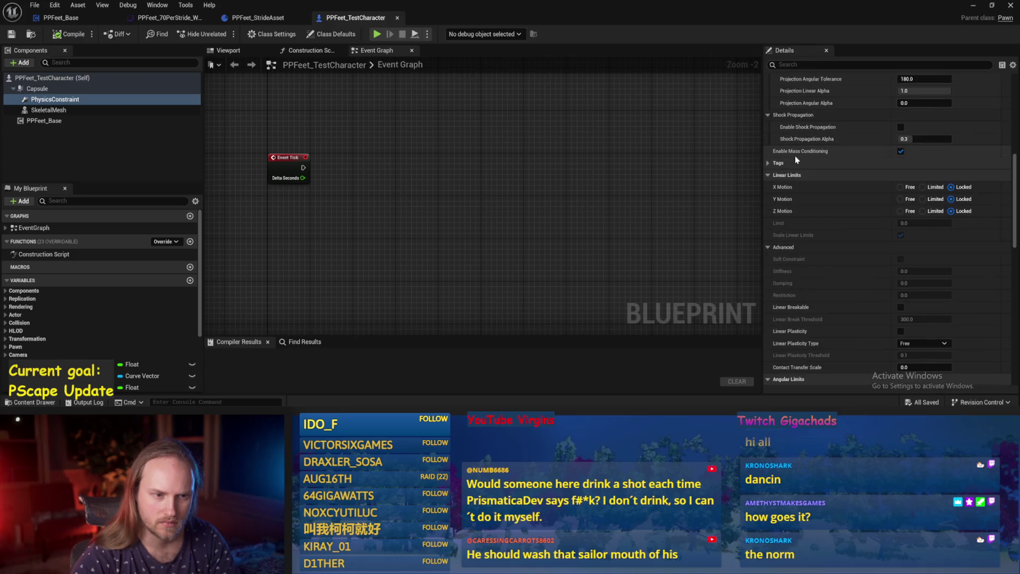
scroll(797, 229, down, 3)
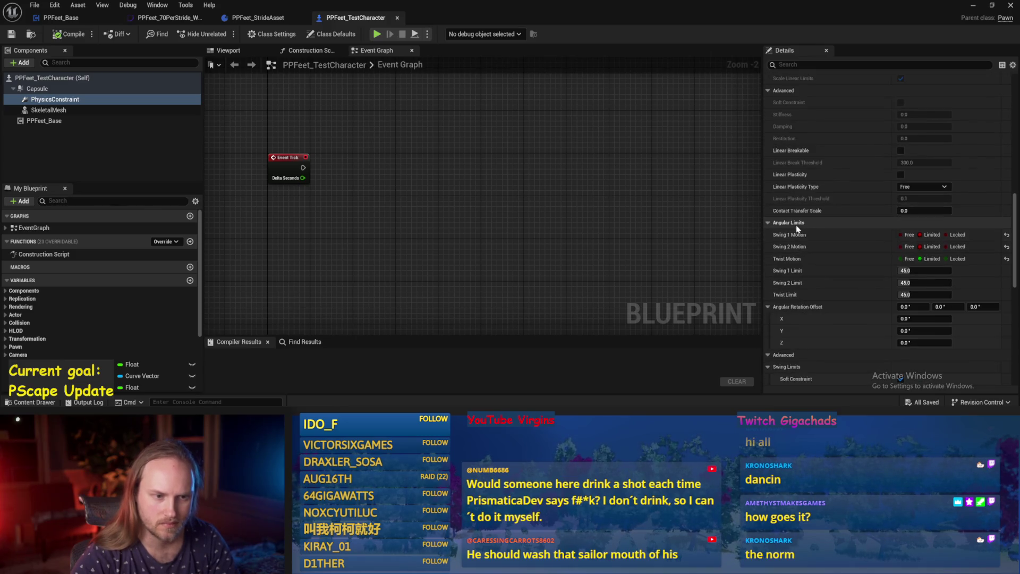
scroll(796, 235, down, 4)
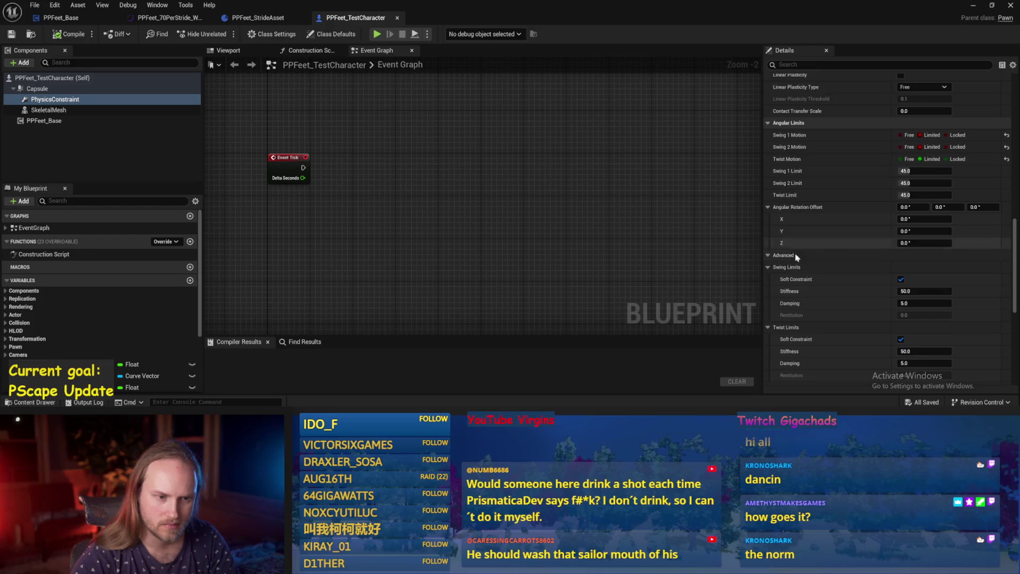
scroll(795, 262, down, 3)
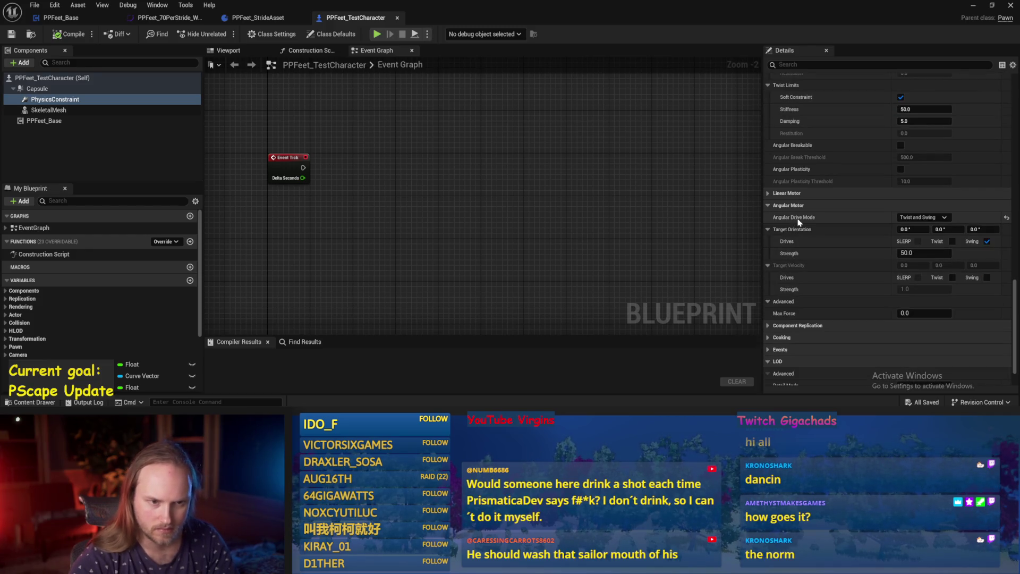
mouse_move(799, 223)
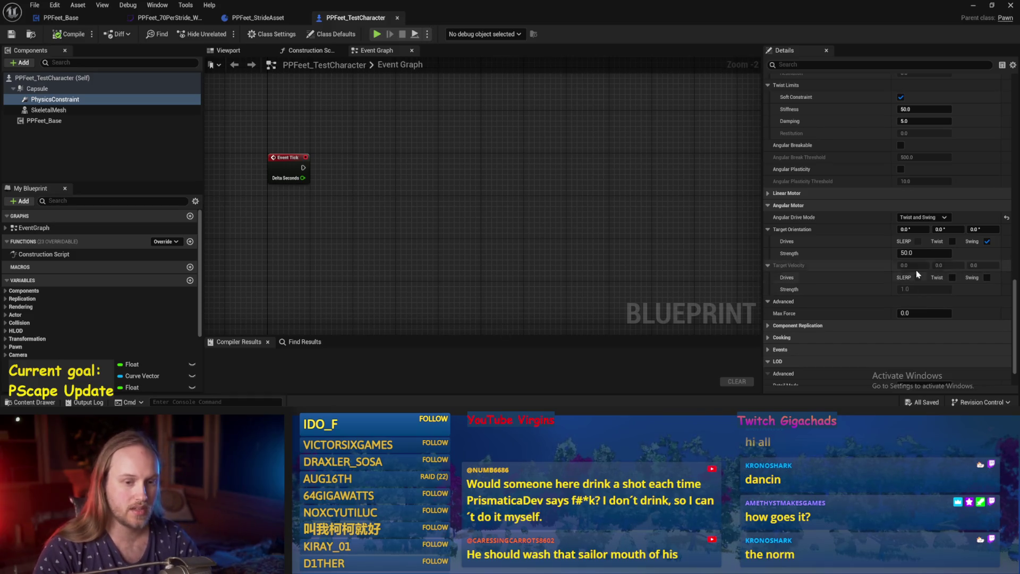
scroll(776, 314, down, 2)
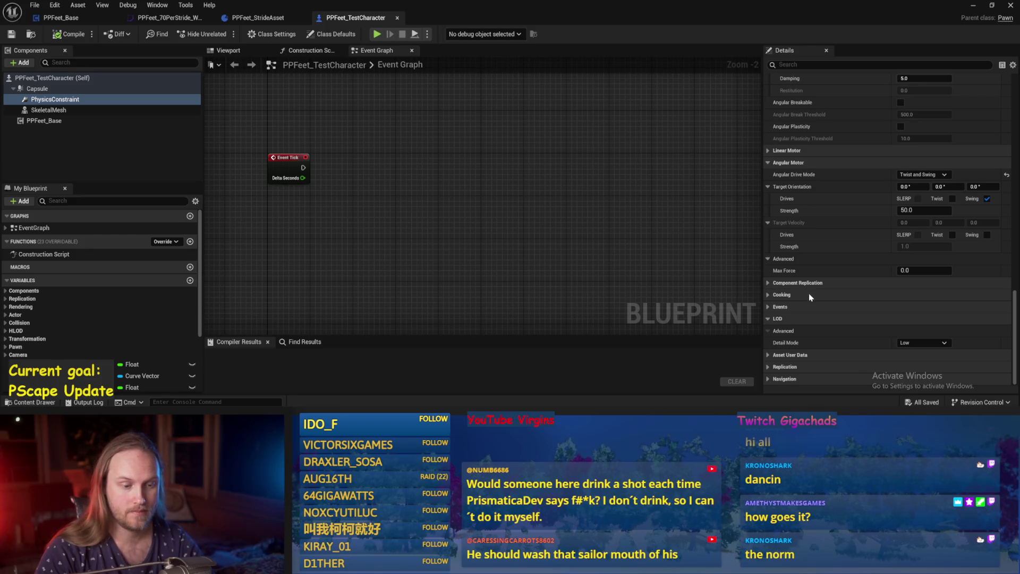
scroll(809, 293, up, 2)
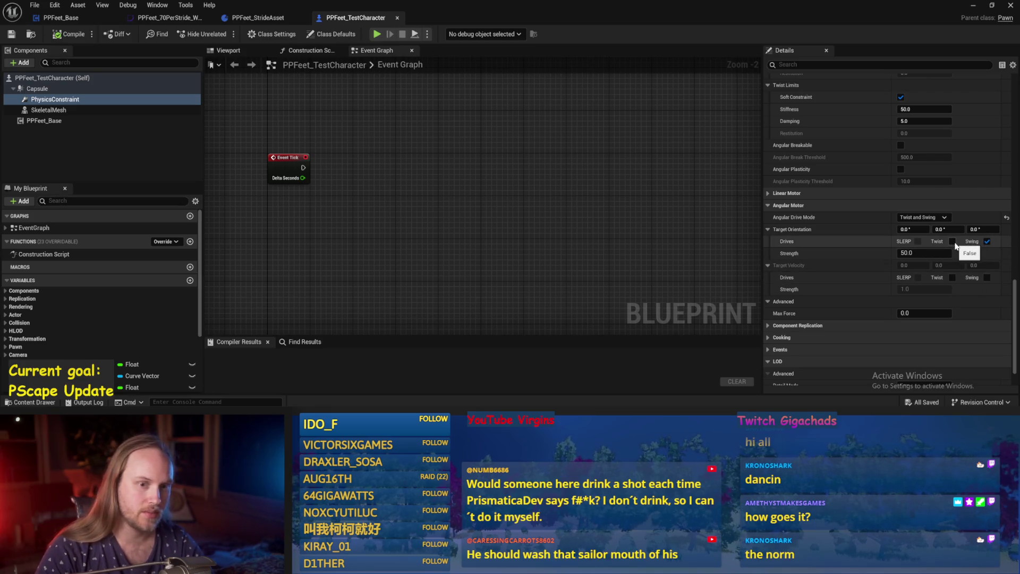
scroll(781, 263, up, 5)
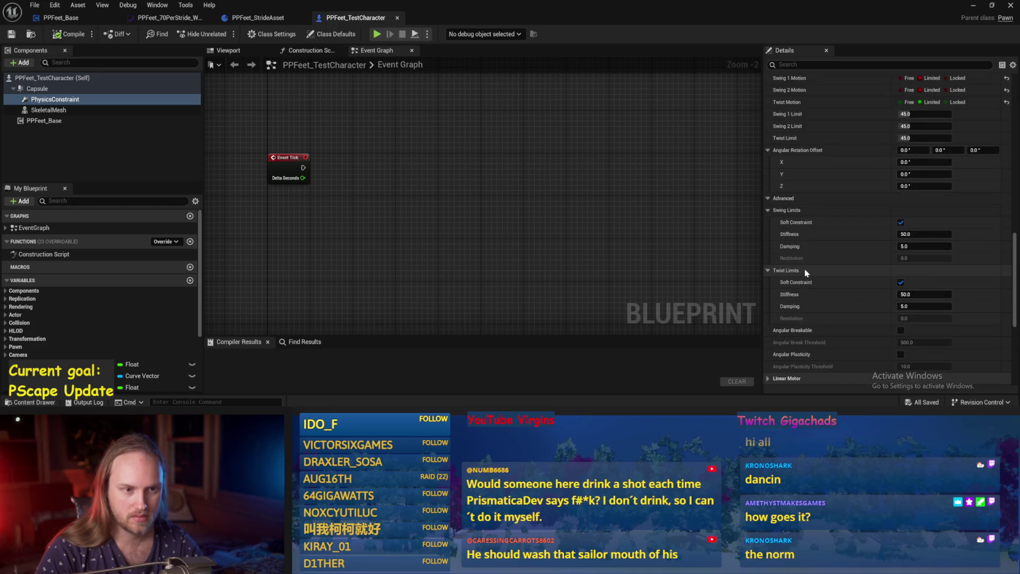
Step: Show the test character's Viewport with the PhysicsConstraint component selected, viewed from above
click(227, 51)
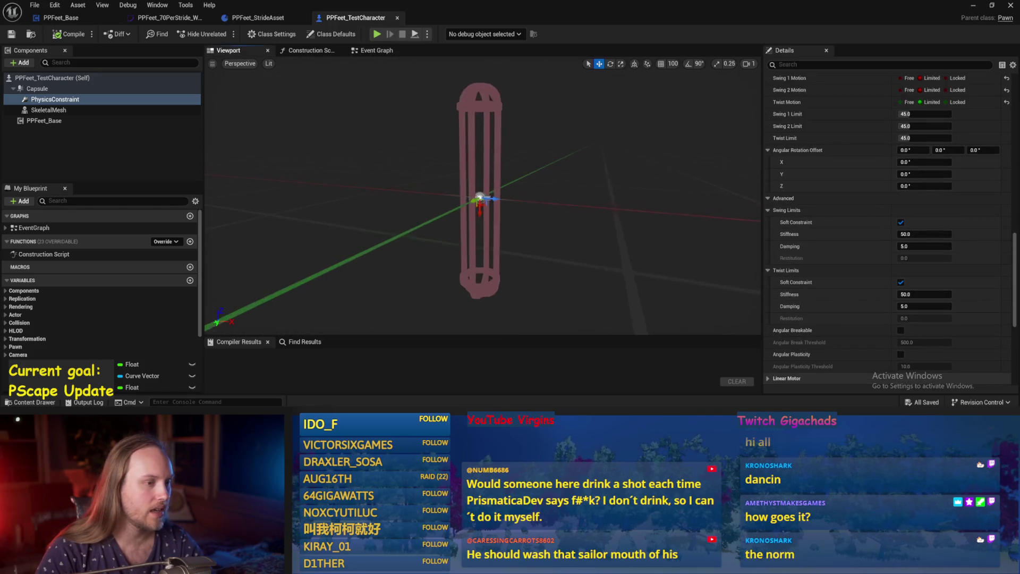
scroll(364, 183, up, 5)
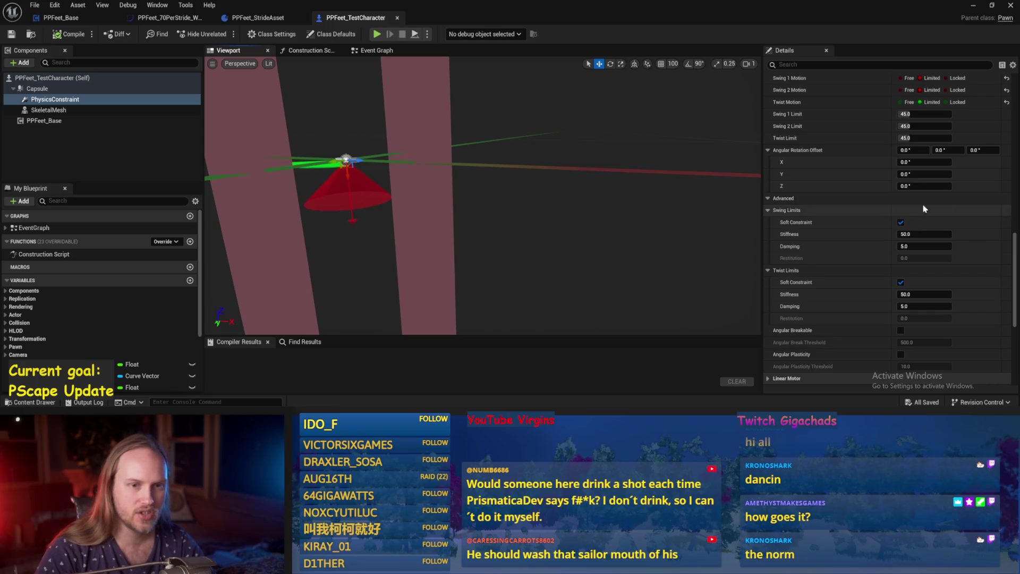
scroll(956, 160, up, 10)
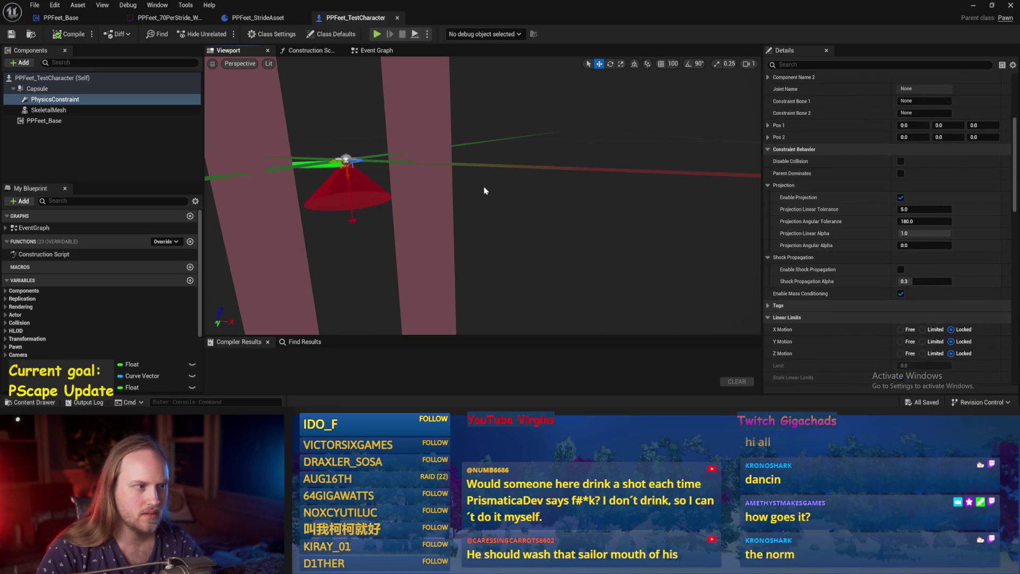
click(48, 110)
click(55, 99)
mouse_move(493, 168)
mouse_down()
mouse_move(481, 178)
mouse_move(470, 165)
mouse_move(479, 183)
mouse_move(465, 213)
mouse_up()
scroll(874, 219, up, 5)
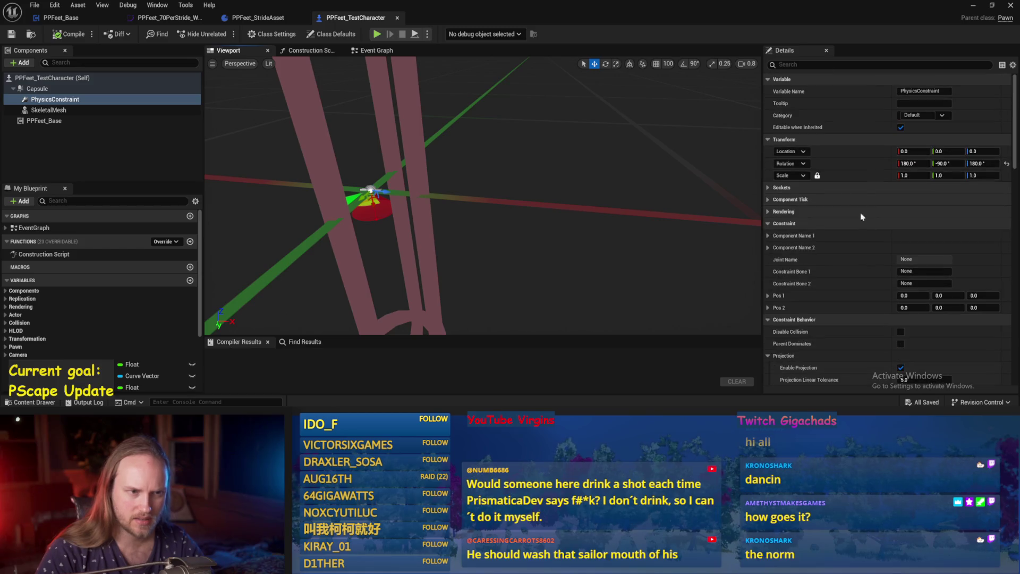
Step: Reset the PhysicsConstraint rotation to 0, 0, 0, undo an accidental rotation, and compile
click(1008, 165)
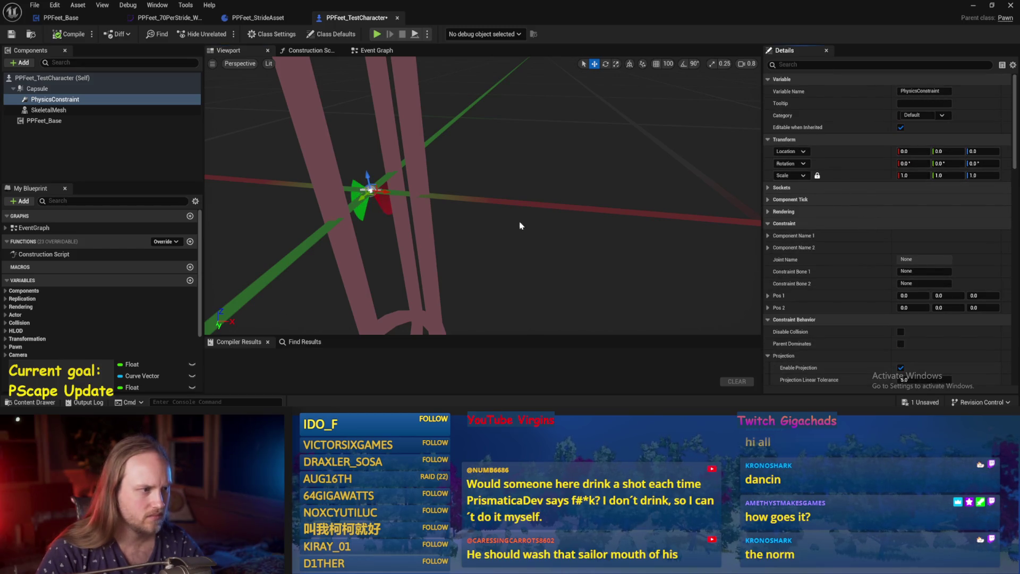
mouse_move(479, 197)
mouse_down()
mouse_move(536, 186)
mouse_move(510, 176)
mouse_move(531, 170)
mouse_up()
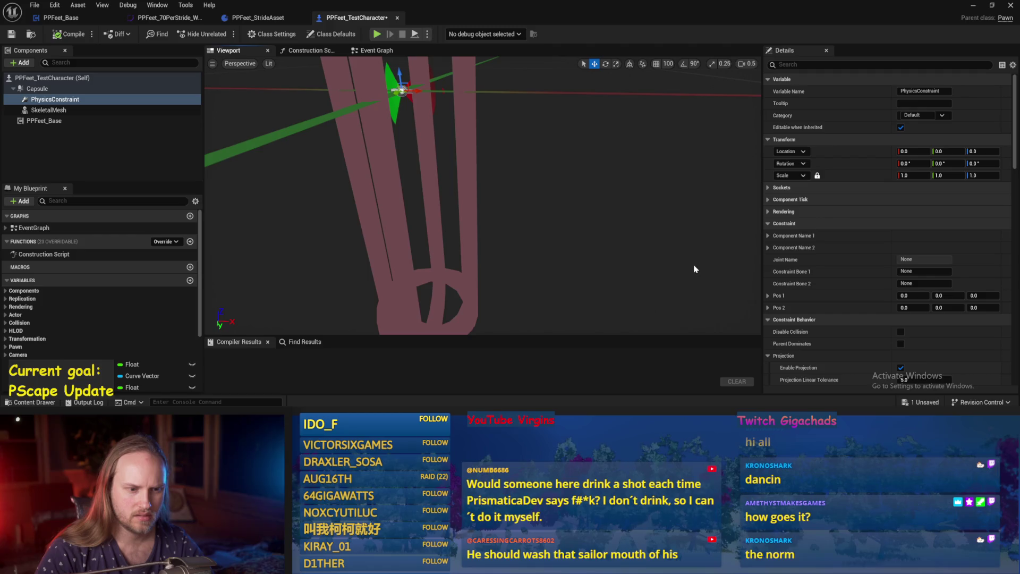
mouse_move(679, 263)
mouse_down()
mouse_move(423, 184)
mouse_move(456, 222)
mouse_move(405, 212)
mouse_move(425, 212)
mouse_move(404, 176)
mouse_move(416, 157)
mouse_move(378, 214)
mouse_move(409, 245)
mouse_up()
key(ctrl+z)
key(ctrl+z)
drag(697, 128, 617, 196)
click(65, 35)
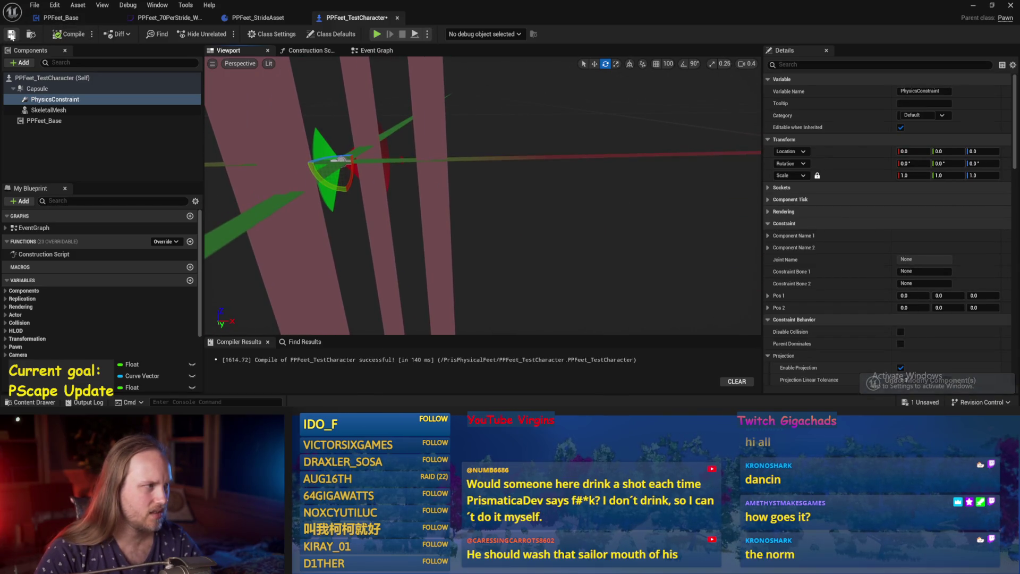
Step: Undo an accidental pitch tilt of the constraint, save, and recompile
mouse_move(331, 188)
mouse_down()
mouse_move(409, 217)
mouse_move(409, 244)
mouse_up()
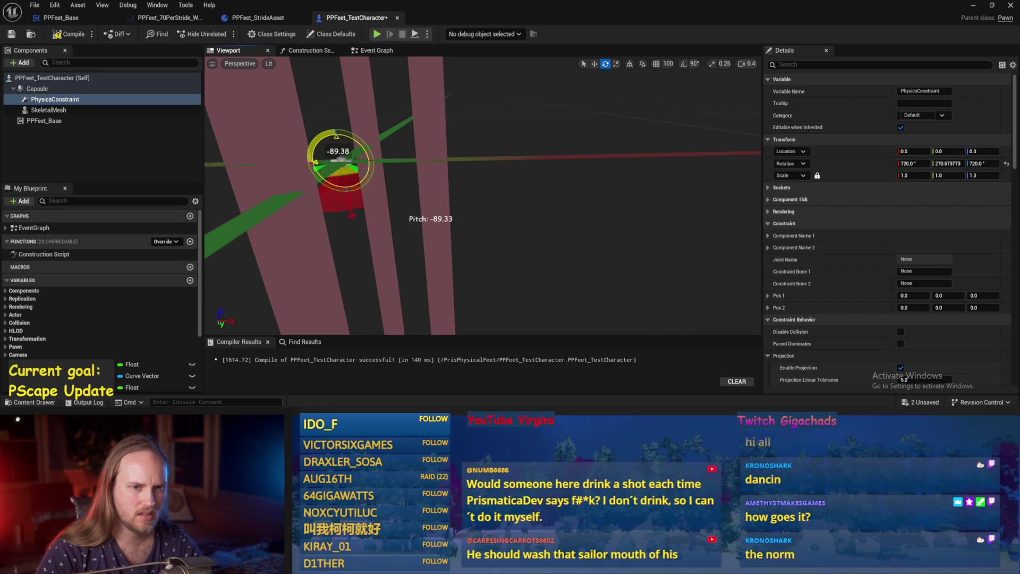
drag(409, 218, 410, 219)
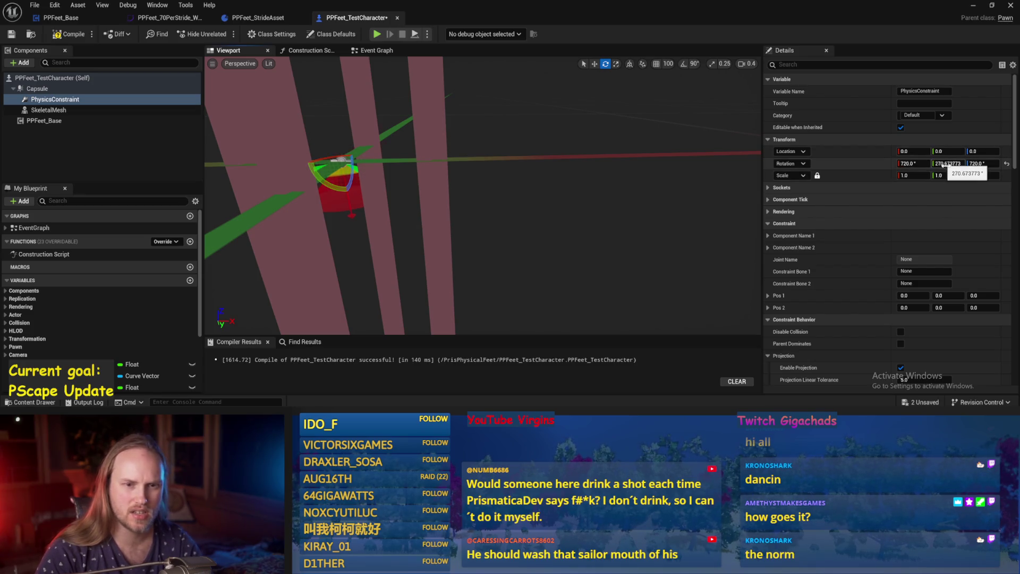
key(ctrl+z)
key(ctrl+s)
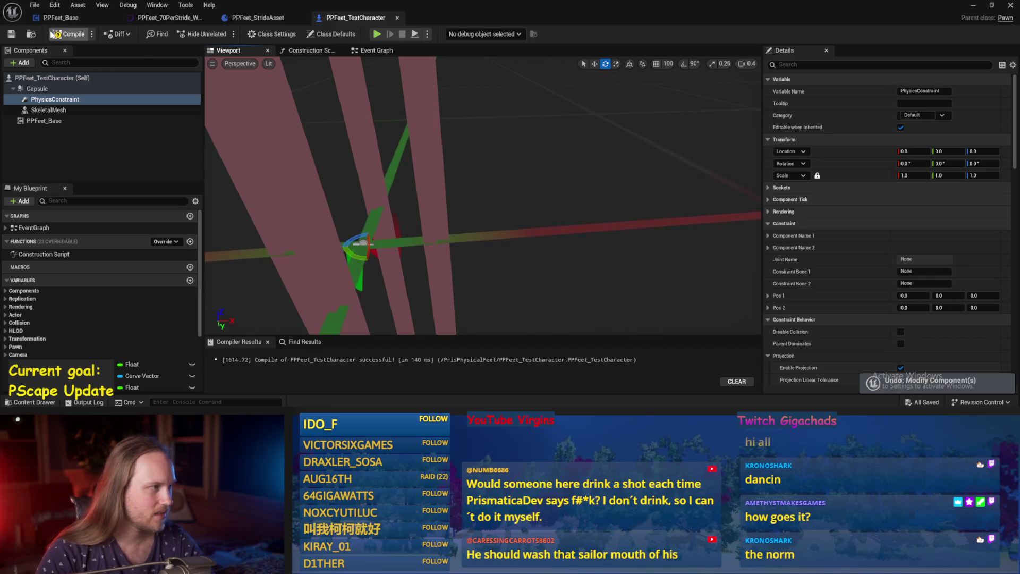
click(69, 34)
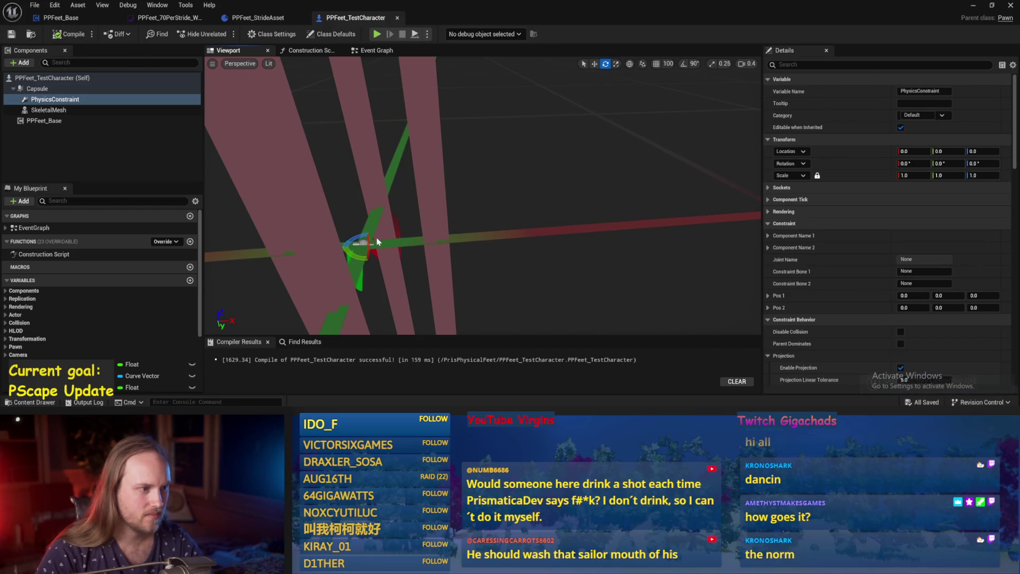
Step: Set the constraint's Rotation Y to -90 and compile
mouse_move(353, 256)
mouse_down()
mouse_move(378, 246)
mouse_move(345, 249)
mouse_up()
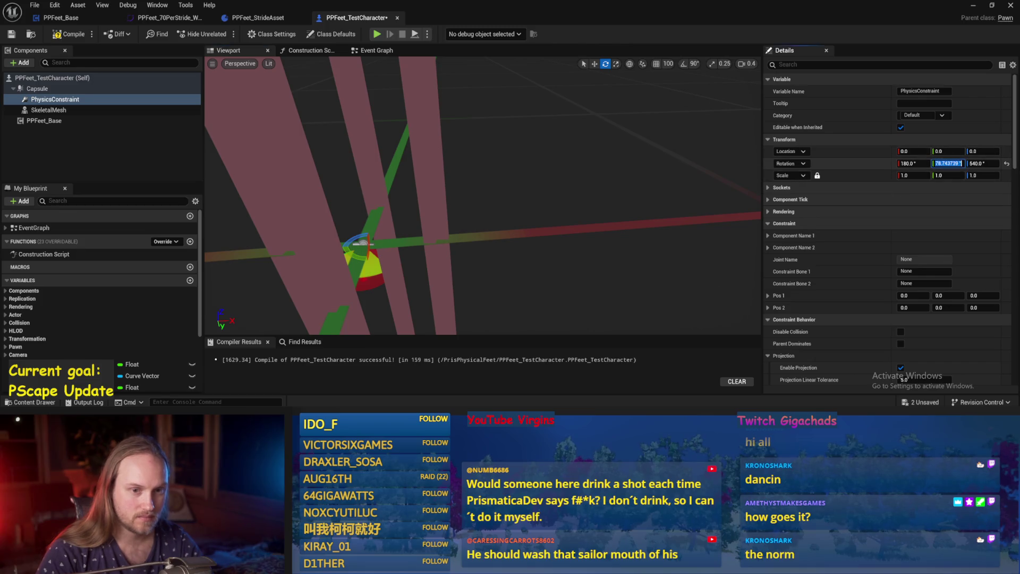
text(-90)
key(Return)
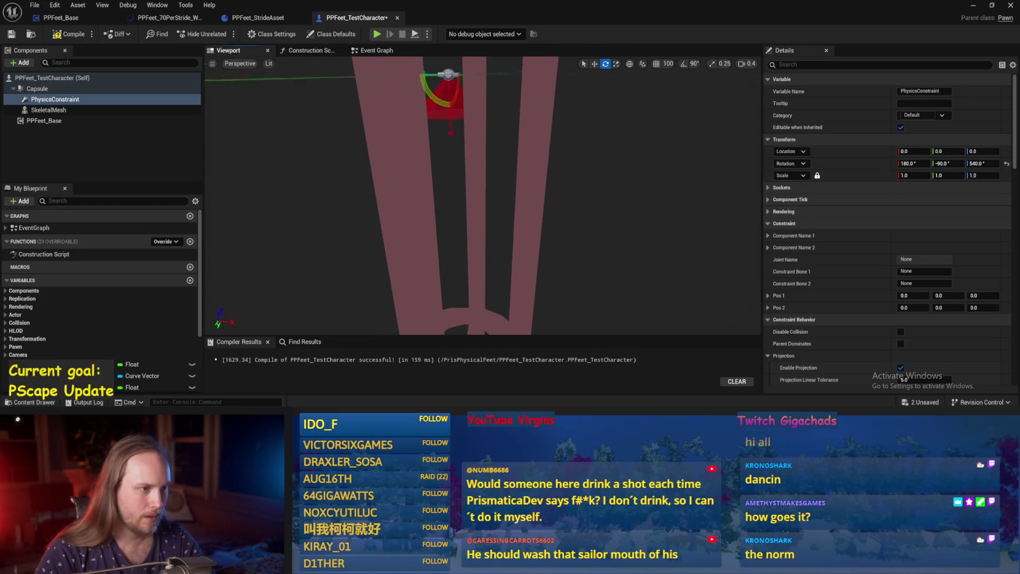
click(64, 34)
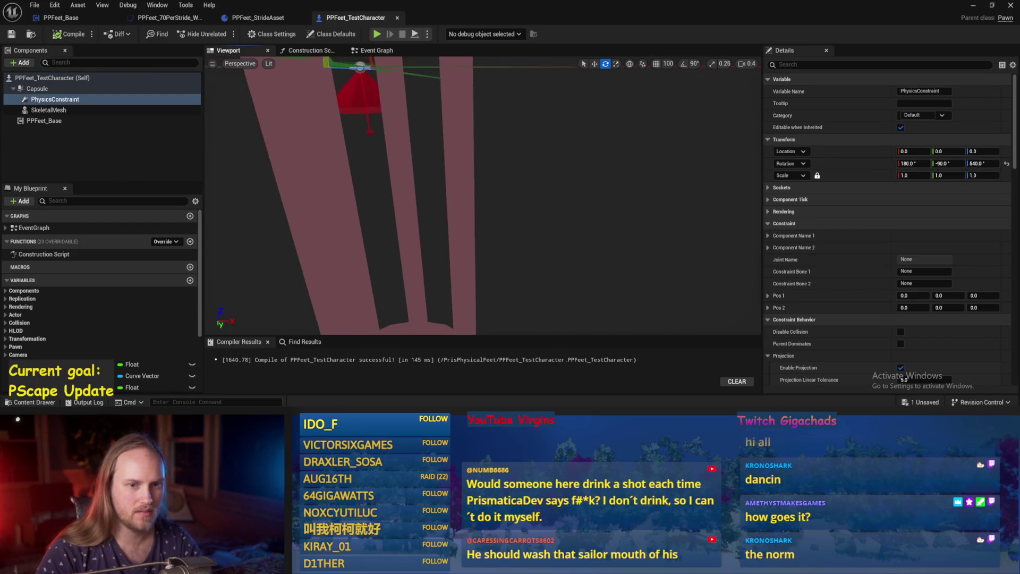
text(0)
Step: Experiment with the constraint's X and Z rotation values (Z 170, X 3, Z -75)
key(Return)
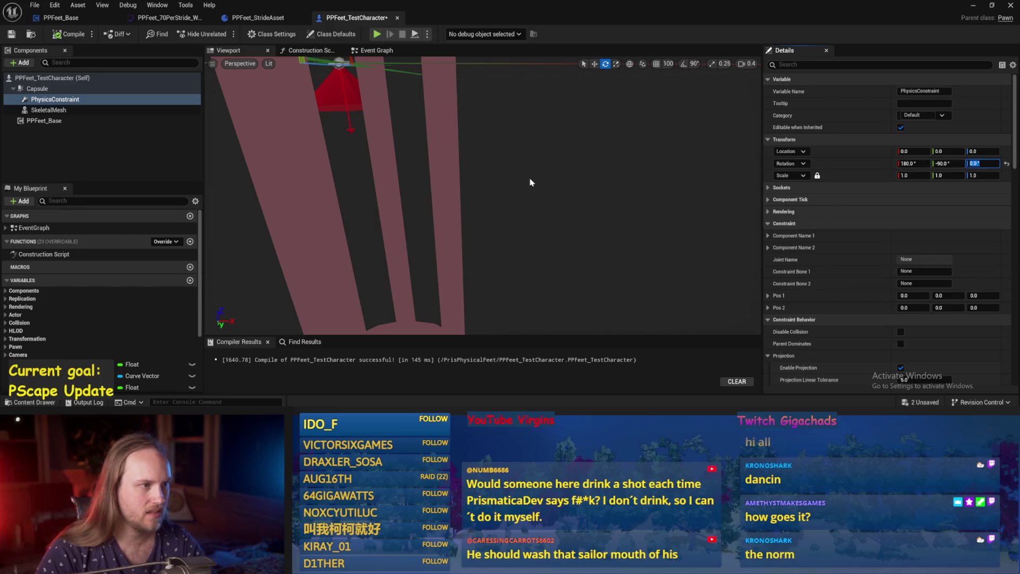
key(f)
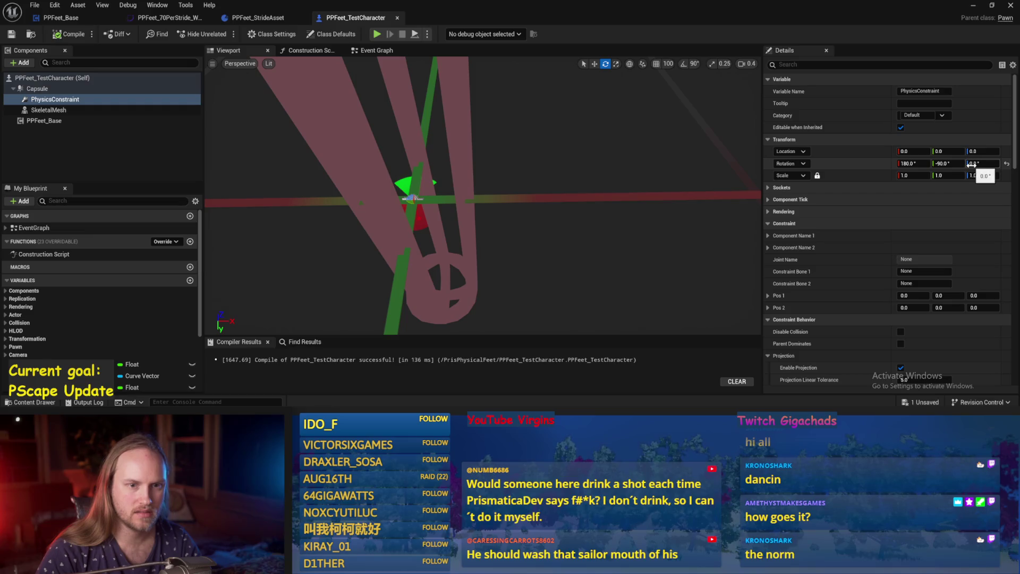
mouse_move(983, 164)
mouse_down()
mouse_move(999, 163)
mouse_move(969, 163)
mouse_up()
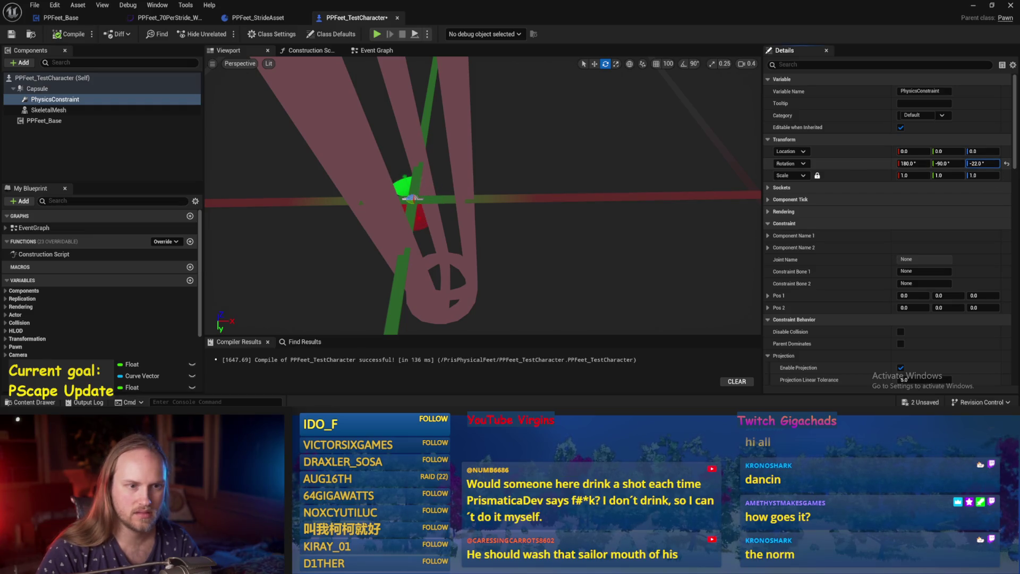
text(0)
key(Return)
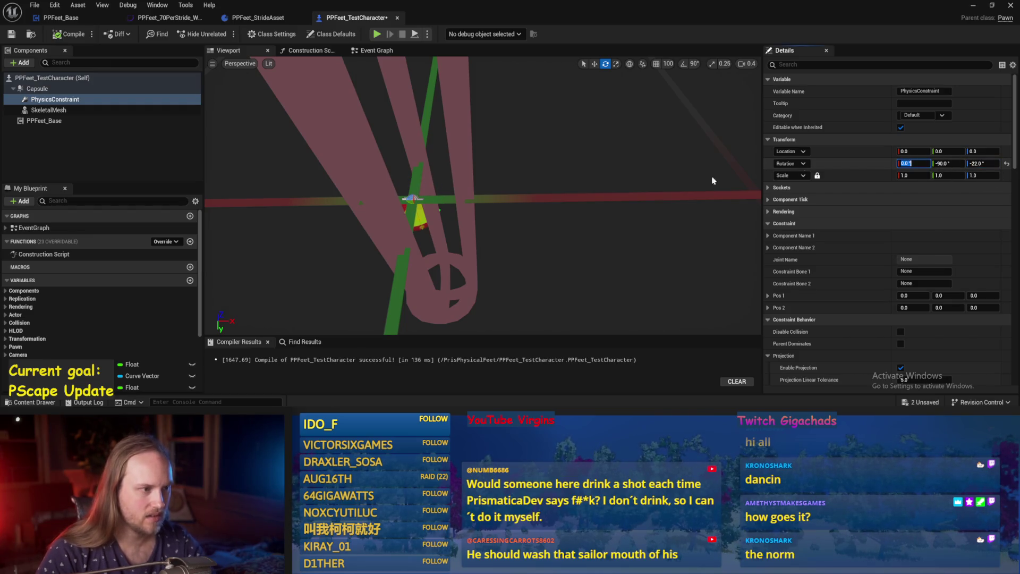
mouse_move(558, 234)
mouse_down()
mouse_move(542, 205)
mouse_move(610, 193)
mouse_up()
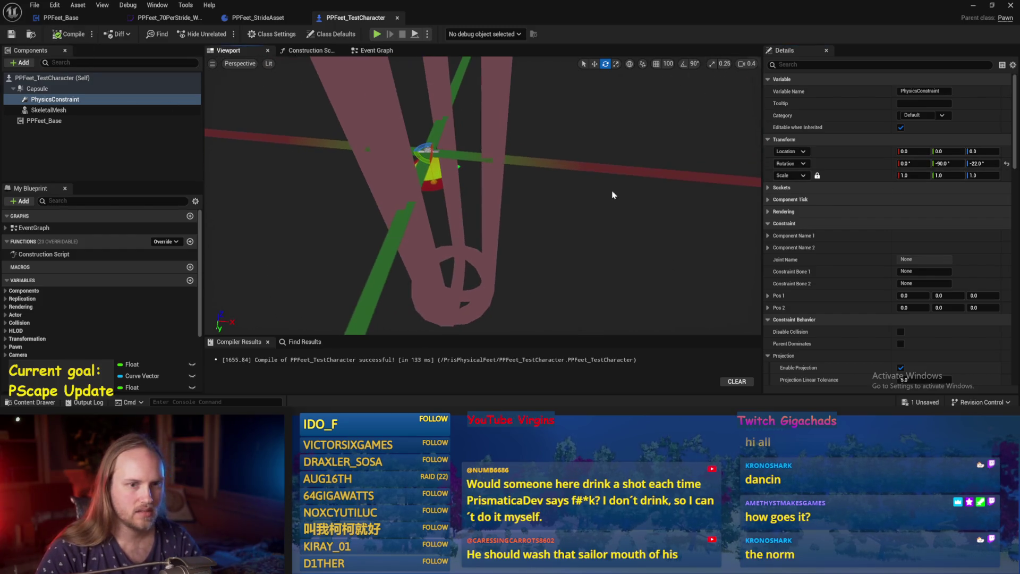
mouse_move(913, 164)
mouse_down()
mouse_move(951, 163)
mouse_move(904, 163)
mouse_up()
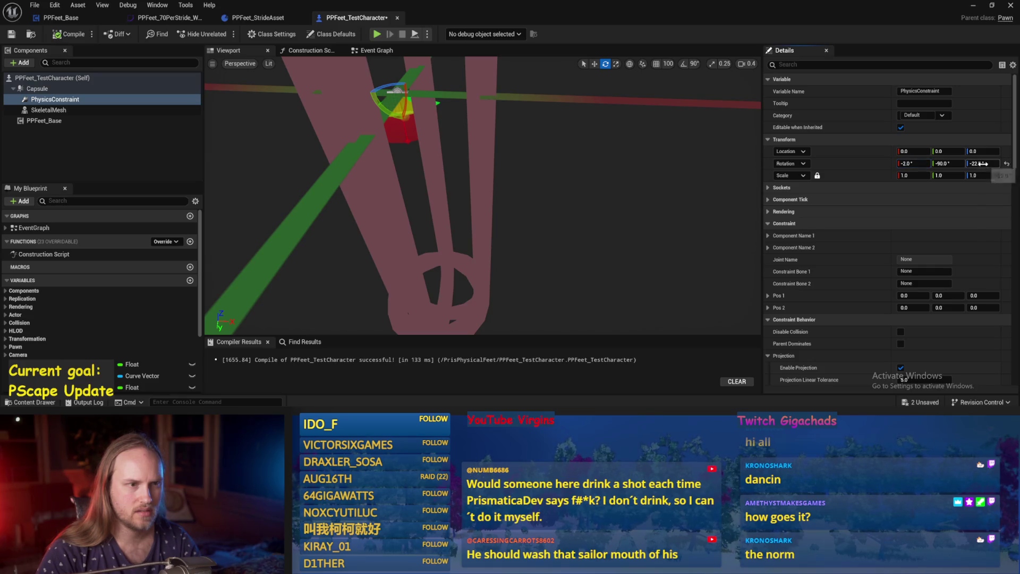
drag(987, 163, 971, 163)
Step: Restore the constraint rotation to 0, -90, 0, recompile and save
click(1006, 164)
key(ctrl+s)
drag(573, 184, 572, 183)
drag(485, 144, 484, 143)
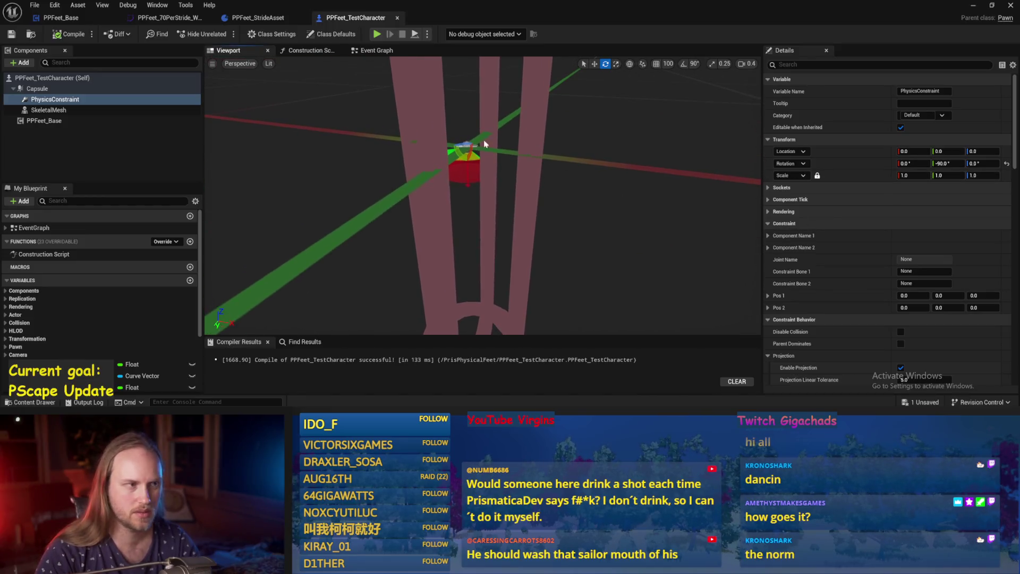
click(258, 17)
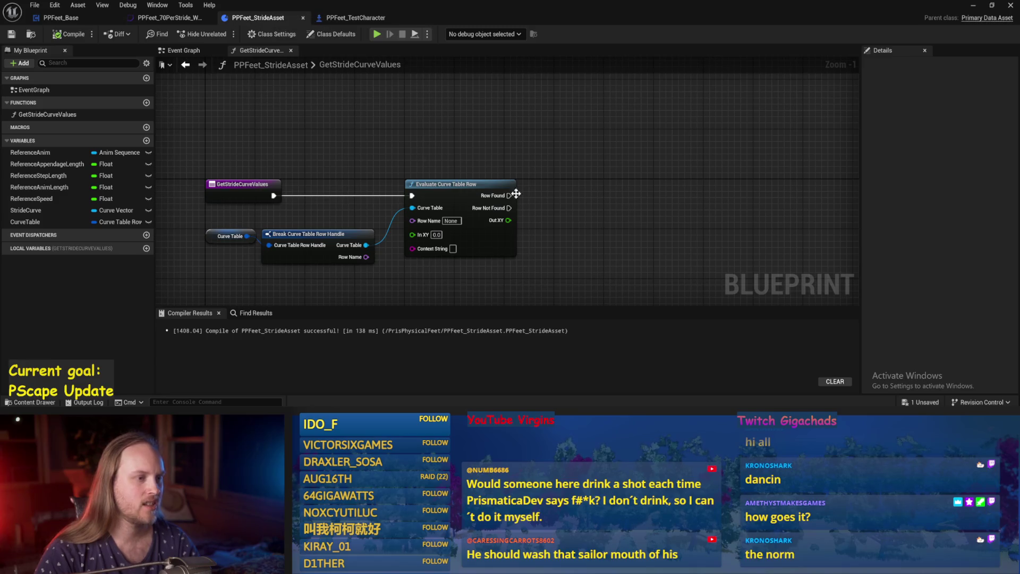
Step: Cycle through the blueprint tabs and open PPFeet_Base's InitializeAppendage graph
click(77, 24)
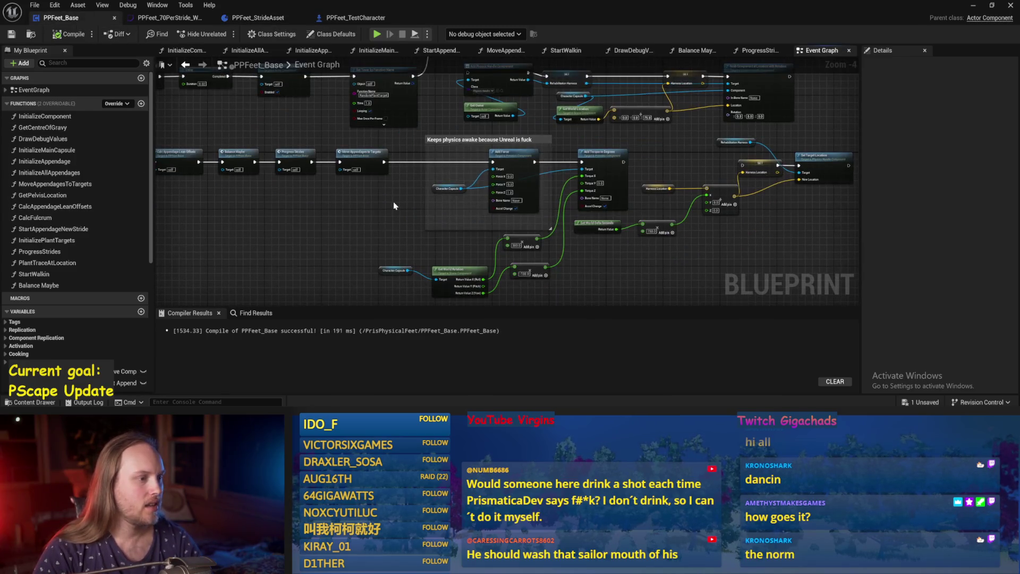
click(167, 18)
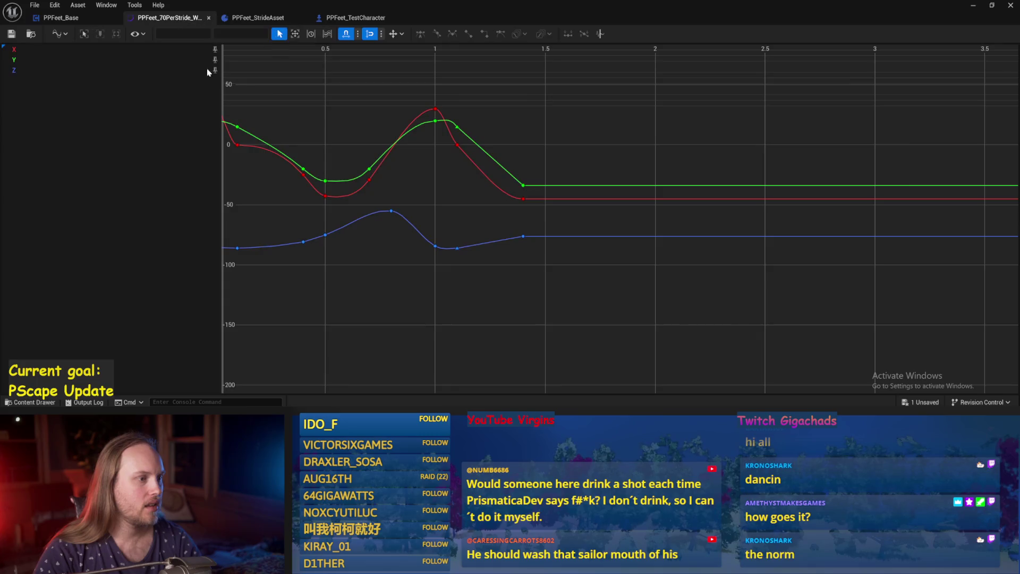
click(260, 17)
click(355, 18)
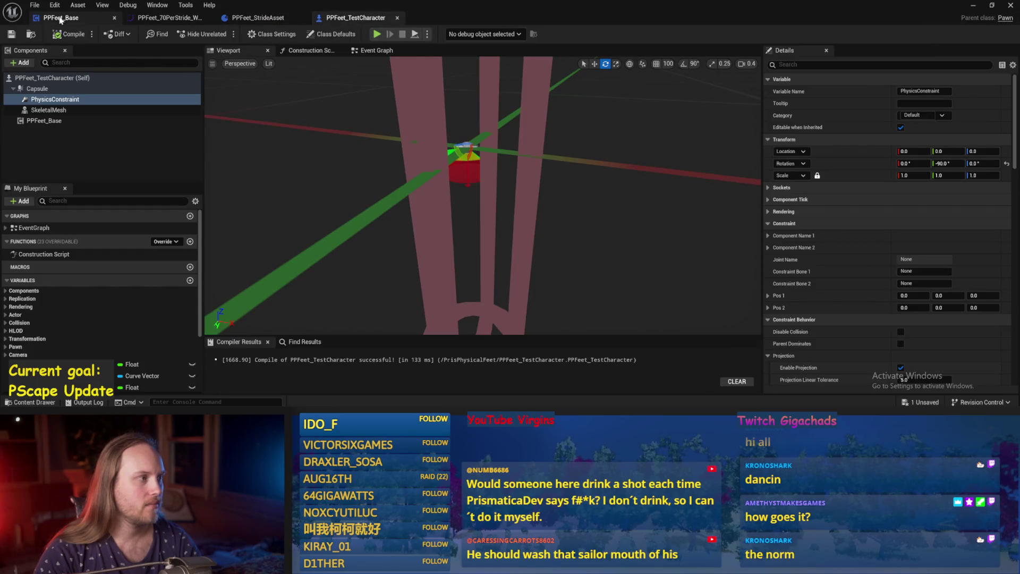
click(61, 18)
drag(372, 215, 397, 183)
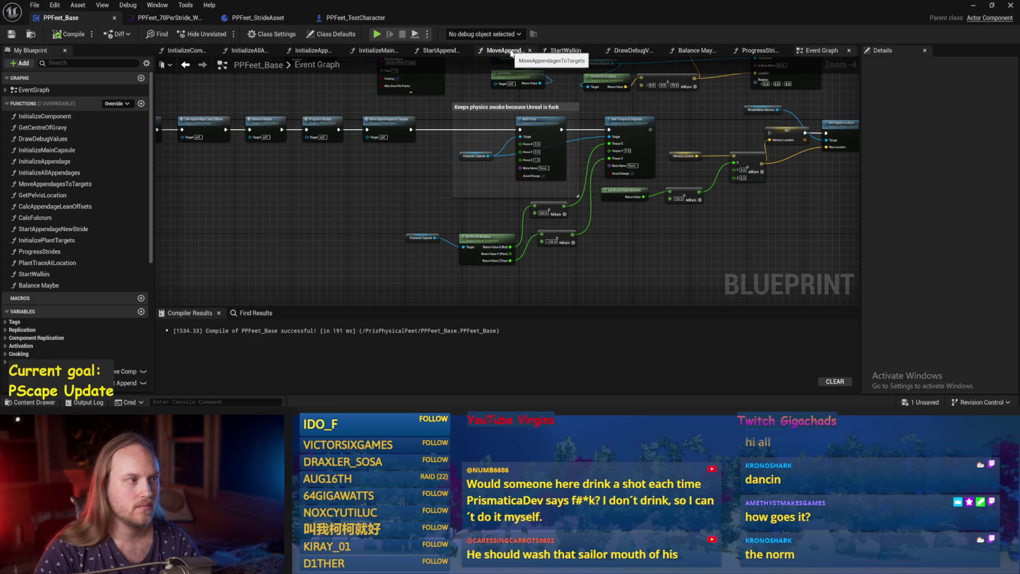
click(311, 51)
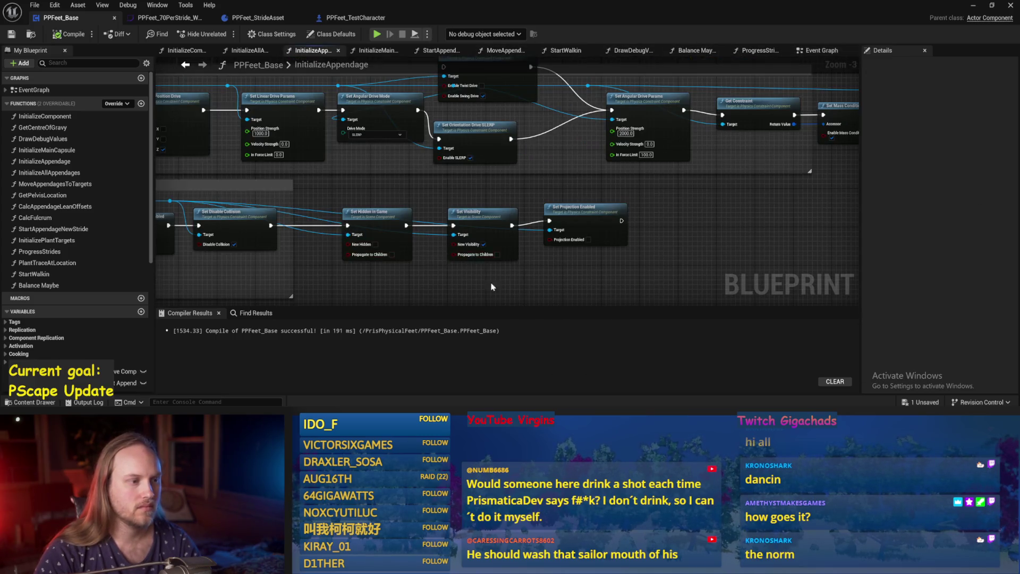
scroll(491, 287, up, 1)
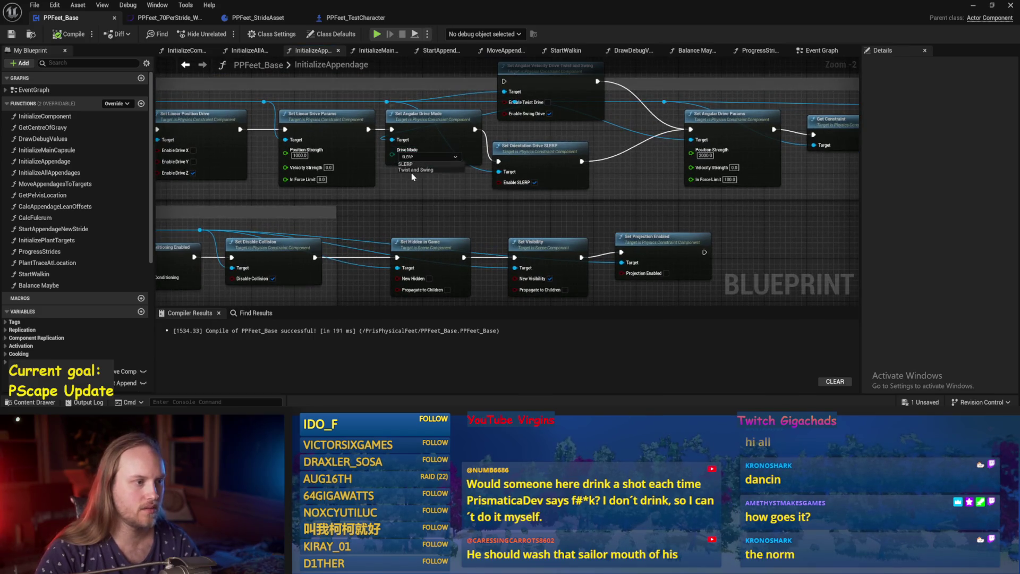
Step: Set Angular Drive Mode to Twist and Swing, wire it into Set Angular Velocity Drive, and save
click(420, 157)
click(412, 175)
drag(531, 132, 542, 140)
scroll(470, 166, up, 2)
drag(440, 167, 492, 117)
right_click(654, 217)
key(Escape)
key(ctrl+s)
Step: Pan through InitializeAppendage from the foot joint setup to the Set Mass Override node
scroll(372, 207, down, 1)
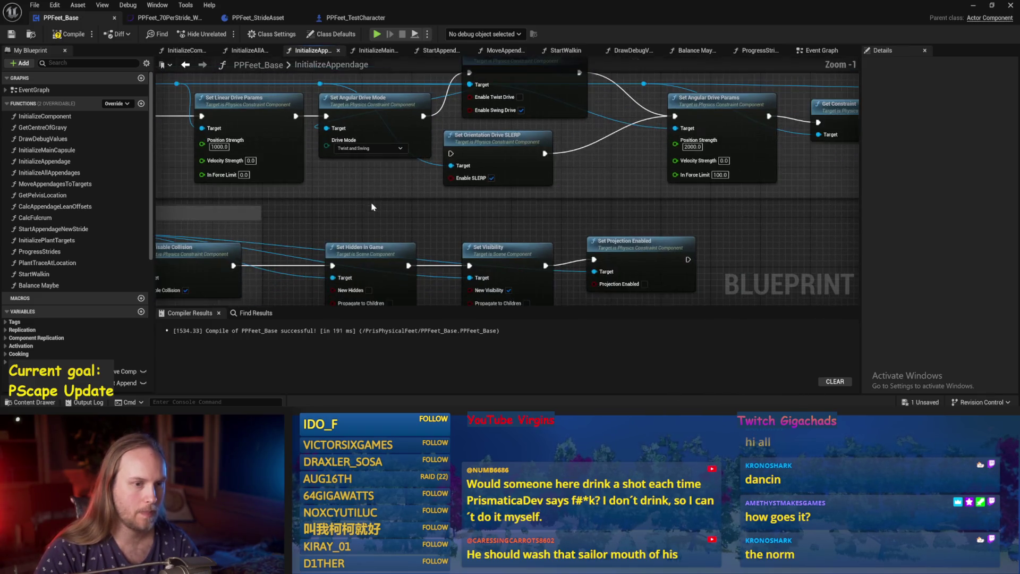
drag(504, 247, 615, 137)
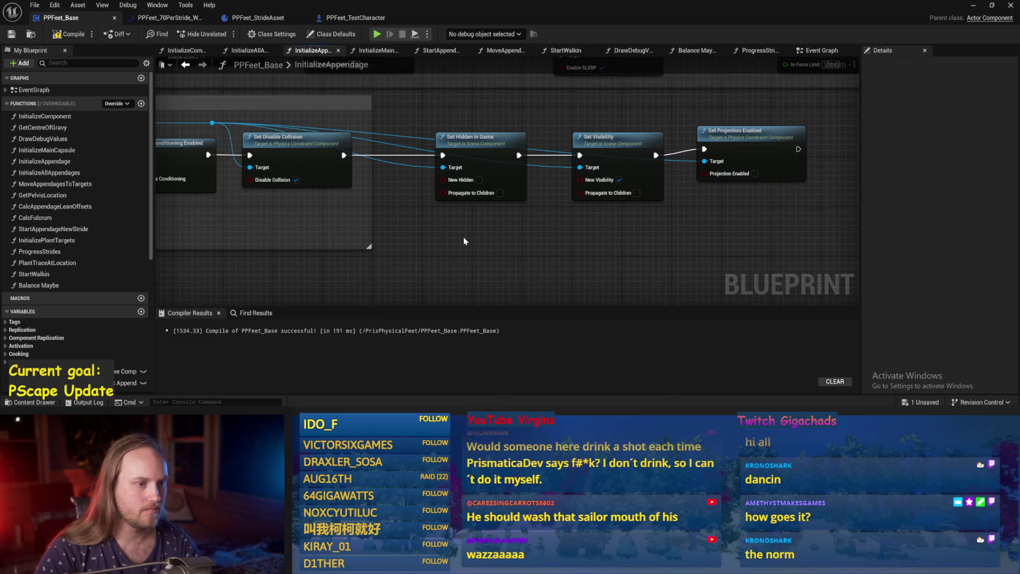
mouse_move(422, 234)
mouse_down()
mouse_move(512, 230)
mouse_move(602, 246)
mouse_move(680, 237)
mouse_up()
drag(451, 257, 639, 252)
mouse_move(500, 189)
mouse_down()
mouse_move(455, 237)
mouse_move(288, 197)
mouse_move(427, 174)
mouse_up()
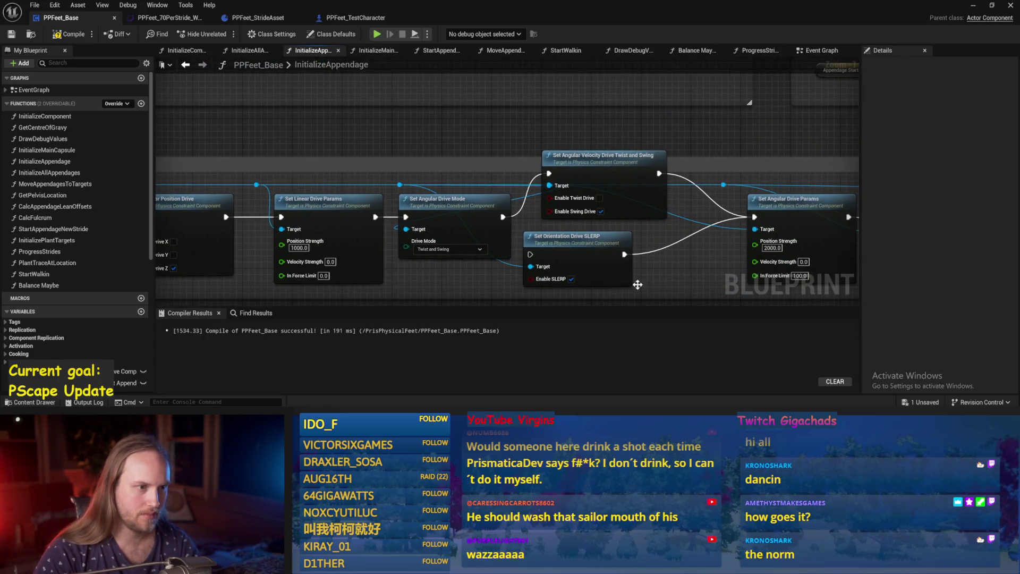
scroll(435, 146, down, 3)
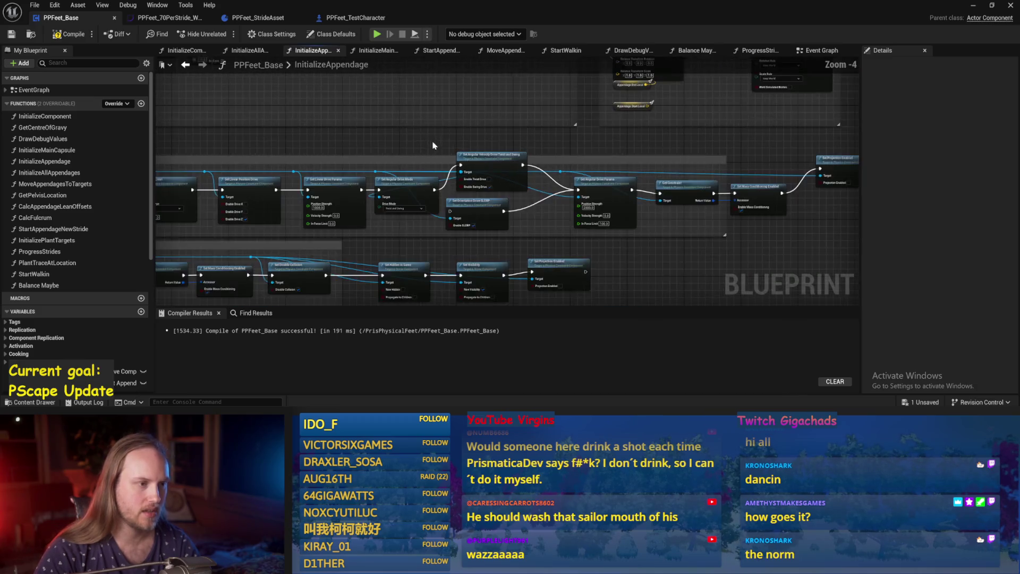
drag(433, 145, 446, 230)
mouse_move(501, 106)
mouse_down()
mouse_move(467, 160)
mouse_move(405, 174)
mouse_up()
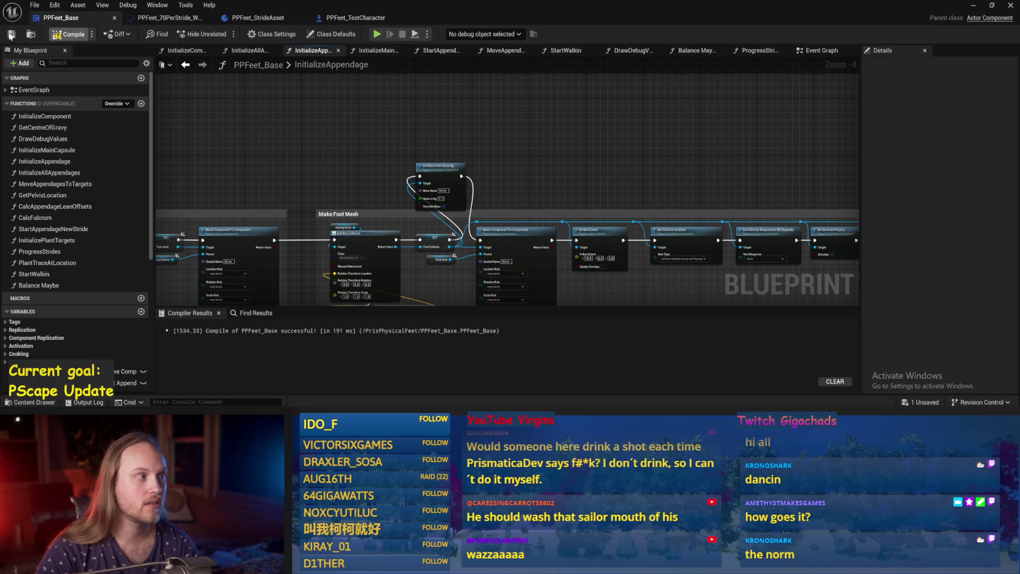
Step: Undo the accidental Make Foot Mesh comment move and recompile the blueprint
mouse_move(705, 217)
mouse_down()
mouse_move(700, 175)
mouse_move(649, 119)
mouse_up()
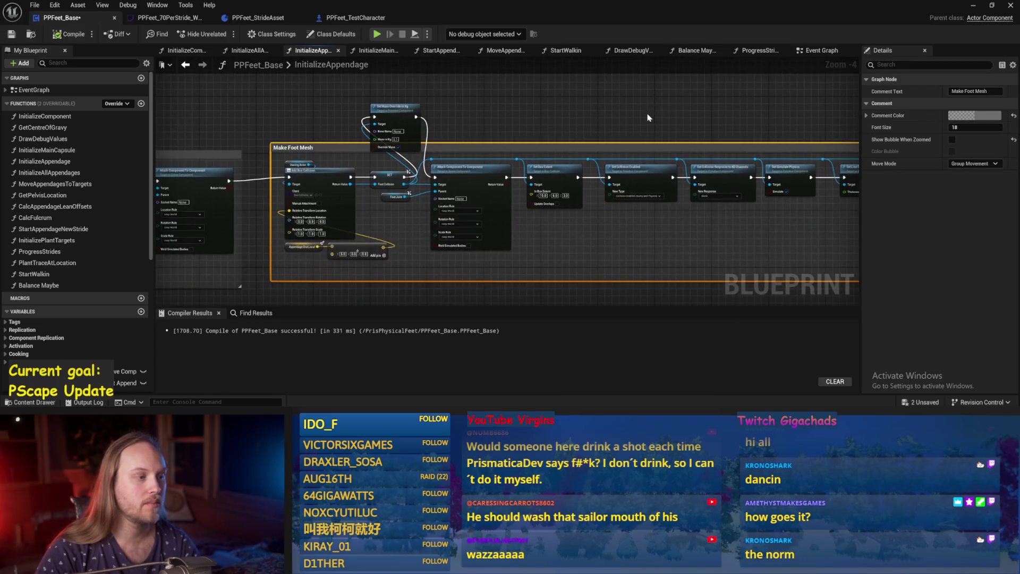
key(ctrl+z)
click(7, 31)
drag(653, 117, 581, 120)
mouse_move(742, 133)
mouse_down()
mouse_move(458, 114)
mouse_move(895, 275)
mouse_move(847, 128)
mouse_up()
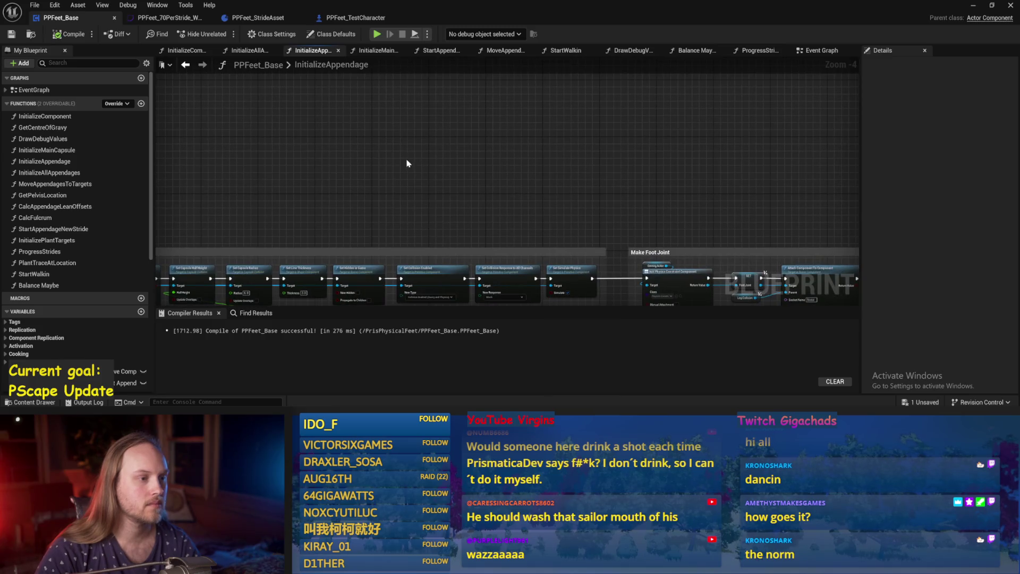
drag(406, 153, 546, 135)
scroll(546, 135, down, 1)
scroll(545, 157, up, 3)
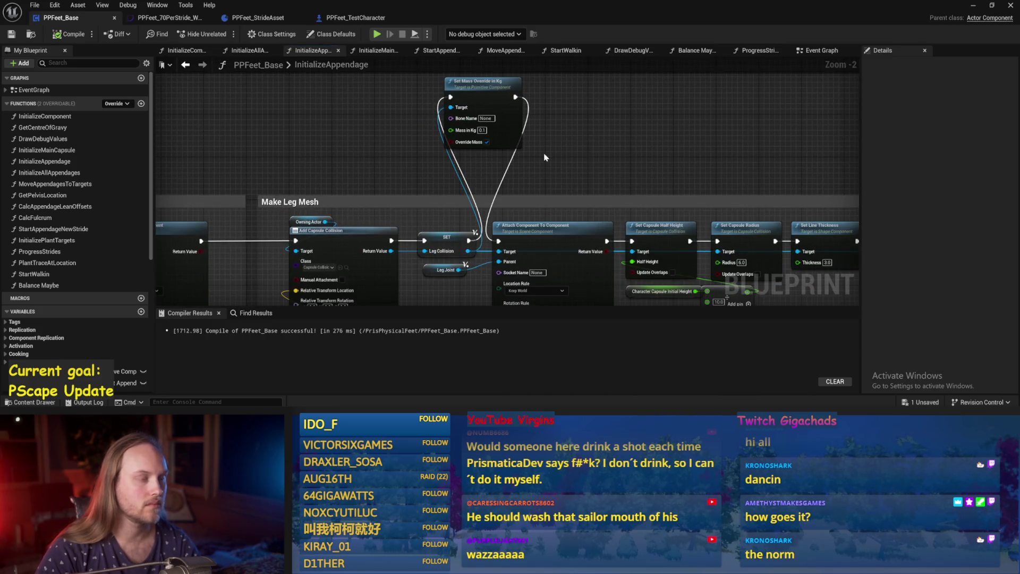
Step: Pan across the Make Leg Mesh, Make Foot Mesh and Make Leg Joint sections
mouse_move(523, 136)
mouse_down()
mouse_move(597, 62)
mouse_move(531, 160)
mouse_move(554, 190)
mouse_move(535, 186)
mouse_move(744, 425)
mouse_up()
mouse_move(871, 282)
mouse_down()
mouse_move(903, 292)
mouse_move(524, 214)
mouse_move(438, 251)
mouse_move(629, 221)
mouse_move(645, 235)
mouse_move(492, 243)
mouse_up()
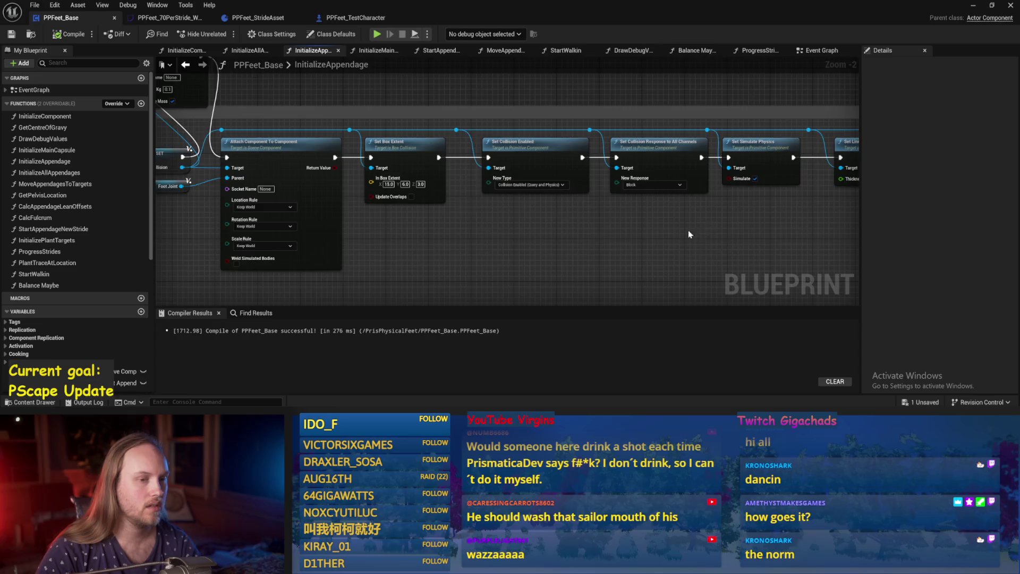
drag(689, 235, 435, 229)
mouse_move(371, 248)
mouse_down()
mouse_move(677, 164)
mouse_move(560, 159)
mouse_move(665, 157)
mouse_up()
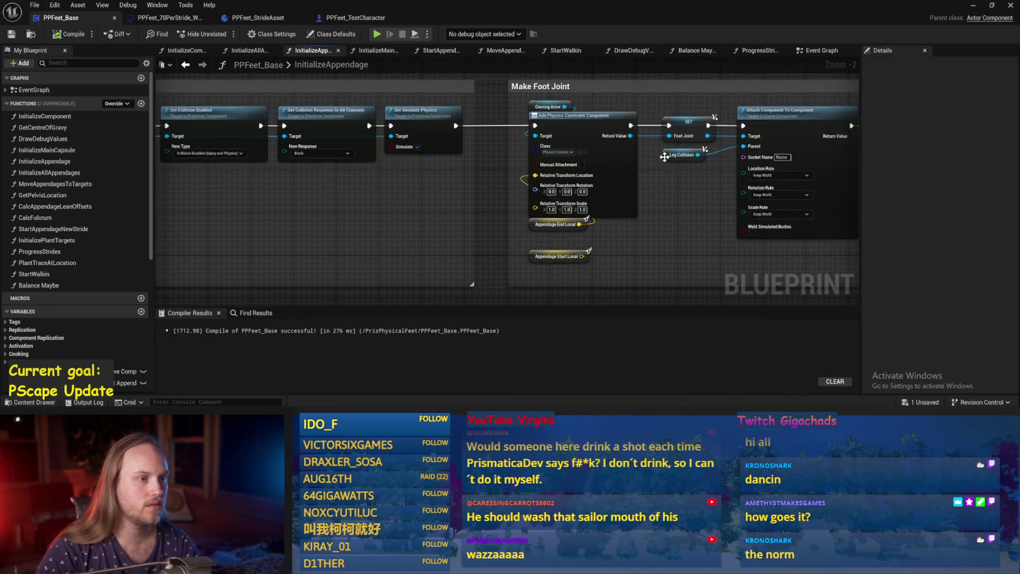
drag(454, 126, 779, 182)
drag(297, 159, 611, 143)
mouse_move(223, 176)
mouse_down()
mouse_move(703, 169)
mouse_move(399, 169)
mouse_up()
scroll(467, 202, up, 2)
Step: Set the leg joint constraint's rotation Y to -90 and compile
click(497, 202)
text(90)
key(Return)
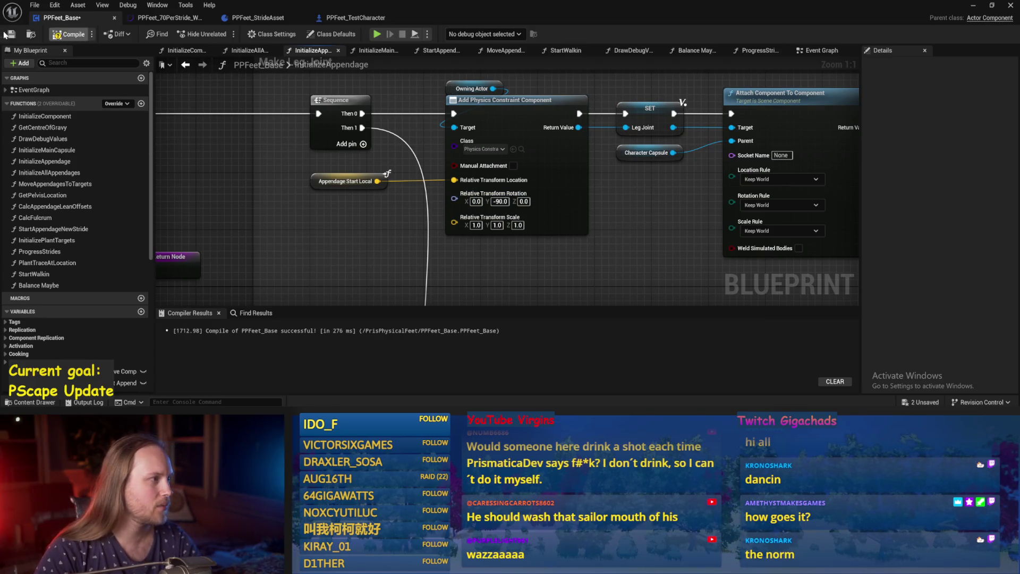
click(5, 34)
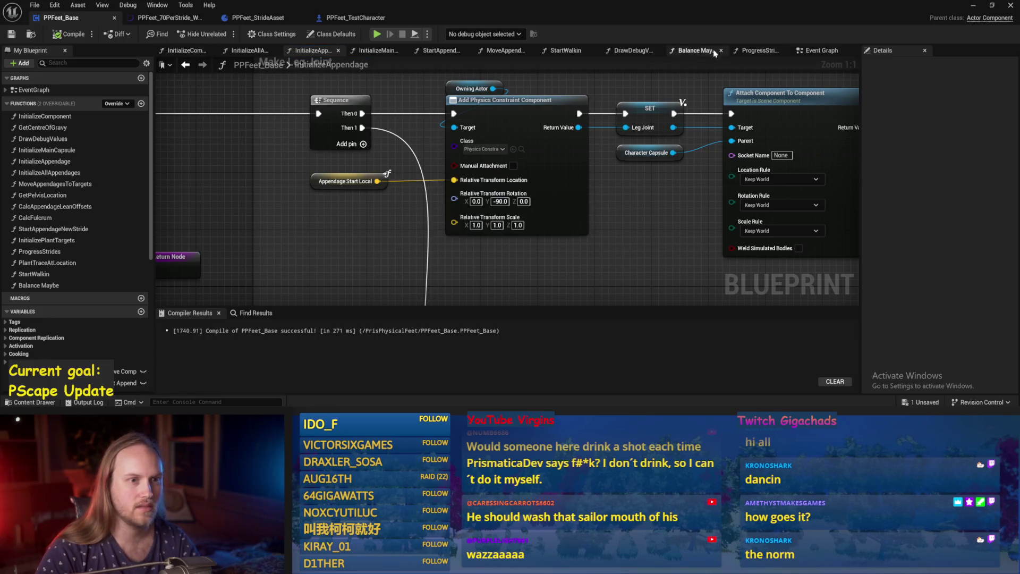
Step: Connect Start Walkin to Add Physics Handle Component in the Event Graph
click(815, 51)
scroll(382, 196, up, 2)
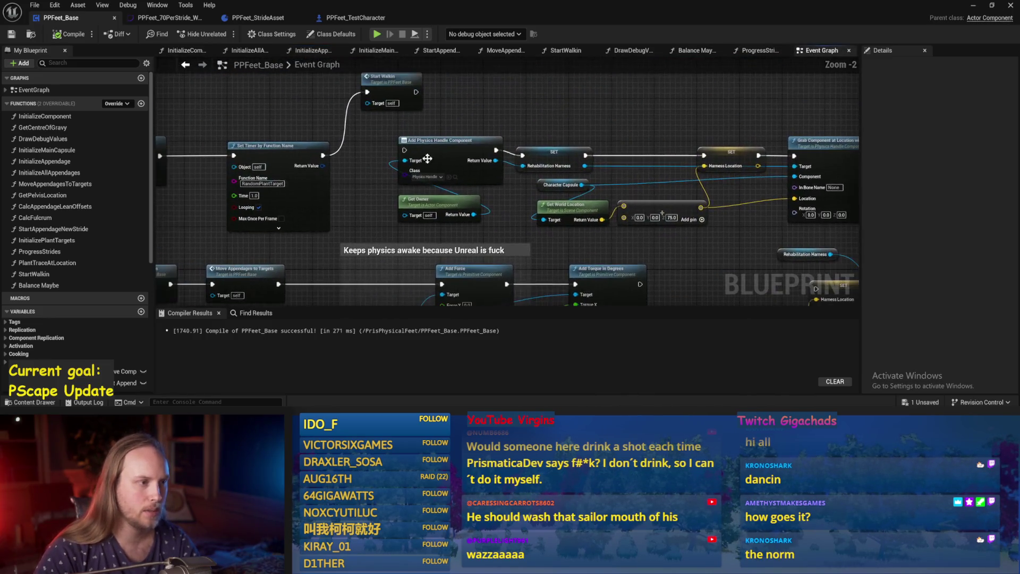
drag(416, 92, 404, 150)
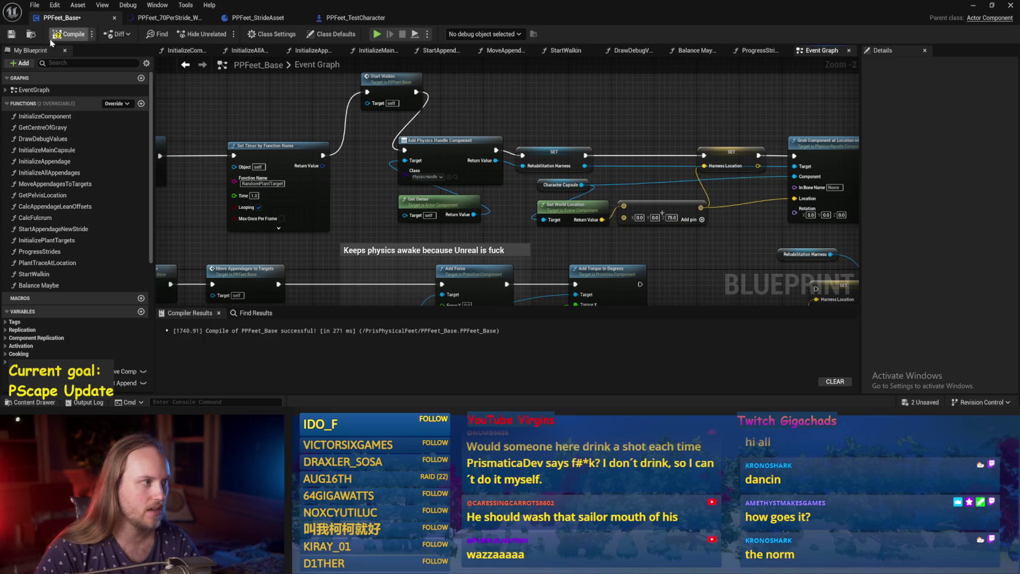
key(alt+Tab)
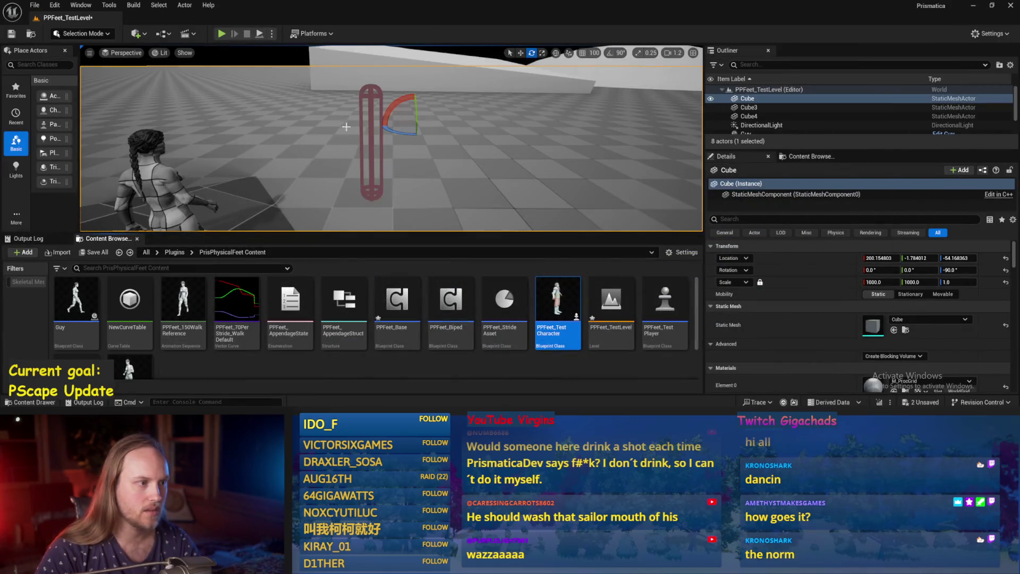
Step: Select PPFeet_TestPlayer, reset its Y rotation to 0 and raise it higher above the floor
click(371, 127)
key(w)
key(f)
click(1006, 272)
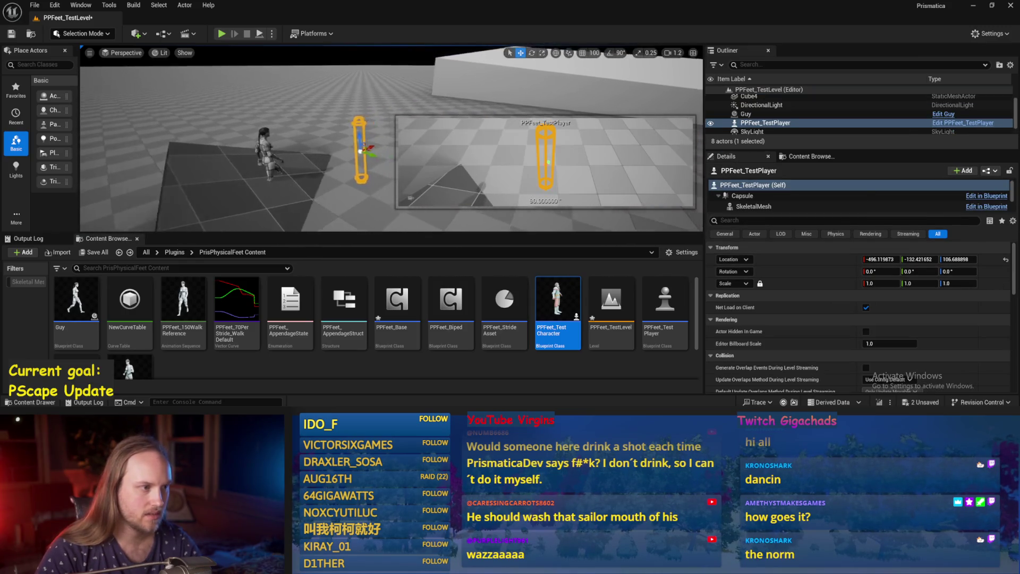
drag(293, 122, 267, 41)
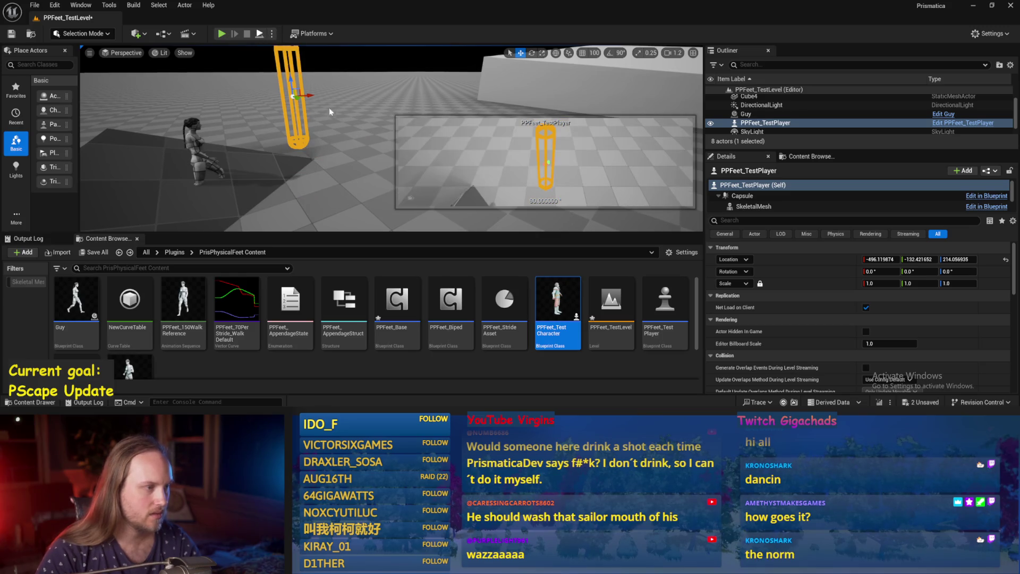
Step: Play-test the level while tilting the capsule, then return to the PPFeet_Base blueprint
key(alt+s)
key(e)
mouse_move(329, 112)
mouse_down()
mouse_move(365, 112)
mouse_move(367, 90)
mouse_move(365, 80)
mouse_move(329, 78)
mouse_up()
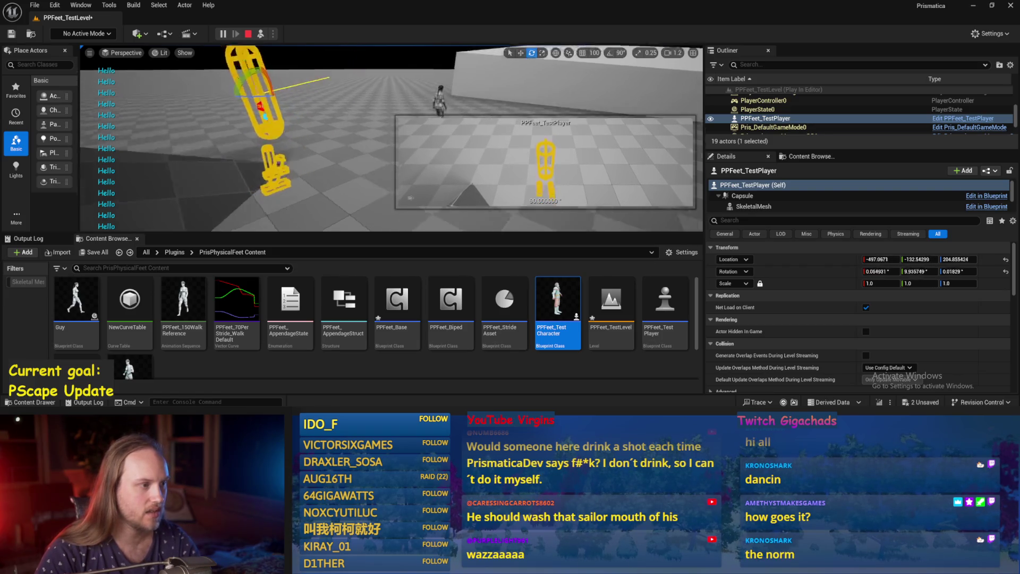
double_click(397, 303)
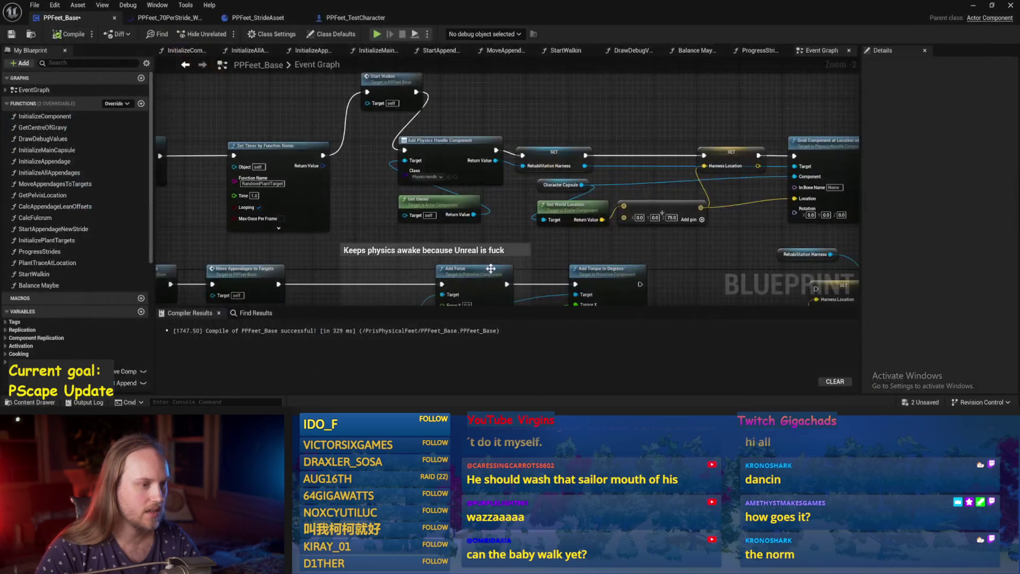
Step: Browse the function graphs and open InitializeAppendage at its angular drive nodes
drag(491, 268, 491, 183)
scroll(638, 229, down, 2)
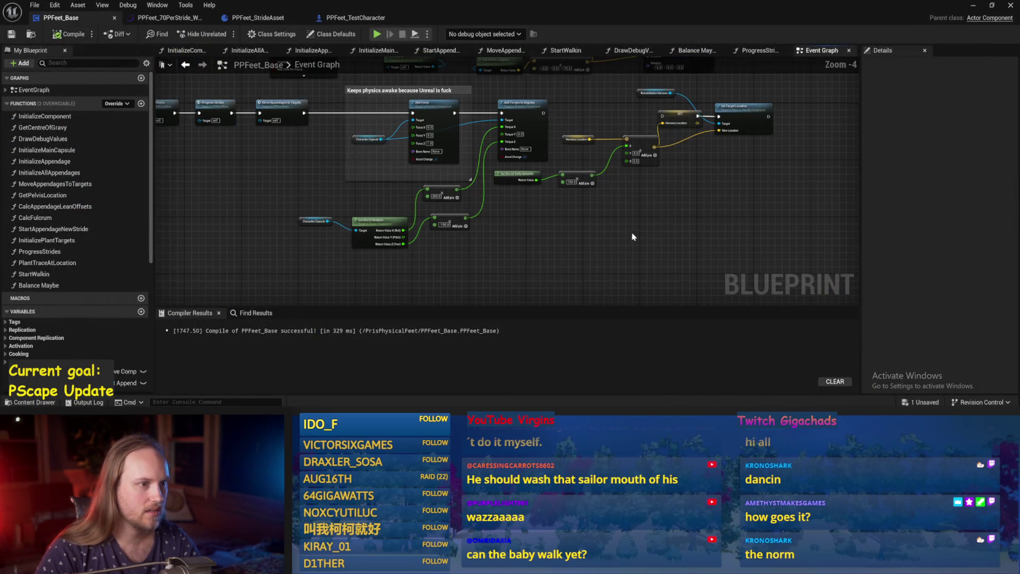
click(757, 51)
click(691, 51)
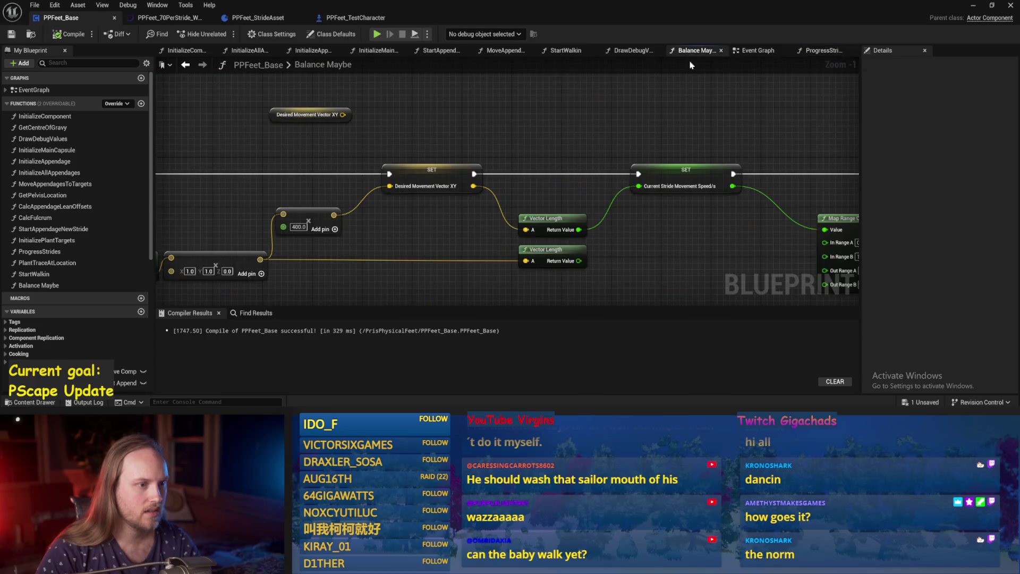
click(244, 51)
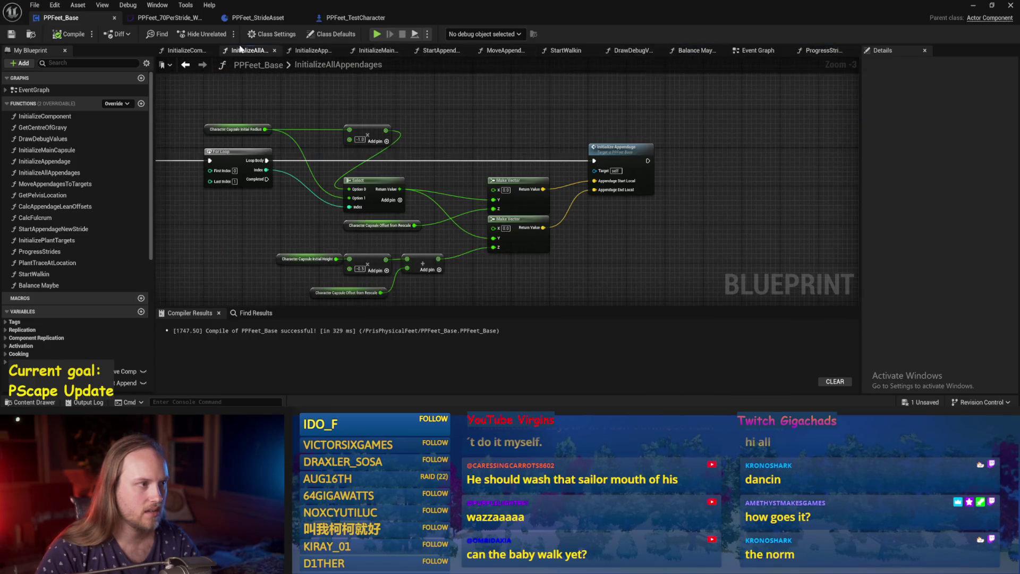
click(312, 50)
drag(553, 227, 500, 203)
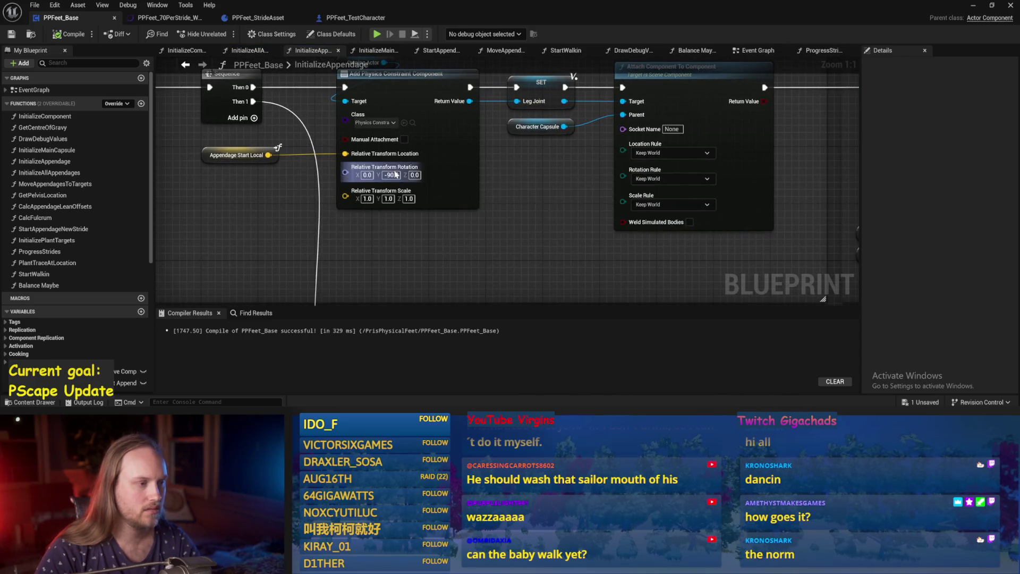
scroll(515, 187, down, 1)
mouse_move(572, 231)
mouse_down()
mouse_move(473, 135)
mouse_move(381, 86)
mouse_up()
scroll(546, 204, down, 3)
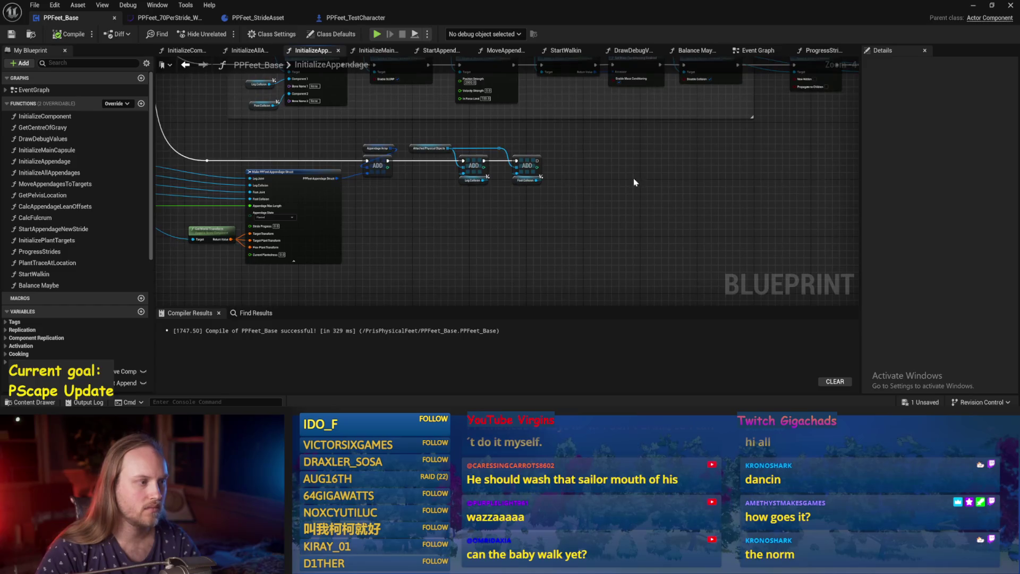
scroll(634, 177, up, 1)
mouse_move(633, 178)
mouse_down()
mouse_move(550, 205)
mouse_move(645, 200)
mouse_up()
scroll(645, 200, up, 1)
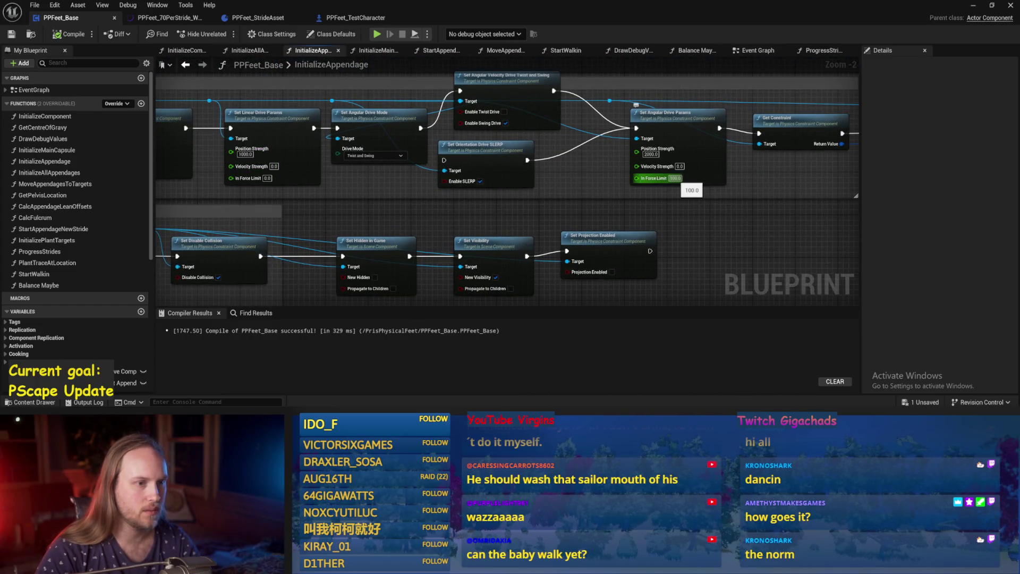
Step: Set the angular In Force Limit to 0, save, and reposition the orientation SLERP node
text(0)
key(Return)
drag(738, 237, 538, 229)
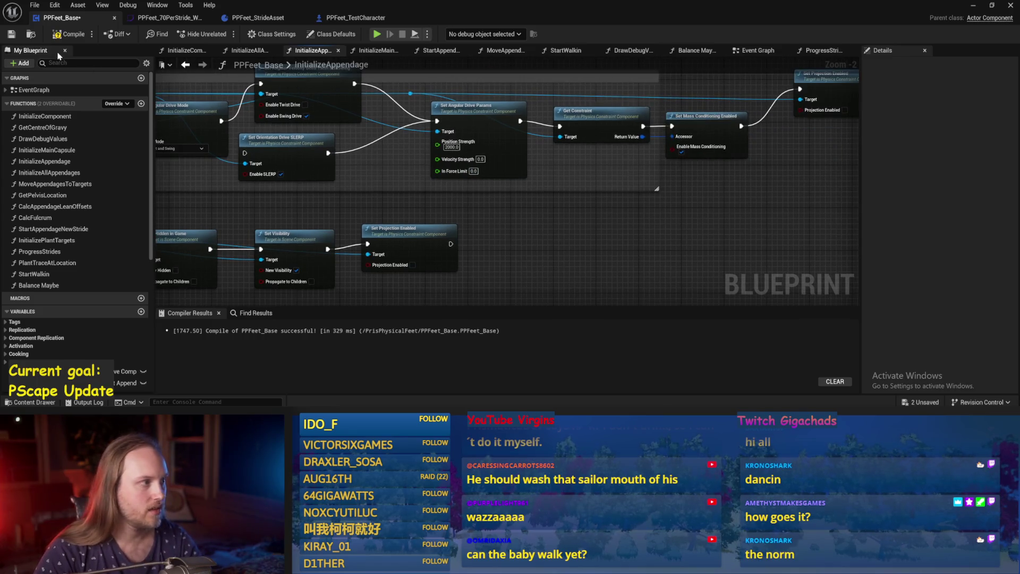
drag(359, 197, 406, 212)
key(ctrl+s)
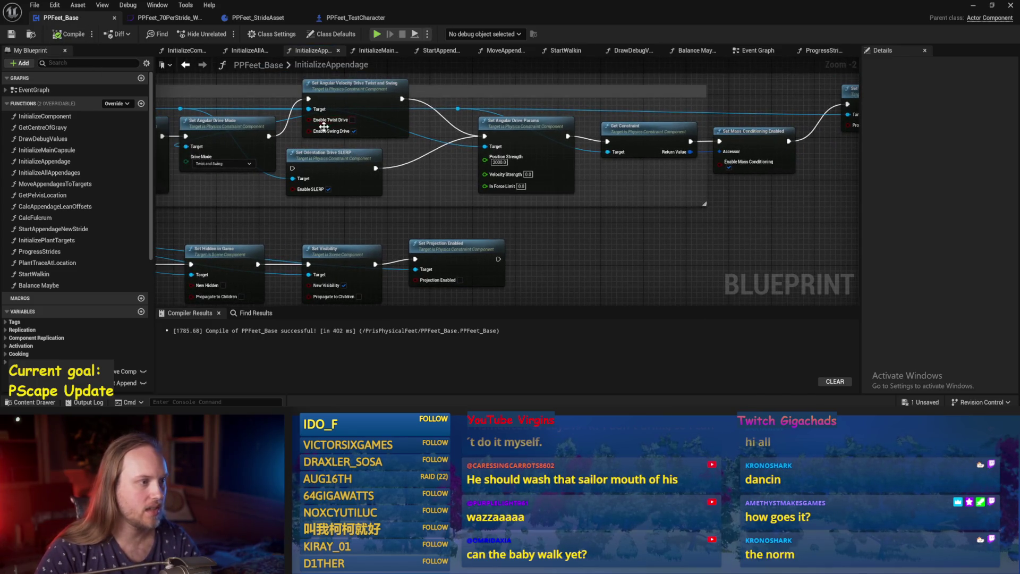
drag(347, 166, 377, 187)
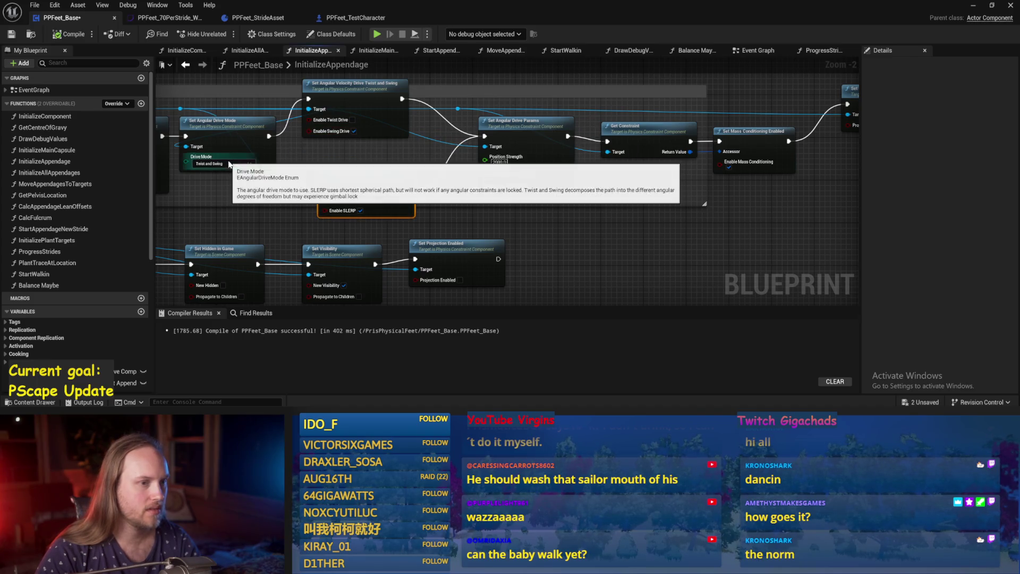
drag(681, 263, 585, 269)
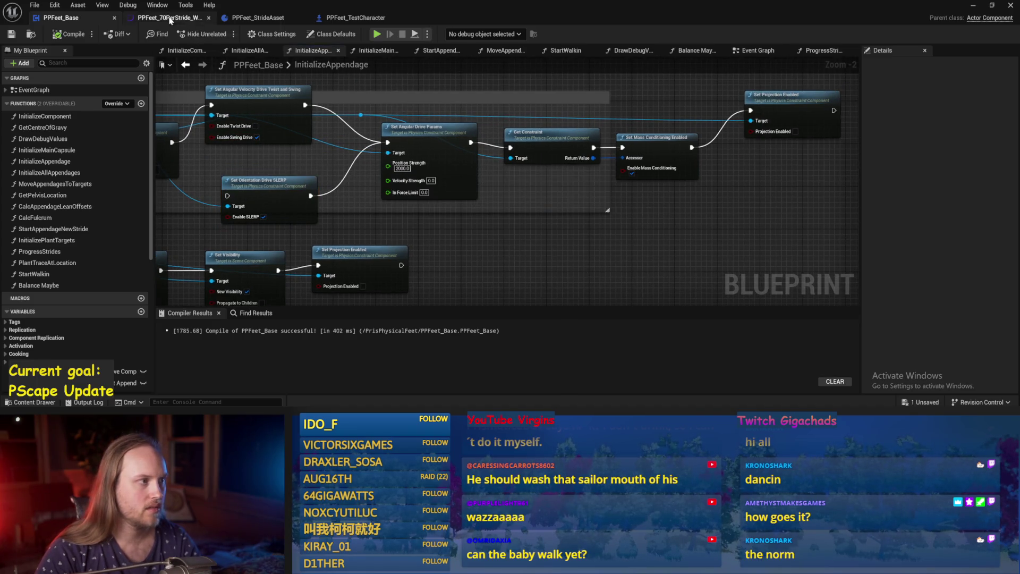
click(993, 7)
Step: Simulate the test level, tilting the player capsule to check foot balance, then stop
mouse_move(383, 68)
mouse_down()
mouse_move(911, 200)
mouse_move(760, 200)
mouse_up()
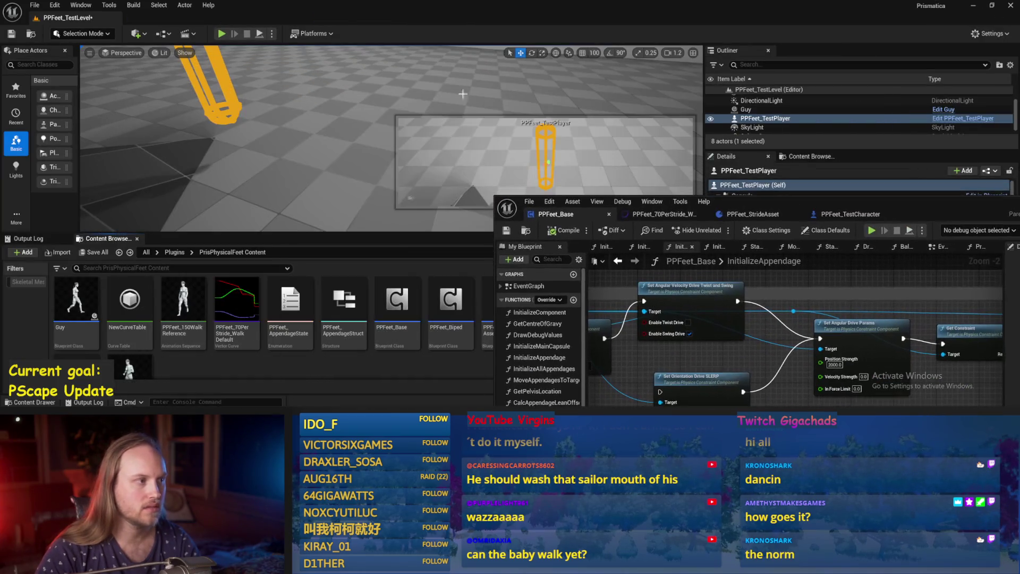
click(259, 34)
key(e)
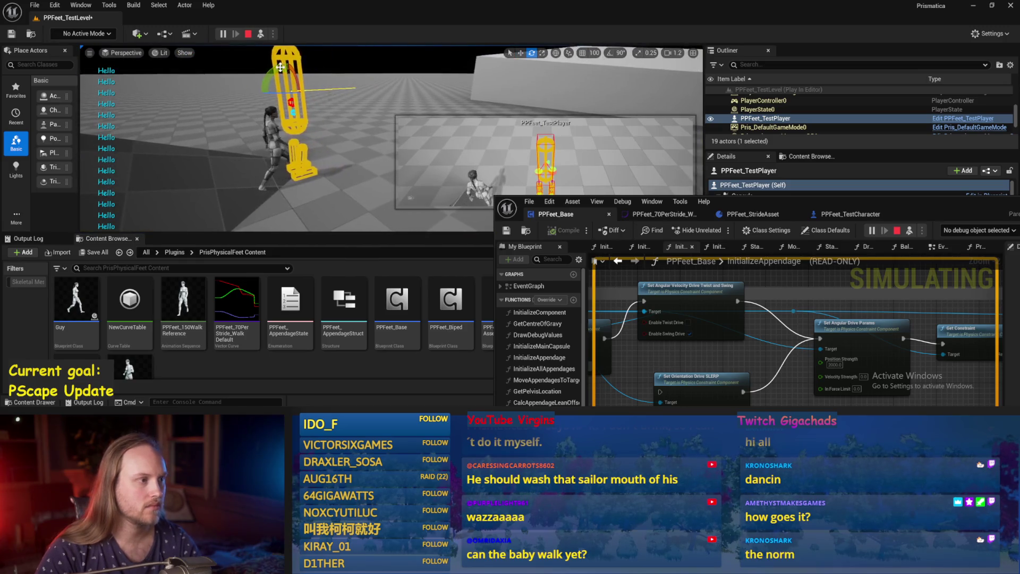
mouse_move(313, 80)
mouse_down()
mouse_move(340, 132)
mouse_move(324, 91)
mouse_move(337, 46)
mouse_up()
key(Escape)
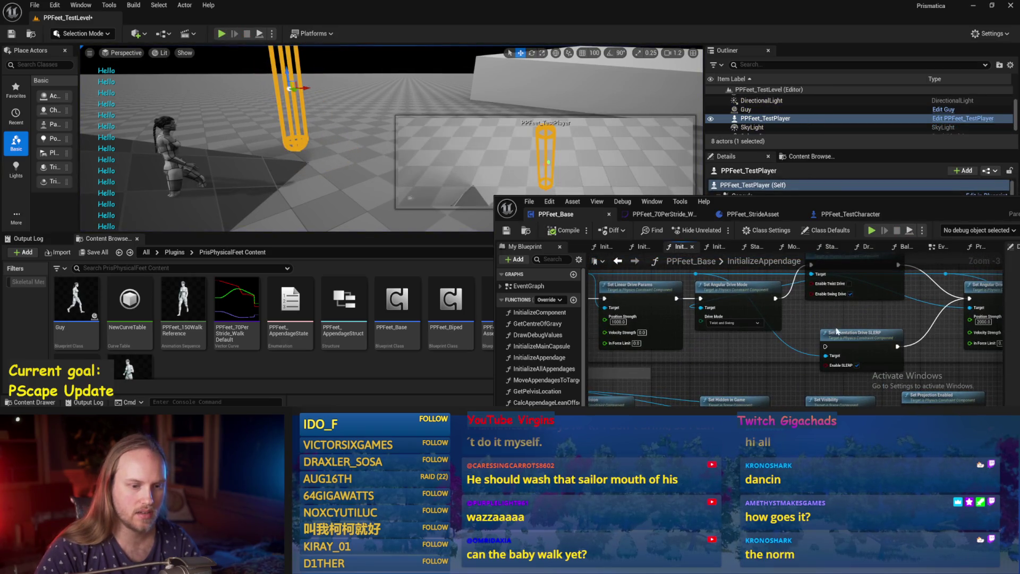
Step: Wire Set Orientation Drive SLERP into the execution chain and save PPFeet_Base
drag(833, 333, 842, 316)
drag(774, 298, 806, 318)
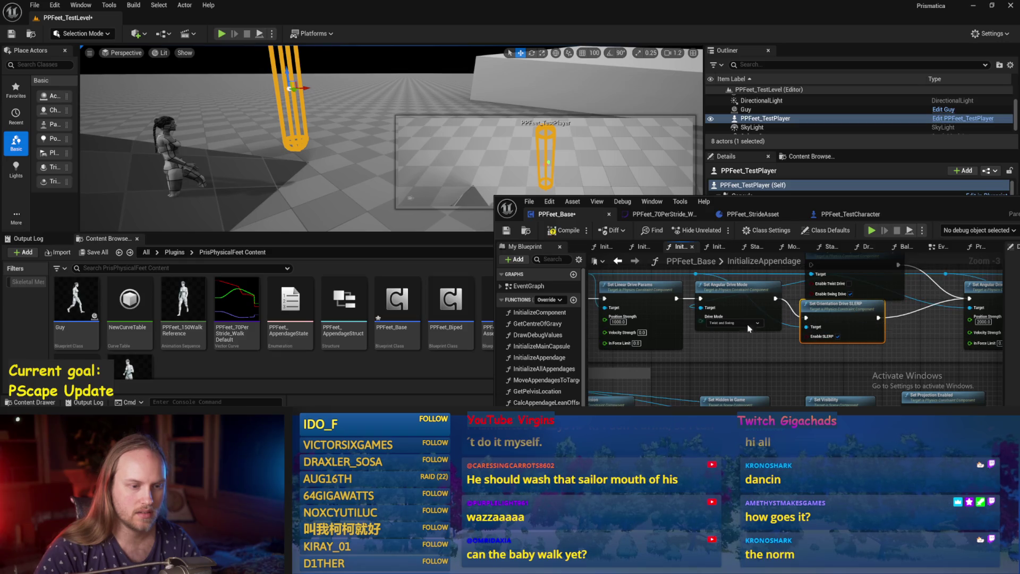
drag(690, 366, 635, 379)
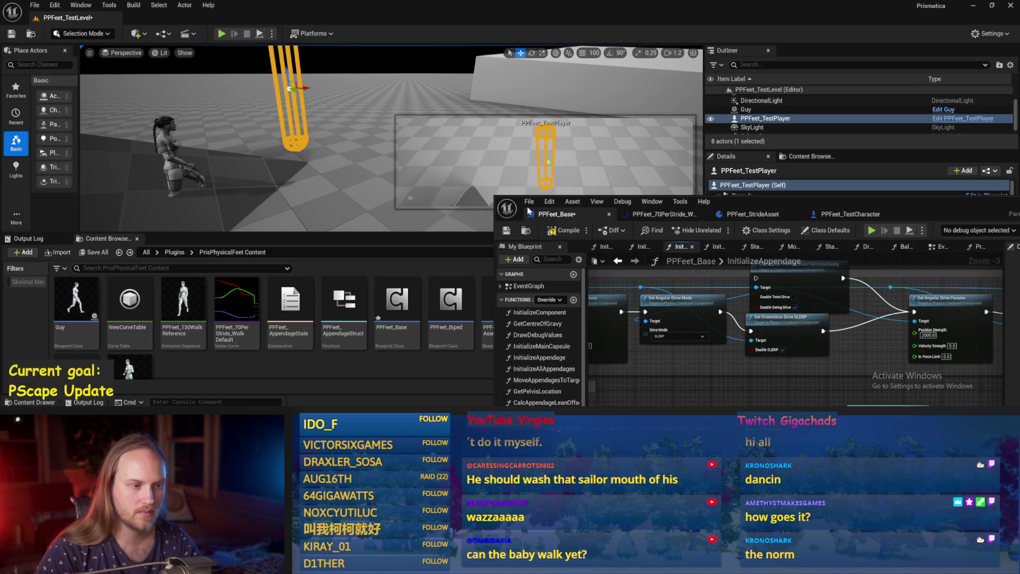
click(508, 232)
Step: Simulate again, rotating the player capsule to about -55 degrees, then stop
click(303, 171)
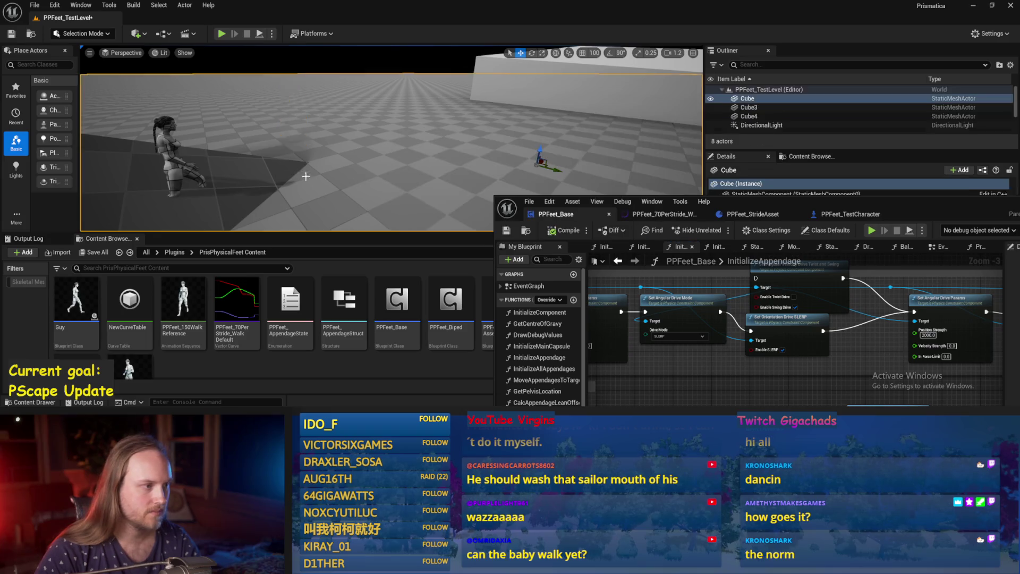
click(261, 33)
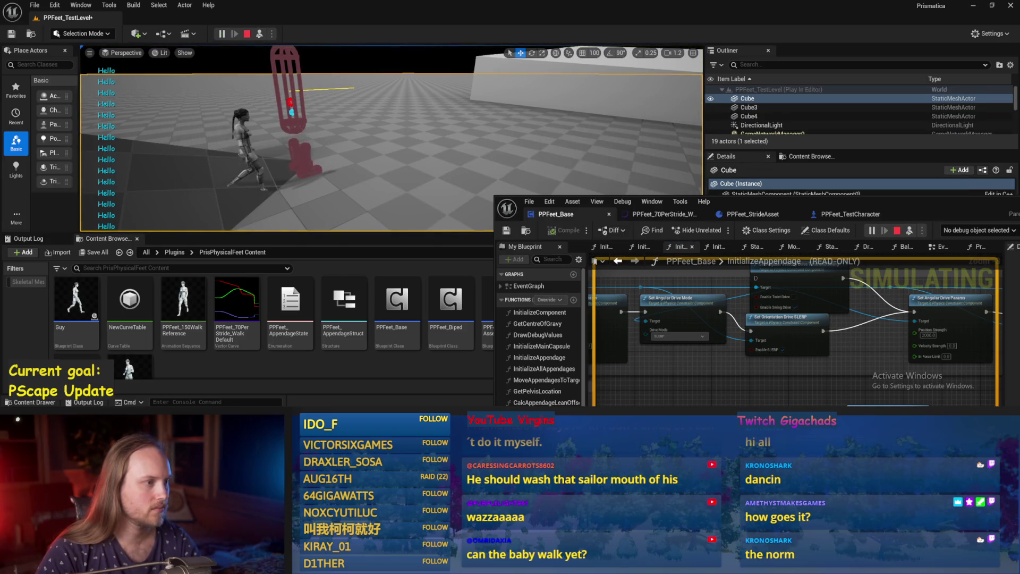
click(272, 79)
mouse_move(272, 78)
mouse_down()
mouse_move(350, 121)
mouse_move(341, 47)
mouse_up()
key(Escape)
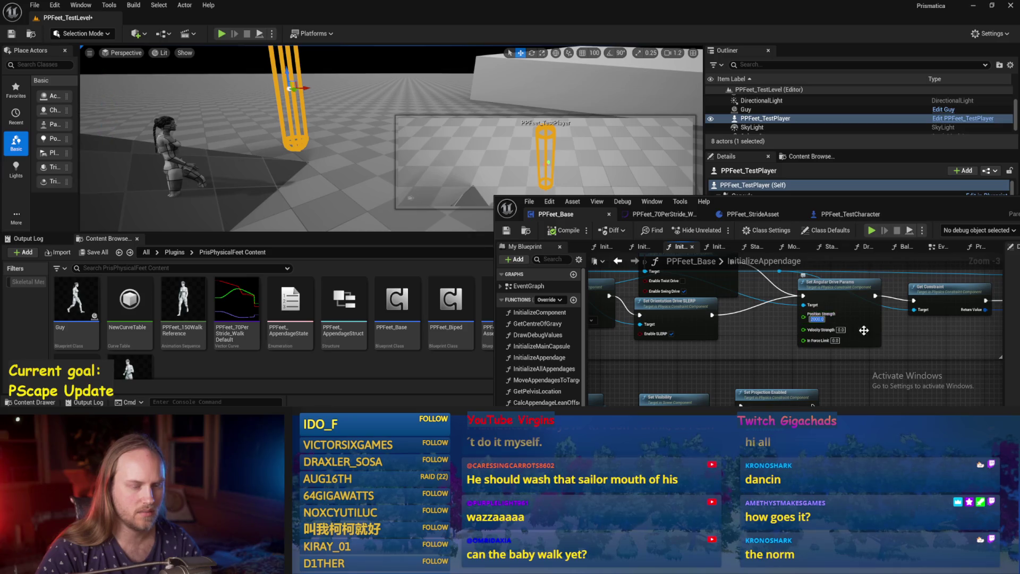
Step: Set the angular Position Strength to 1, save, and simulate again while tilting the capsule
text(1)
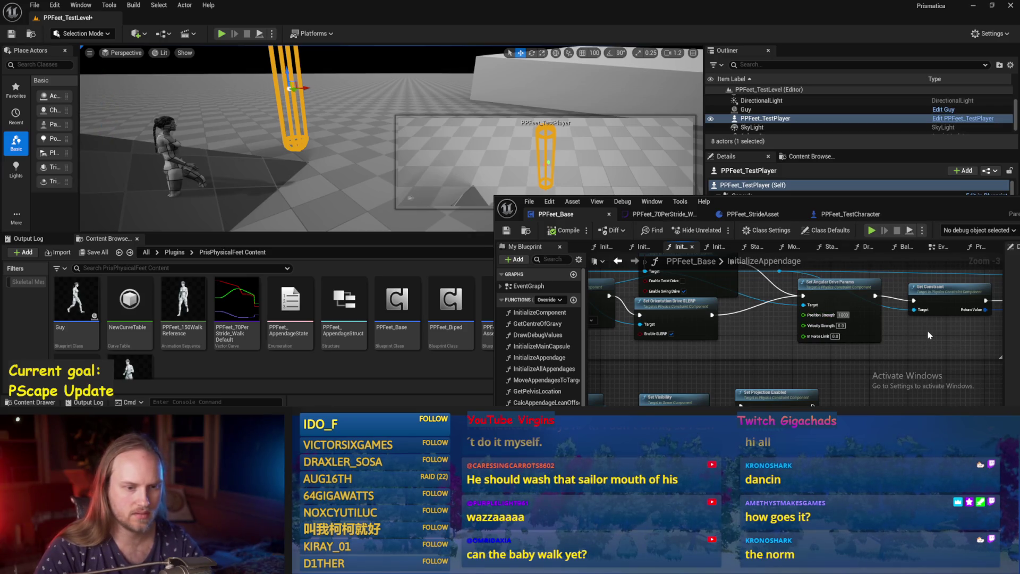
key(Return)
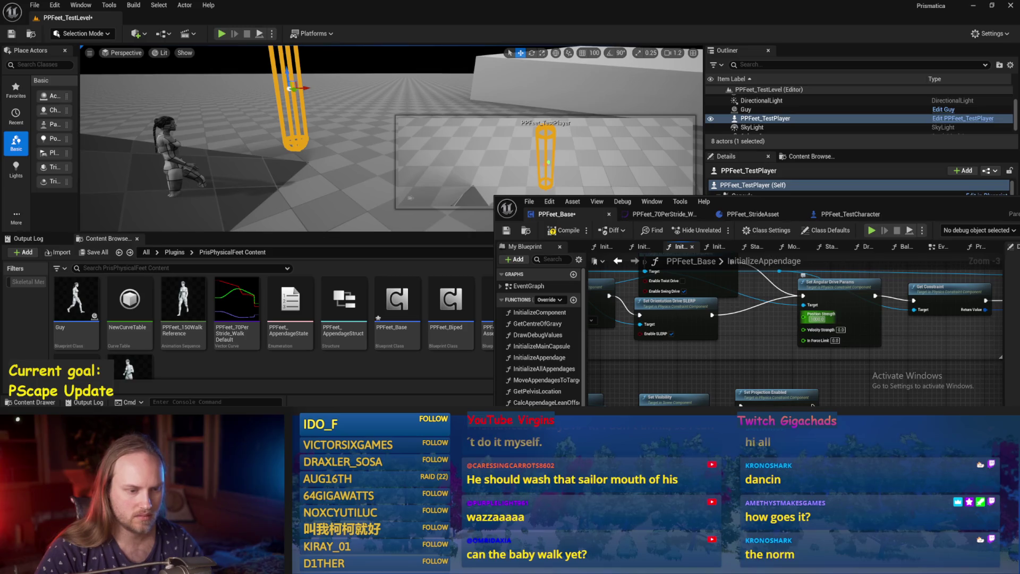
click(507, 235)
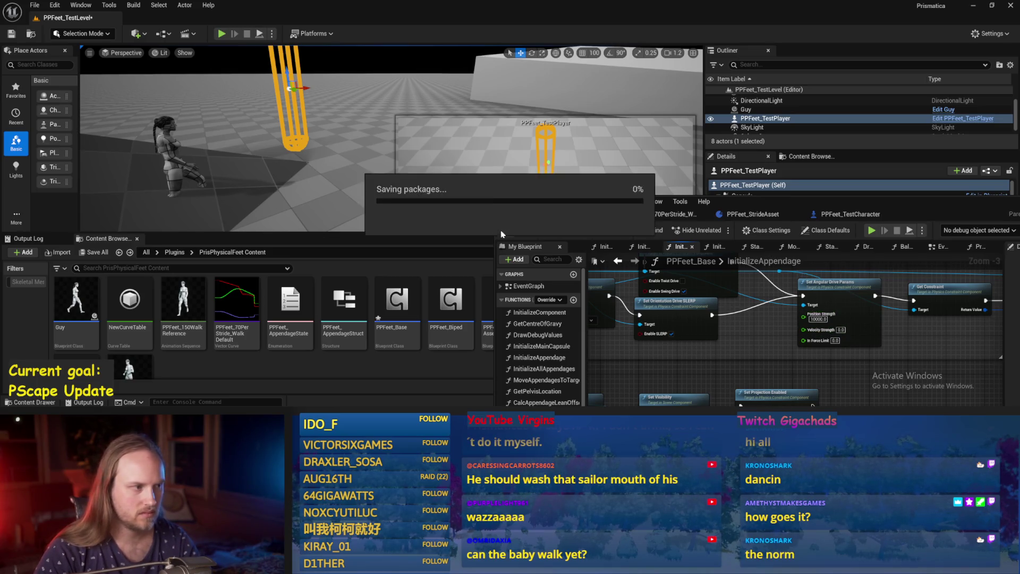
key(alt+s)
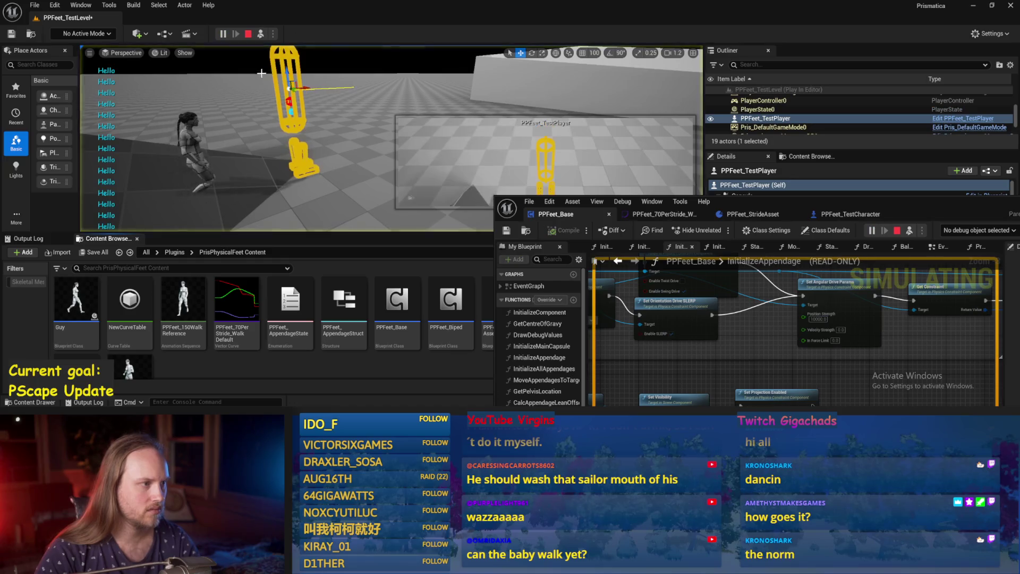
key(e)
mouse_move(320, 91)
mouse_down()
mouse_move(314, 114)
mouse_move(322, 99)
mouse_up()
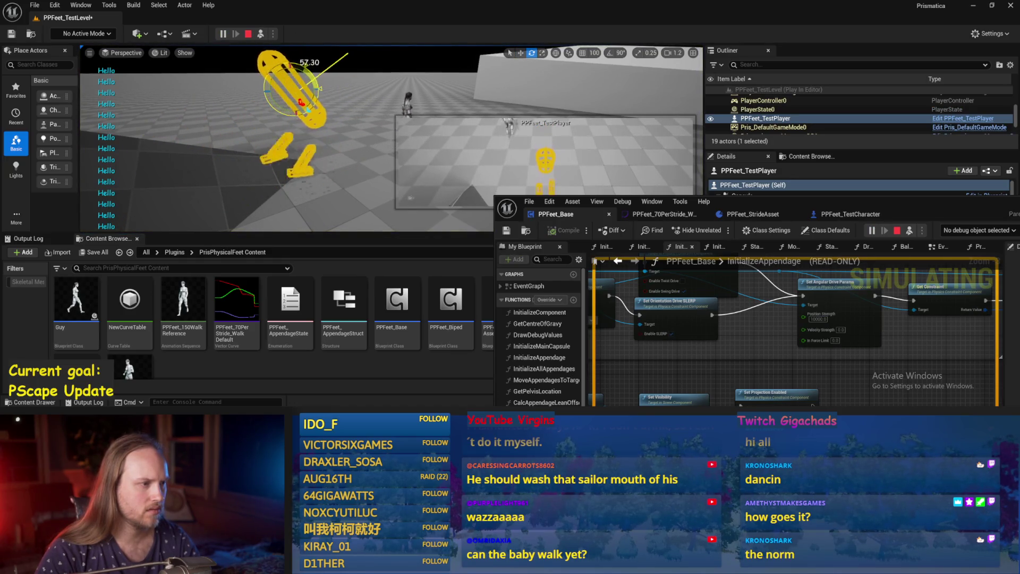
key(Escape)
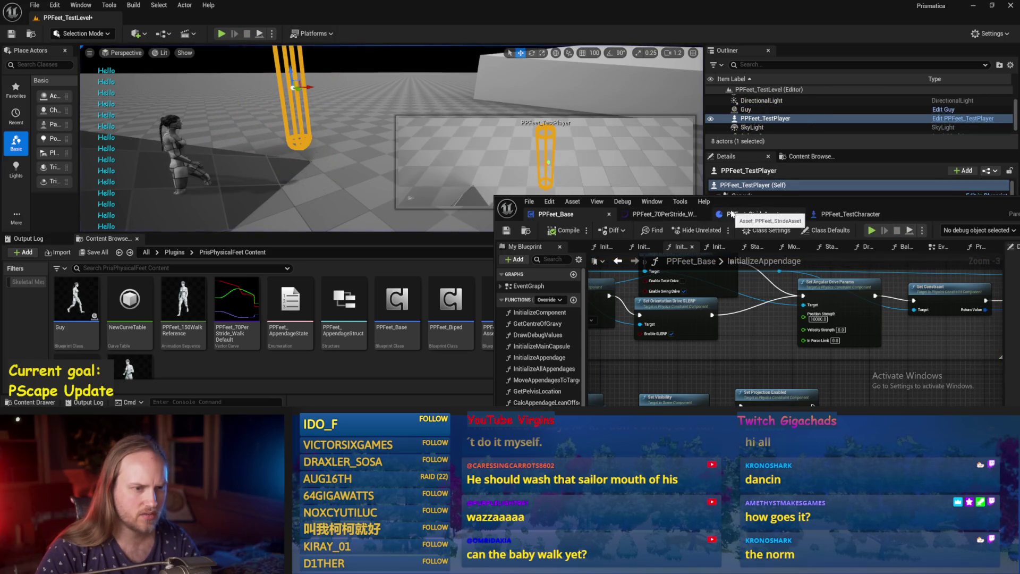
click(507, 230)
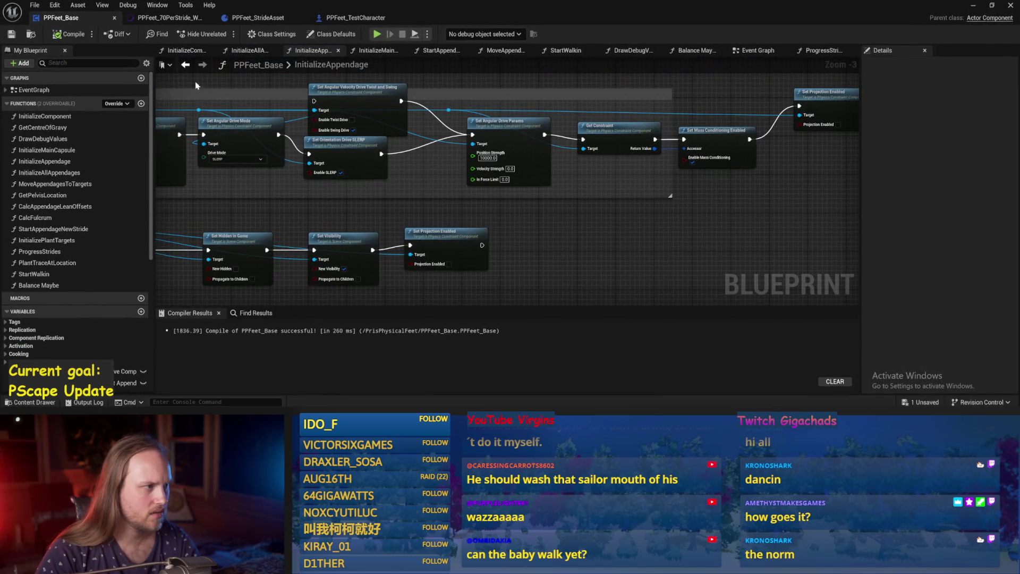
Step: In Balance Maybe, change Map Range Clamped In Range B from 150 to 400
drag(245, 75, 478, 156)
click(694, 55)
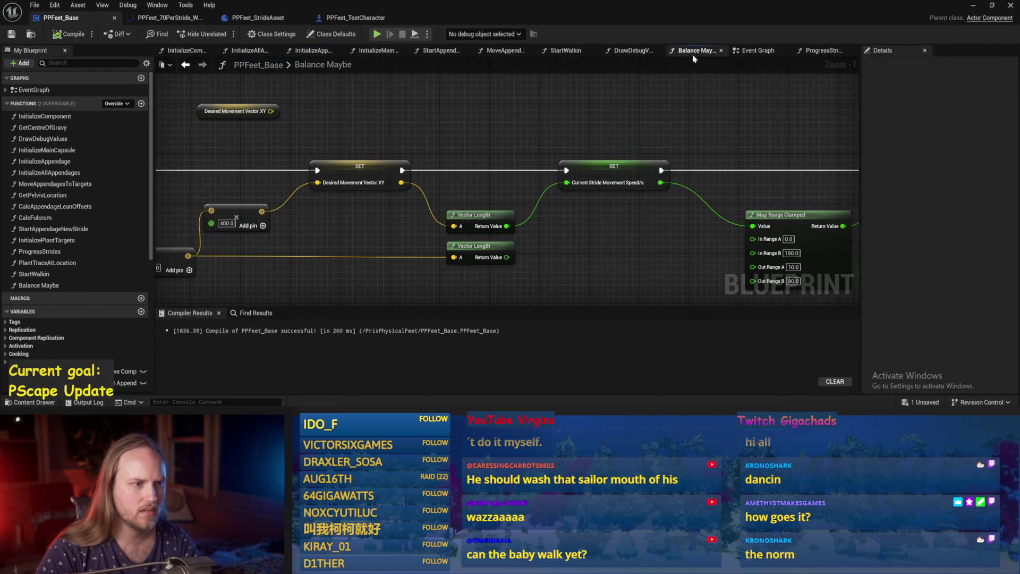
mouse_move(586, 244)
mouse_down()
mouse_move(470, 165)
mouse_move(436, 172)
mouse_up()
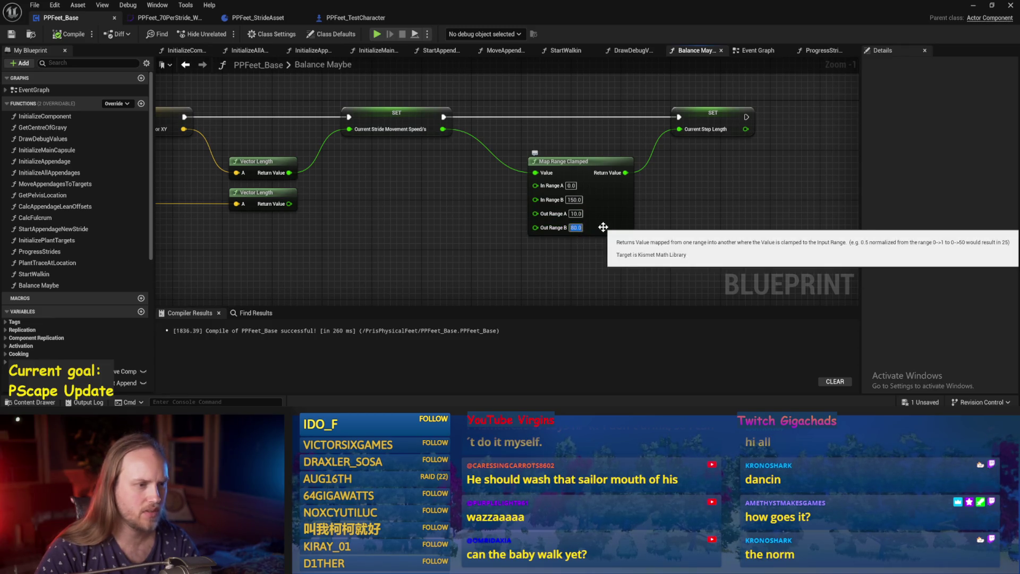
mouse_move(426, 201)
mouse_down()
mouse_move(673, 229)
mouse_move(434, 184)
mouse_up()
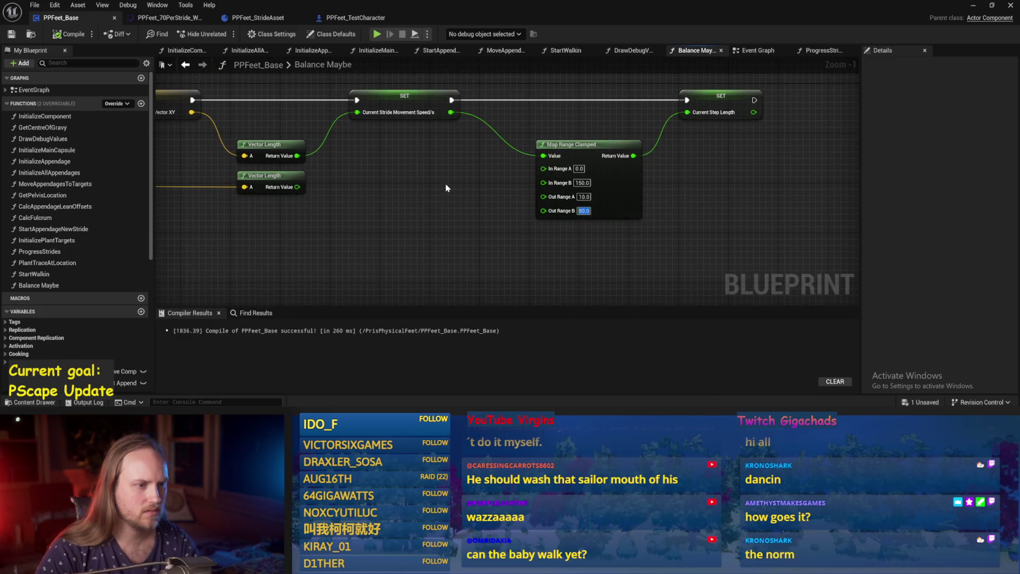
drag(459, 181, 437, 205)
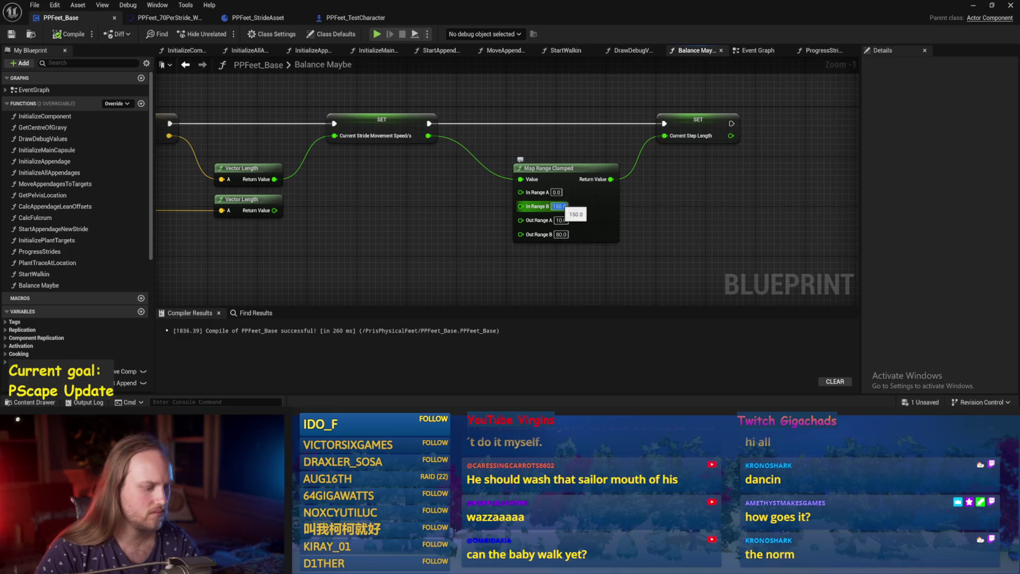
text(0)
mouse_move(335, 118)
mouse_down()
mouse_move(494, 161)
mouse_move(547, 161)
mouse_up()
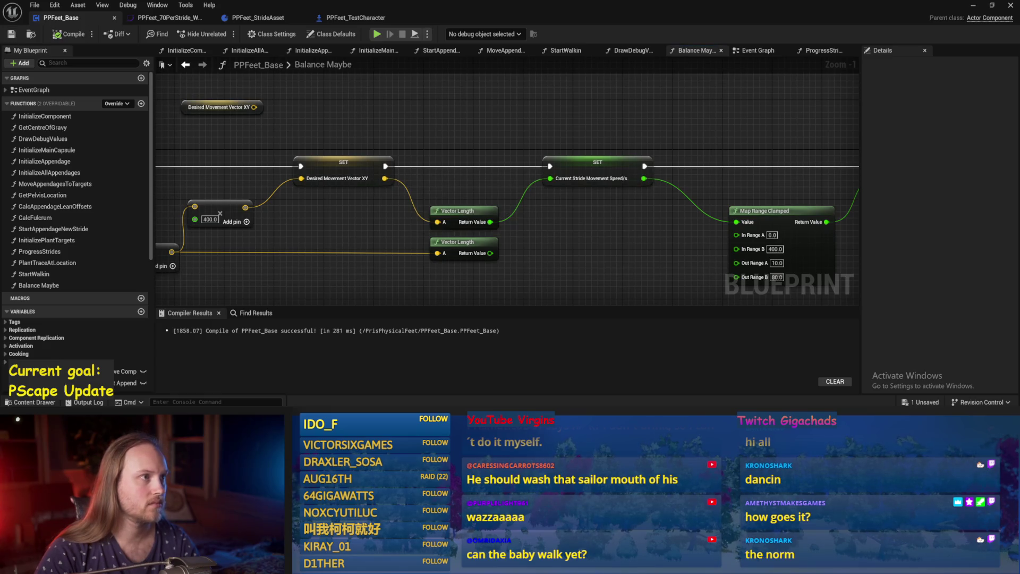
drag(676, 122, 579, 118)
click(974, 6)
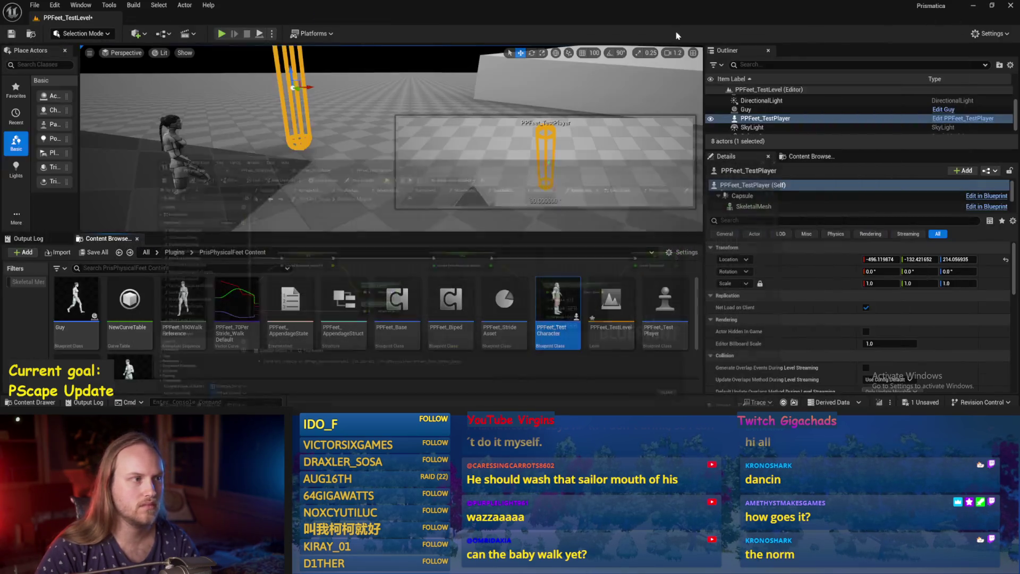
Step: Run a play-in-editor test, then reopen PPFeet_Base from the Content Browser
click(221, 34)
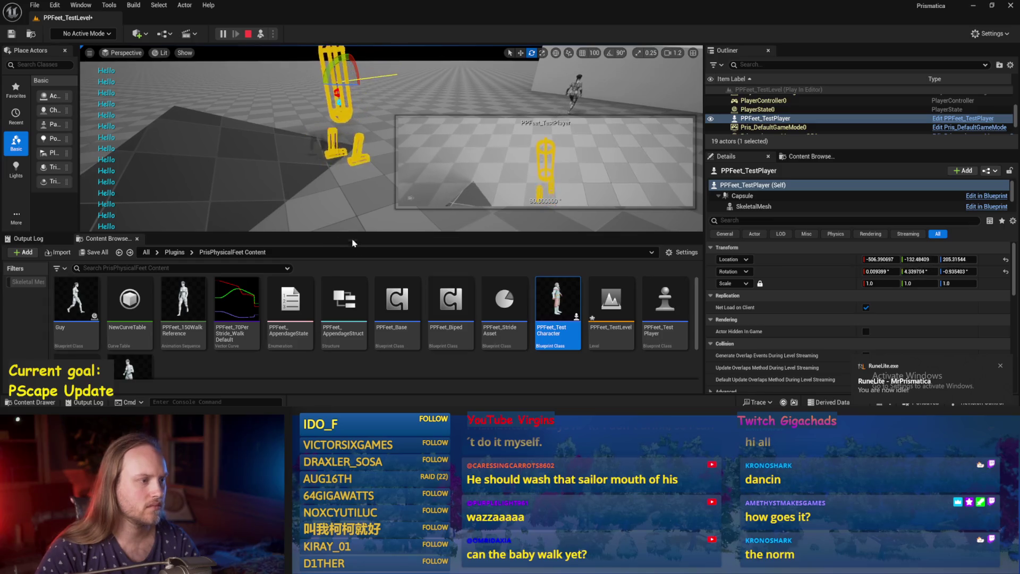
double_click(390, 314)
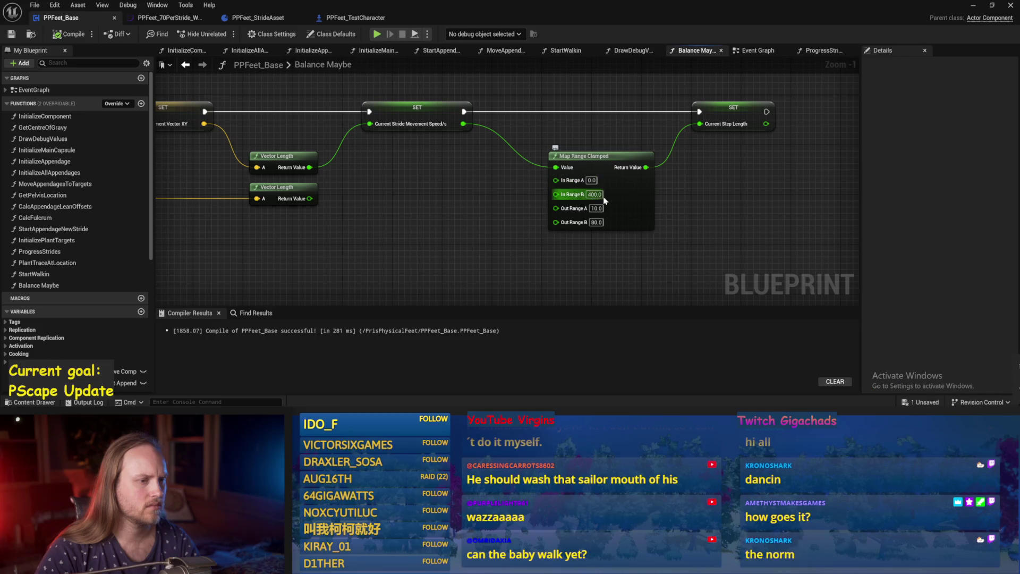
Step: Compile PPFeet_Base and navigate through the graphs to InitializeAppendage
drag(594, 211, 694, 244)
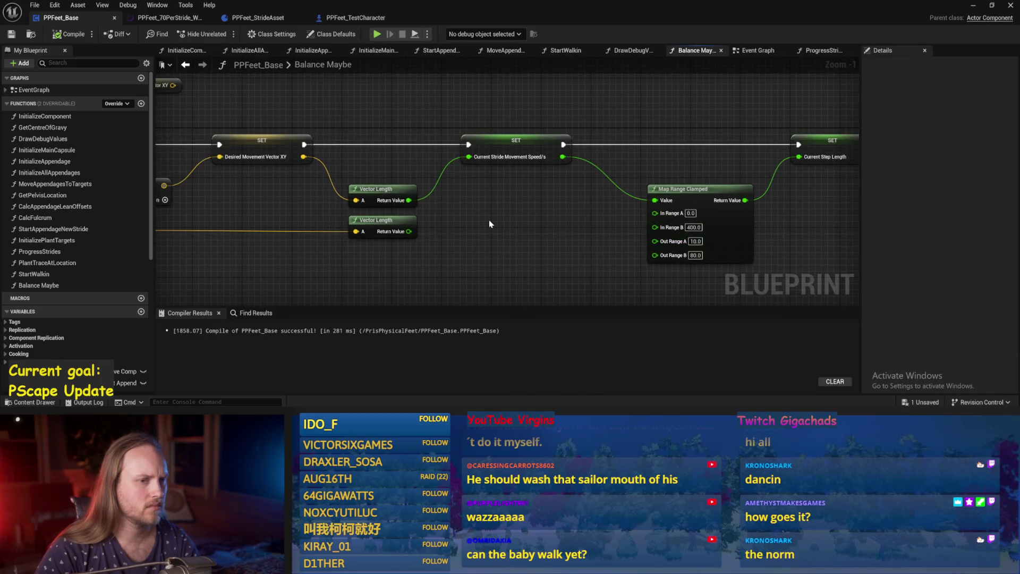
click(10, 32)
click(754, 51)
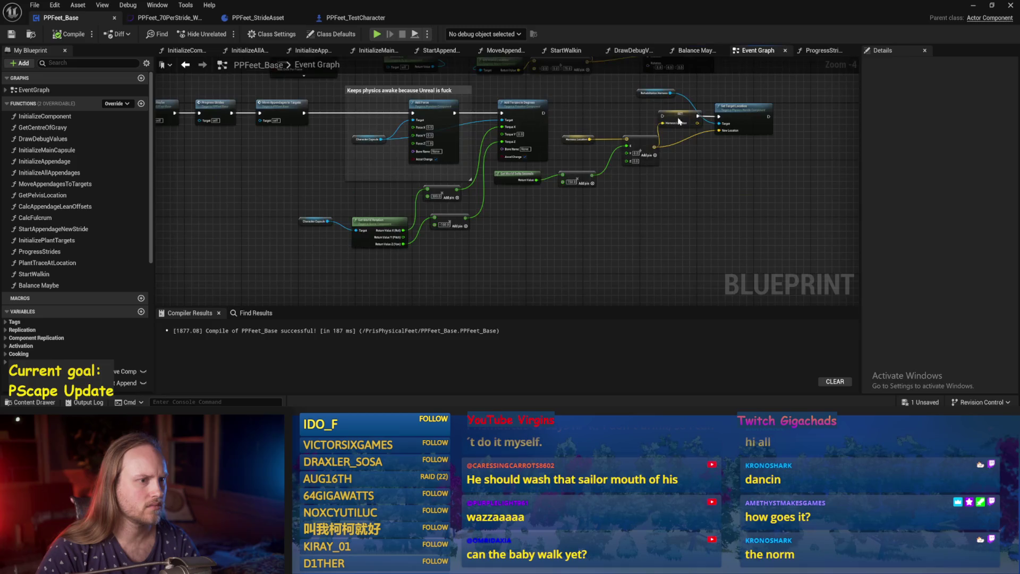
drag(636, 184, 577, 216)
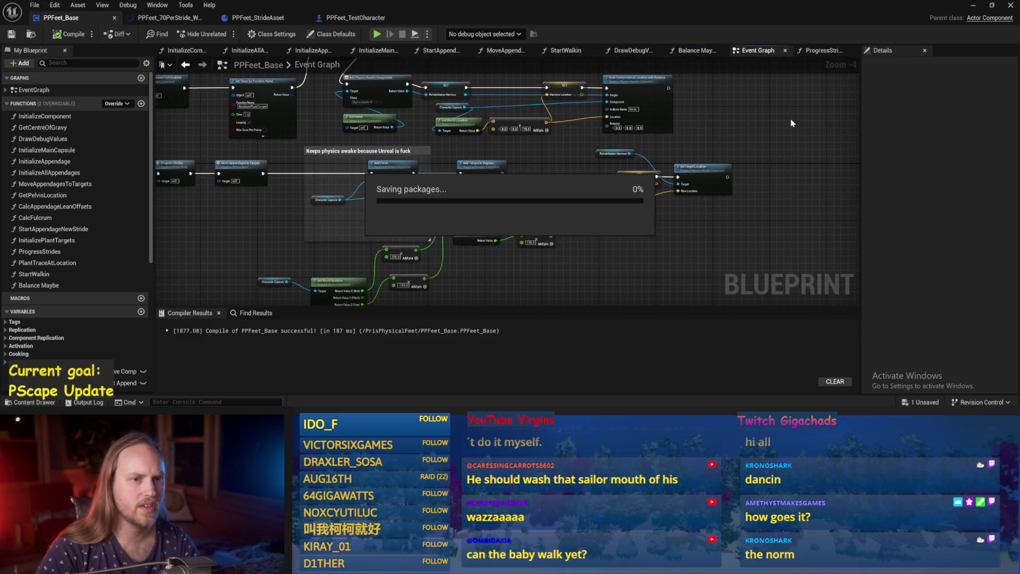
click(821, 50)
click(311, 50)
click(244, 51)
click(309, 50)
Step: Set Make Leg Joint's constraint Relative Rotation Y to 0, recompile, and start Play
mouse_move(381, 137)
mouse_down()
mouse_move(547, 166)
mouse_move(439, 257)
mouse_move(505, 194)
mouse_move(584, 183)
mouse_move(760, 191)
mouse_up()
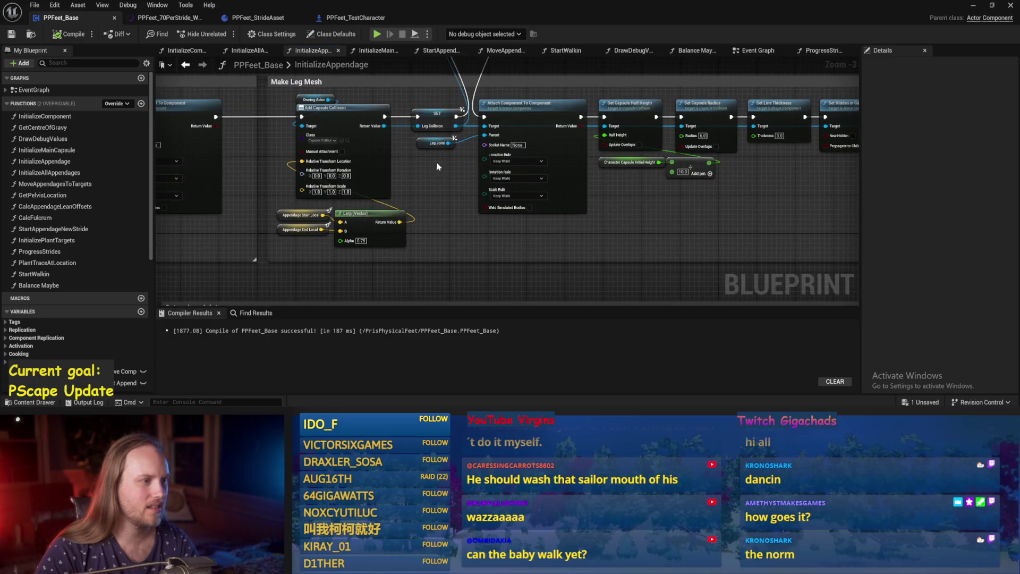
drag(417, 169, 695, 178)
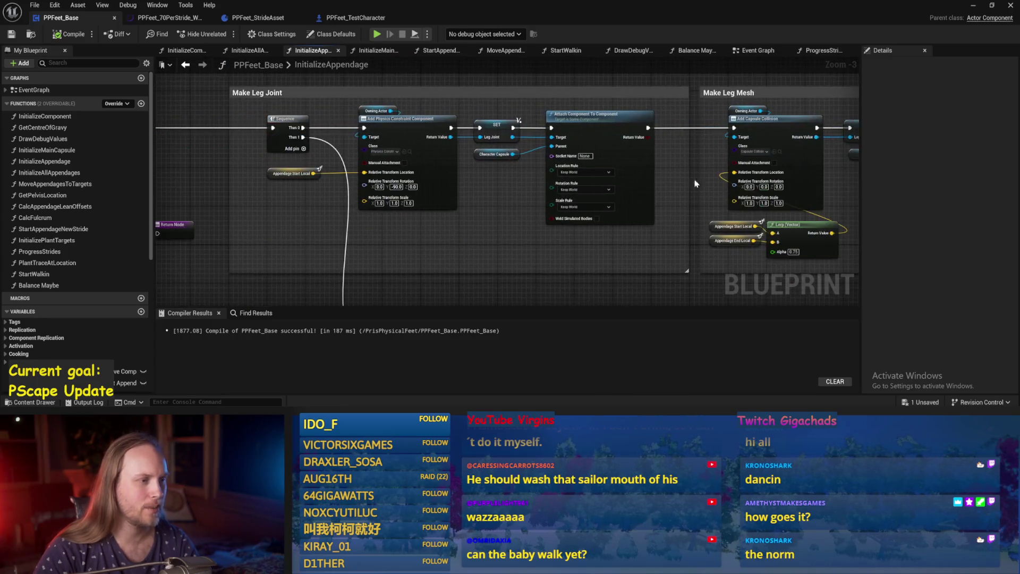
scroll(385, 198, up, 2)
text(0)
key(Return)
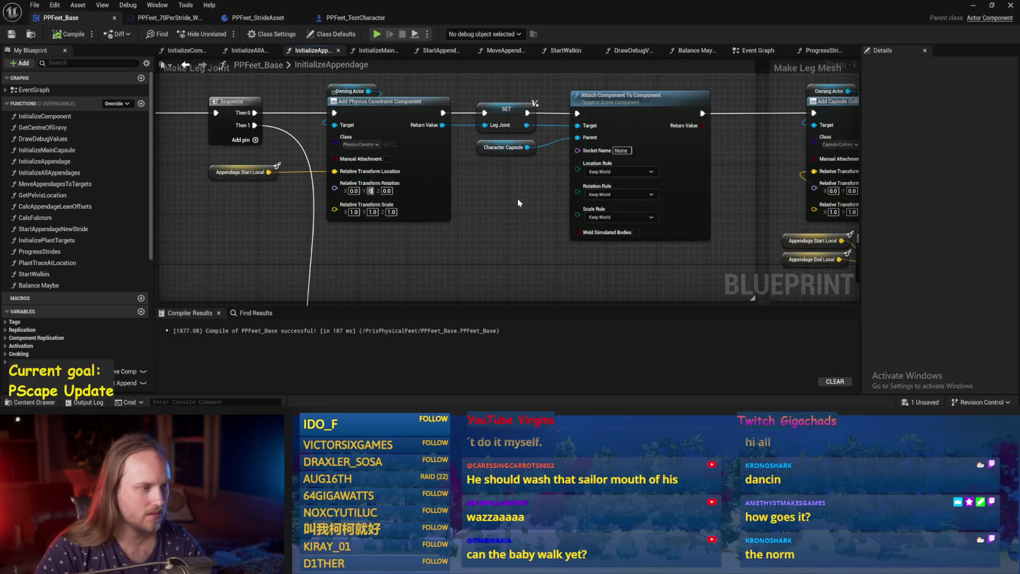
key(F7)
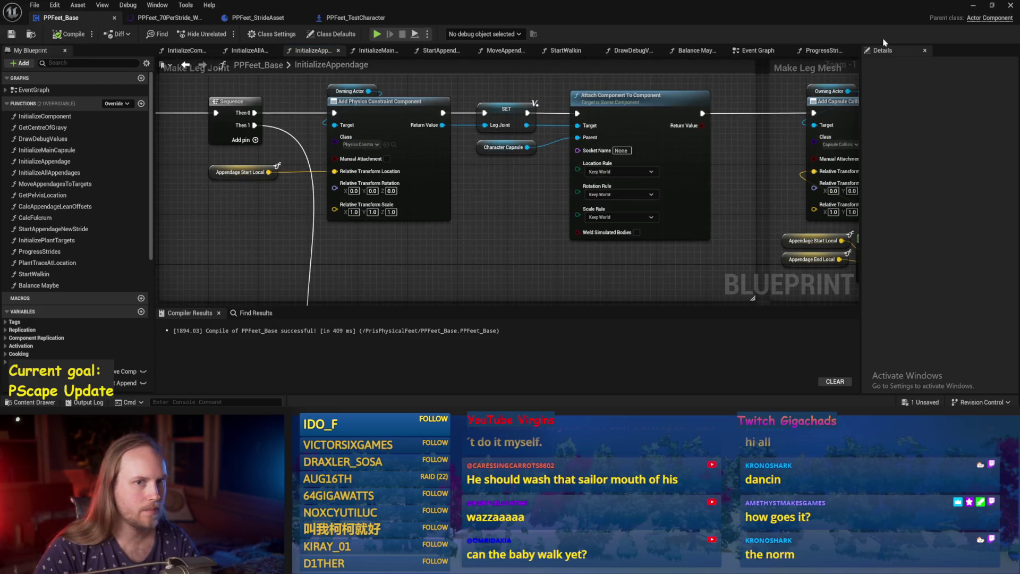
click(973, 5)
click(259, 35)
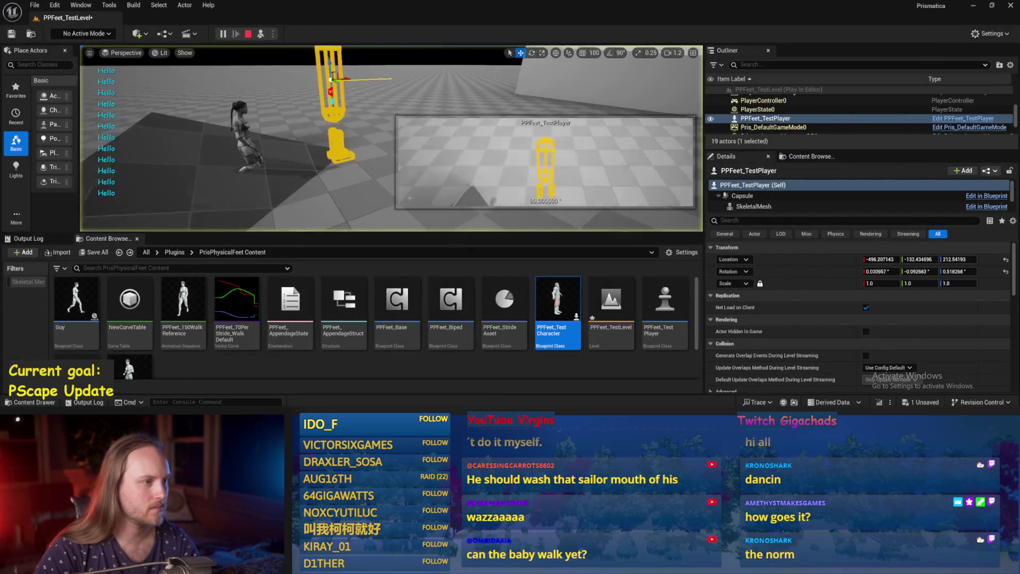
Step: Rotate the yellow capsule onto its side during play, view it from another angle, then reopen PPFeet_Base
mouse_move(378, 106)
mouse_down()
mouse_move(367, 126)
mouse_move(372, 48)
mouse_move(380, 93)
mouse_up()
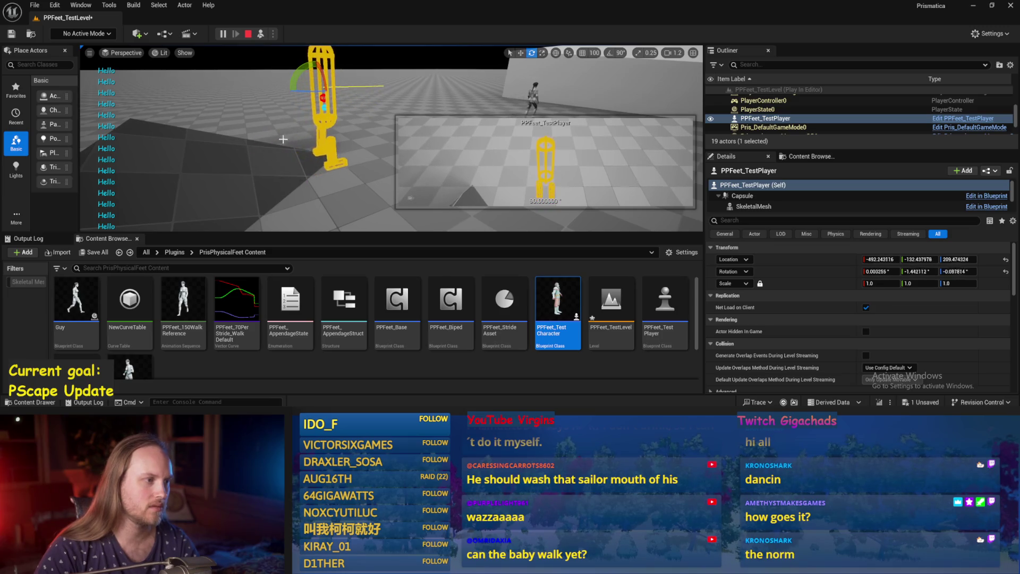
drag(380, 98, 363, 131)
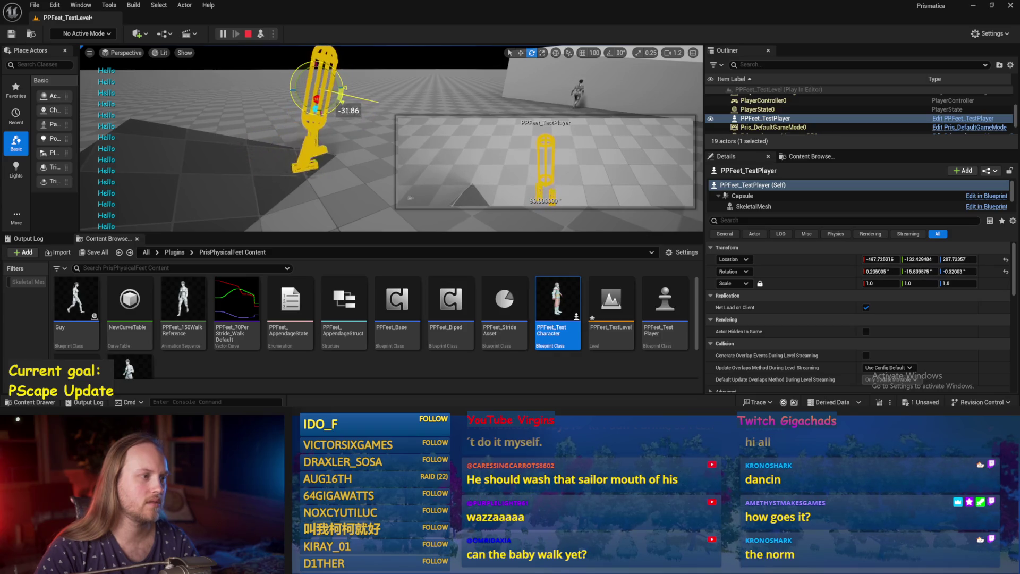
drag(319, 122, 282, 110)
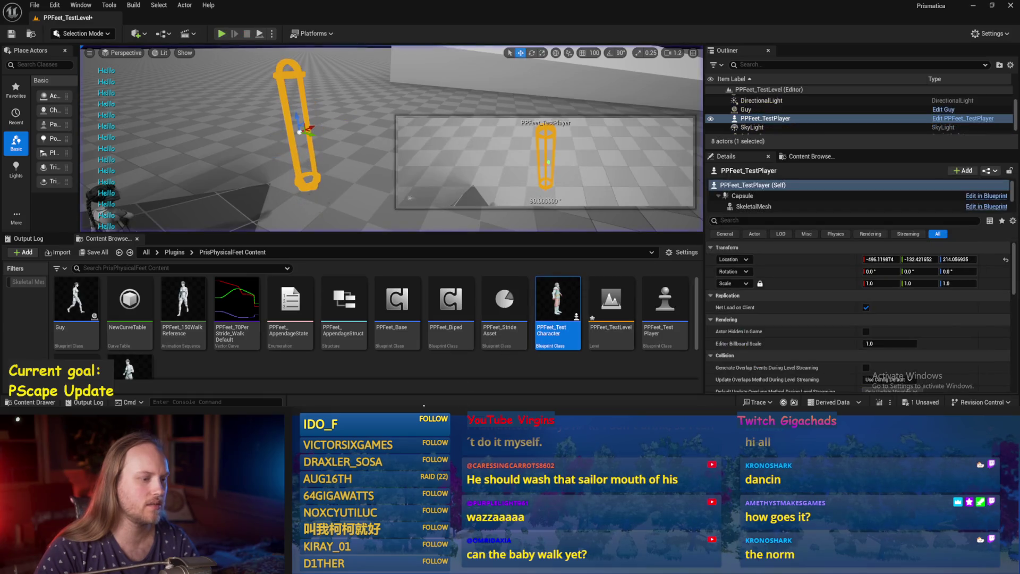
double_click(397, 300)
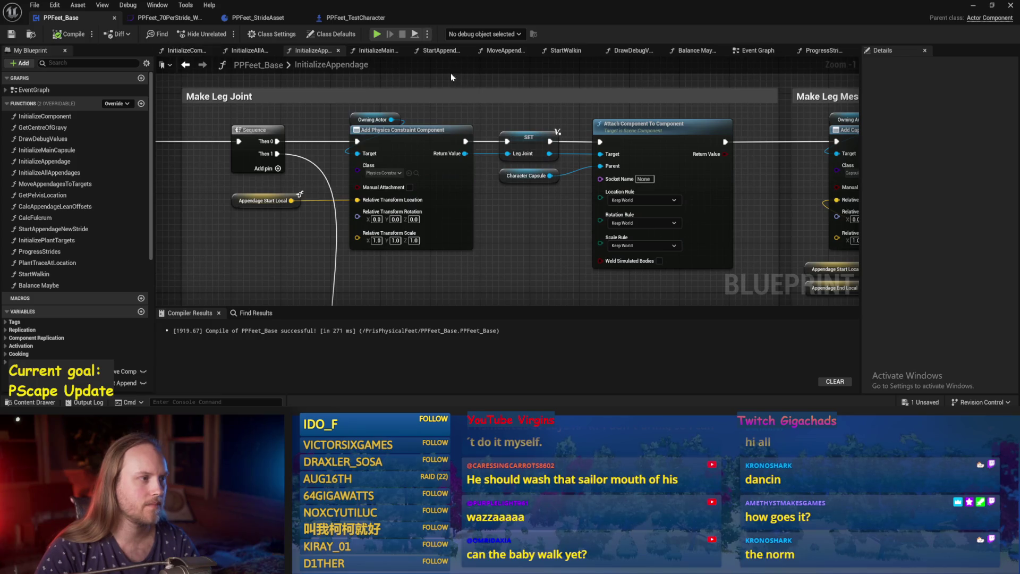
Step: Compile PPFeet_Base, run a quick play test of the level, and recompile
click(758, 51)
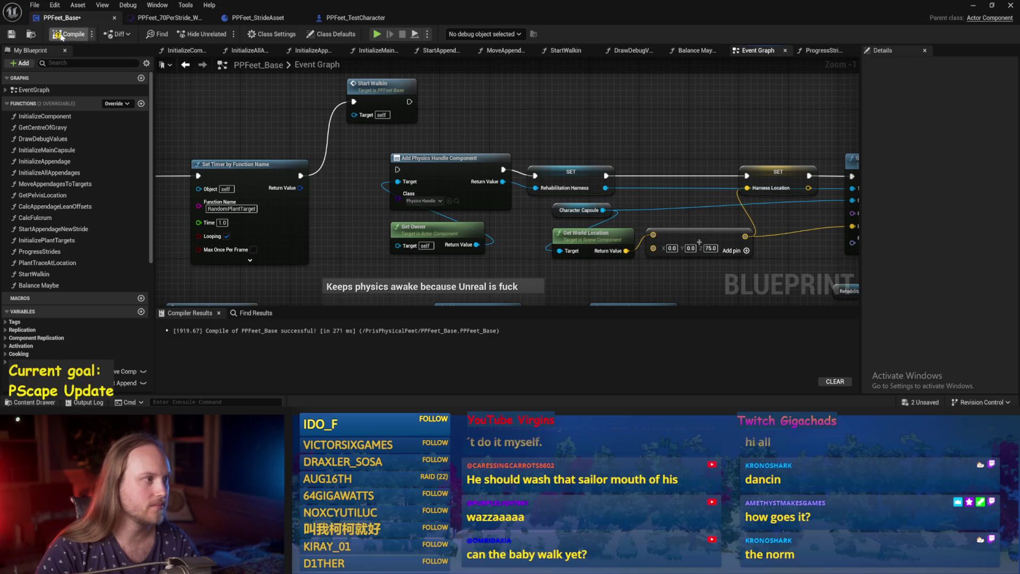
click(15, 36)
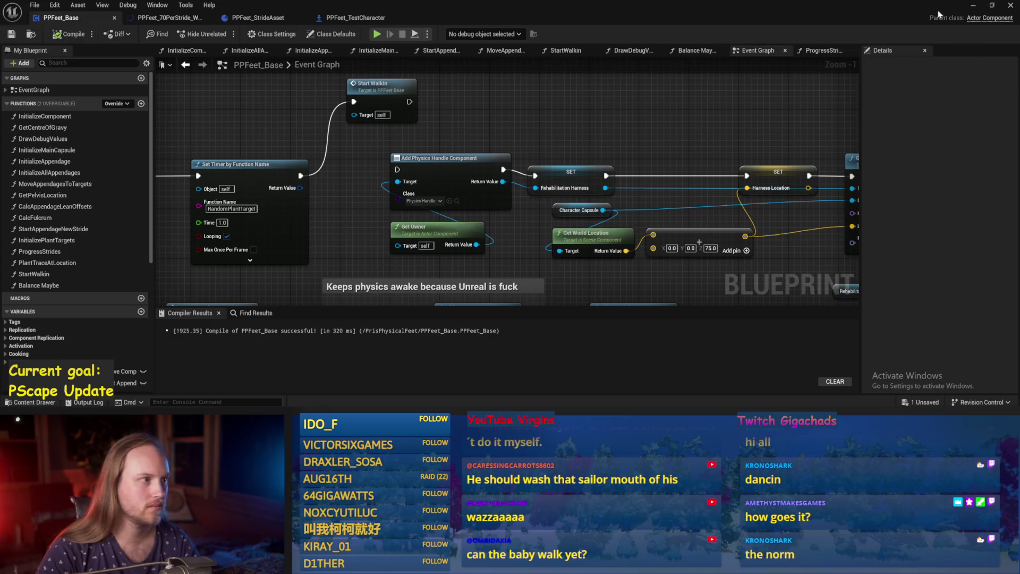
click(974, 6)
key(alt+p)
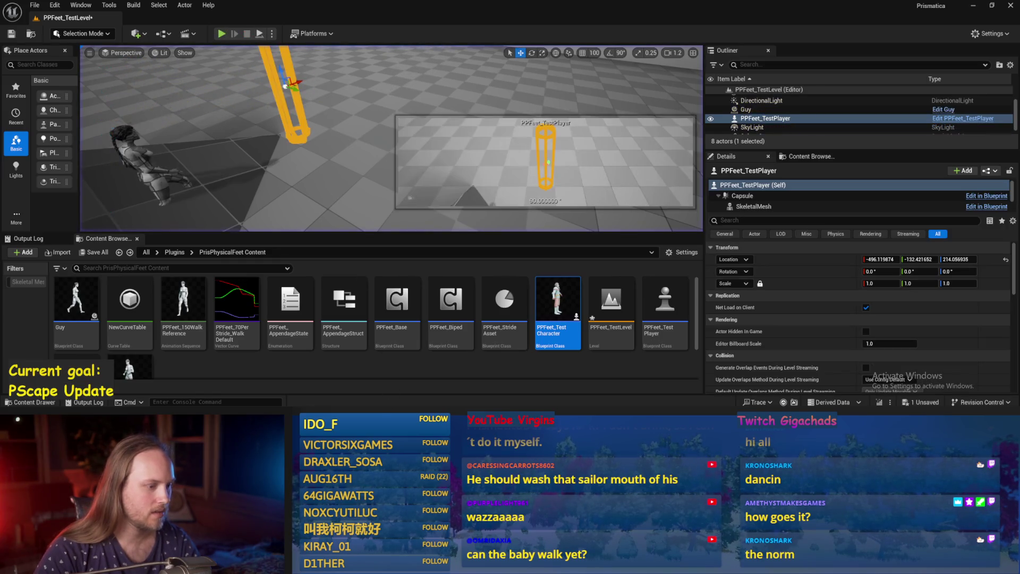
key(Escape)
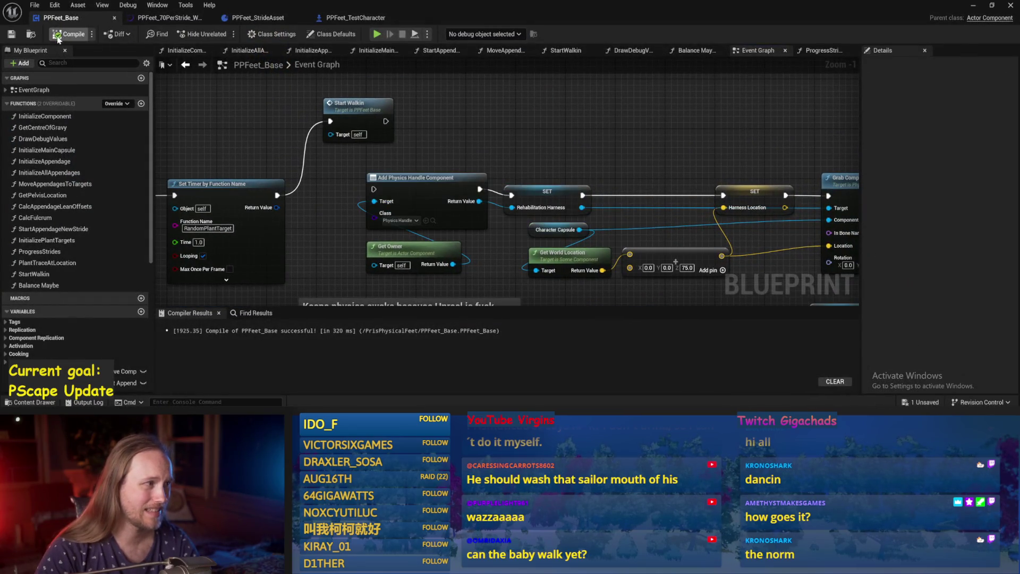
click(11, 36)
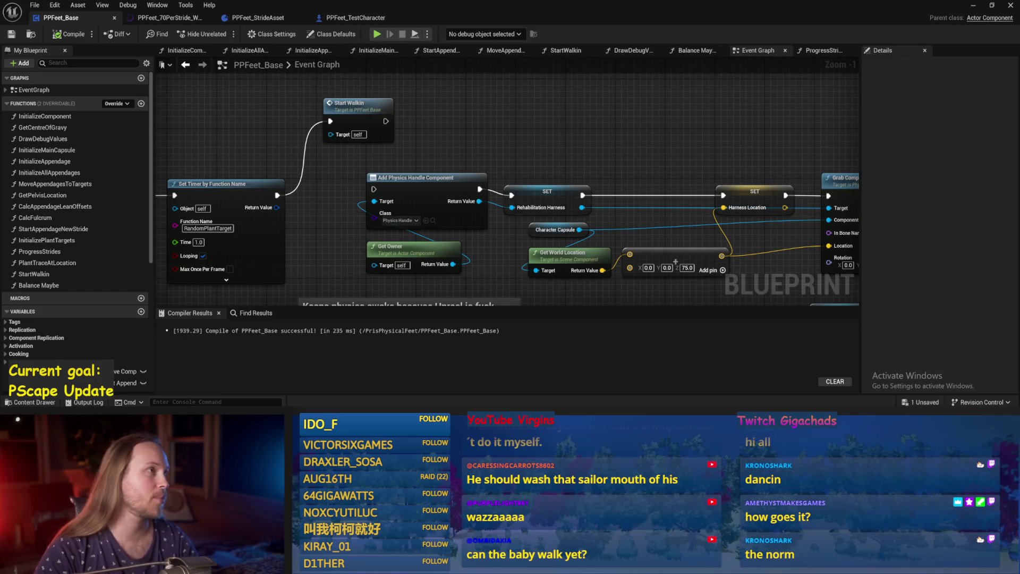
Step: Inspect the Event Graph, InitializeAppendage's Make Foot Joint and Foot Mesh nodes, then InitializeComponent
drag(572, 148, 506, 167)
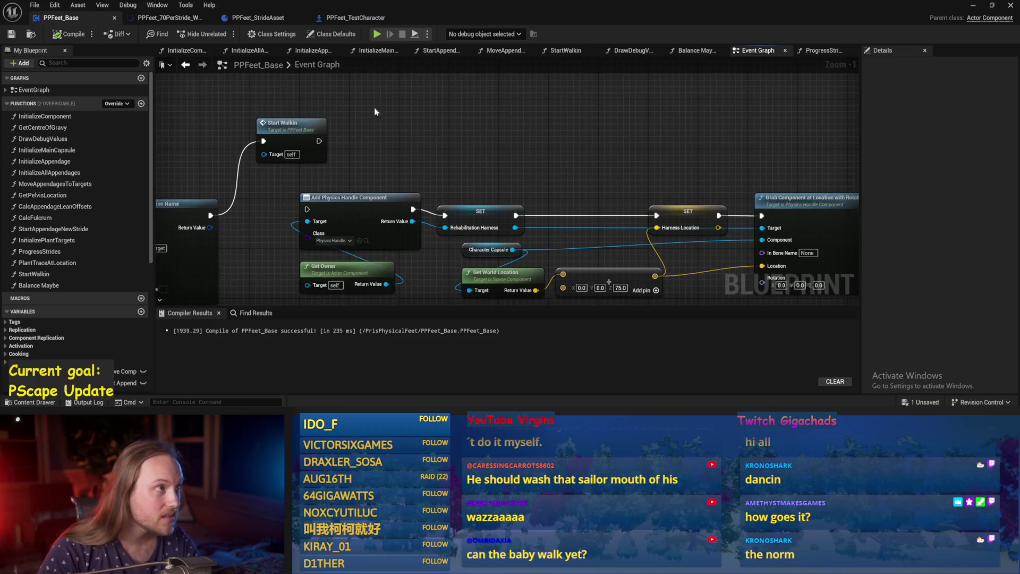
drag(387, 128, 567, 146)
scroll(567, 146, down, 3)
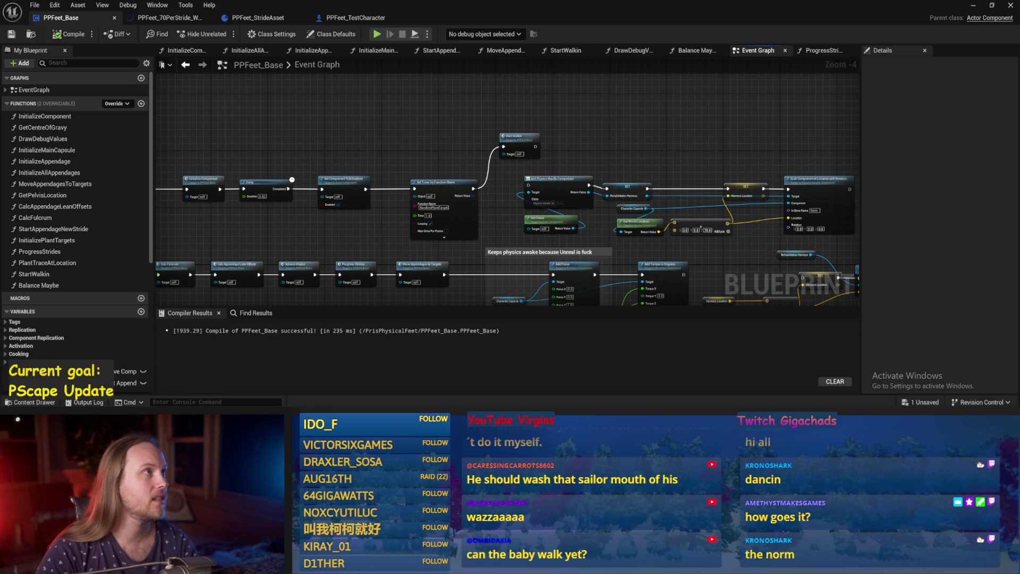
drag(493, 106, 377, 107)
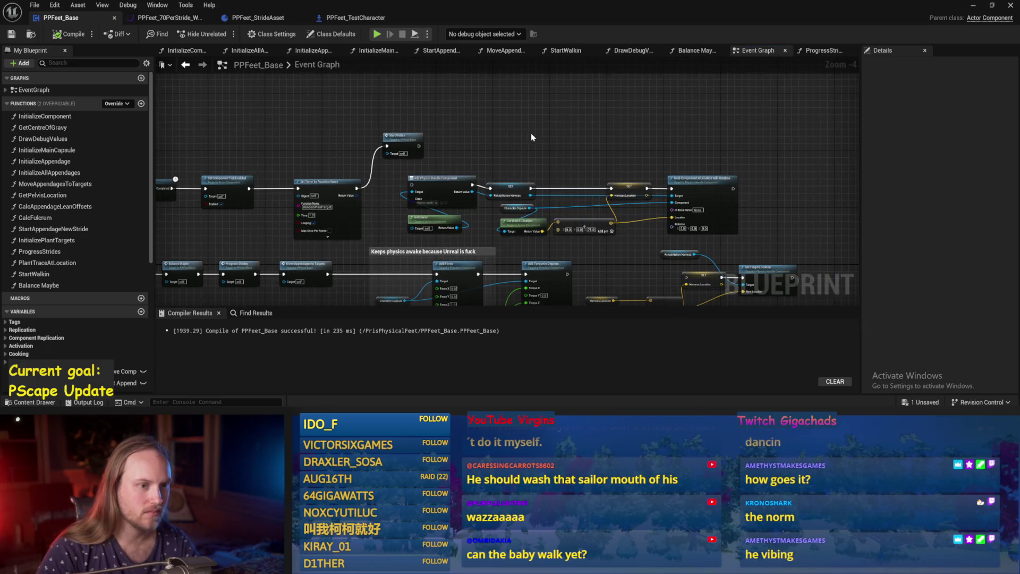
scroll(533, 134, up, 1)
mouse_move(495, 303)
mouse_down()
mouse_move(497, 201)
mouse_move(528, 187)
mouse_move(264, 159)
mouse_up()
click(293, 50)
scroll(528, 187, up, 2)
scroll(528, 187, down, 2)
mouse_move(531, 160)
mouse_down()
mouse_move(308, 176)
mouse_move(480, 154)
mouse_move(204, 154)
mouse_move(372, 176)
mouse_move(212, 175)
mouse_move(425, 165)
mouse_up()
click(182, 49)
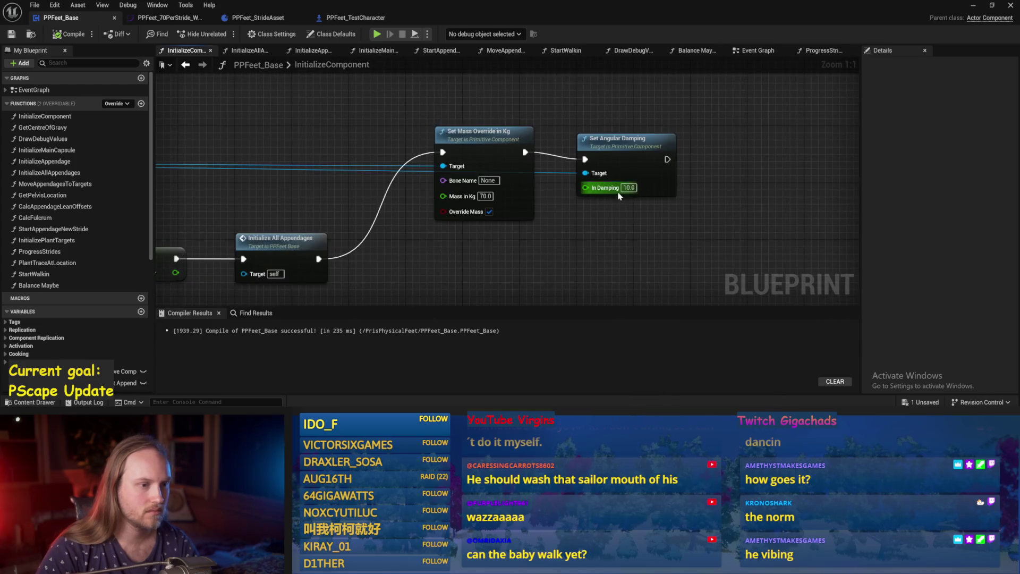
Step: Set Set Angular Damping's In Damping to 50, save, and play-test the level
text(50)
key(Return)
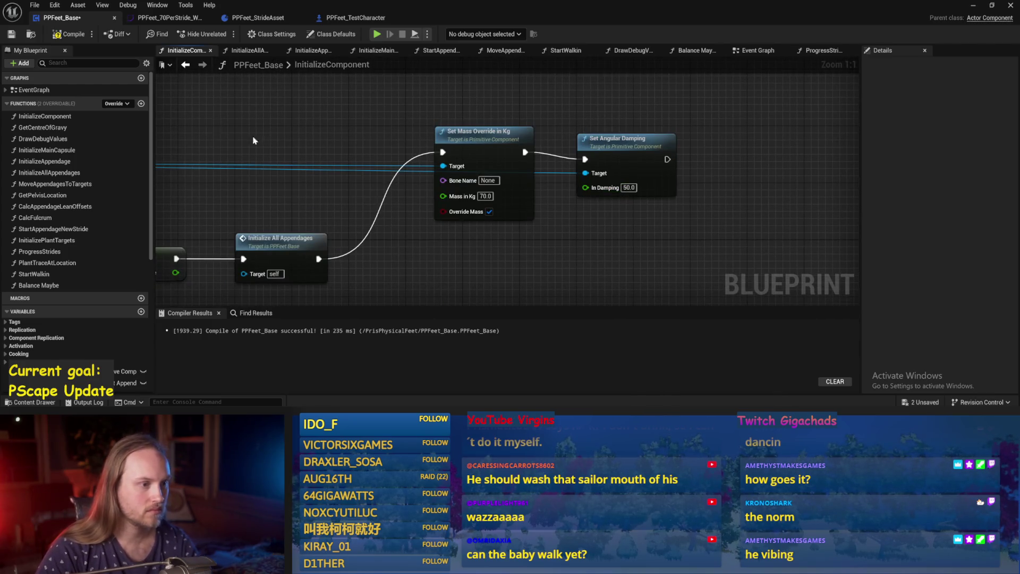
click(12, 35)
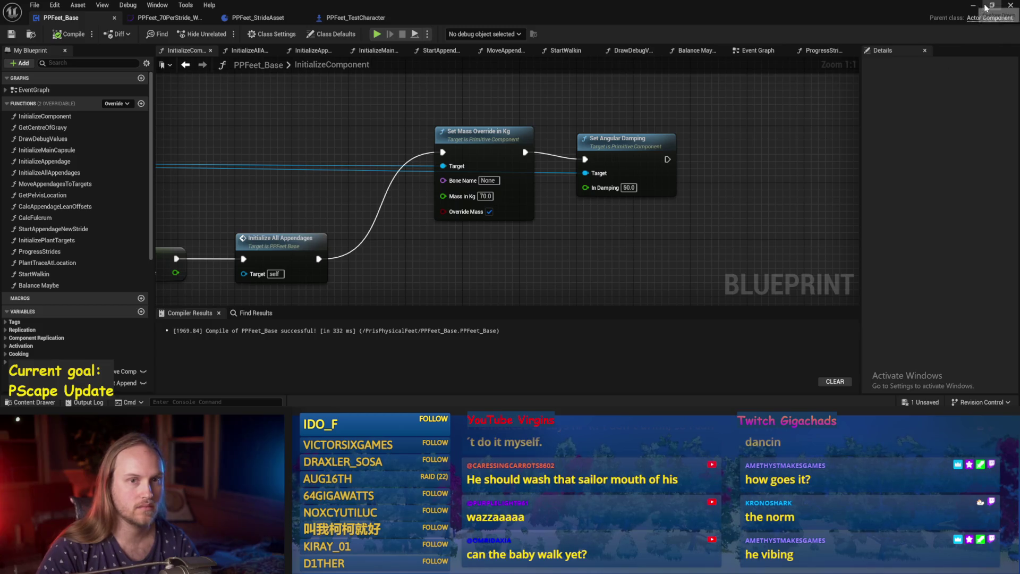
click(977, 6)
click(259, 34)
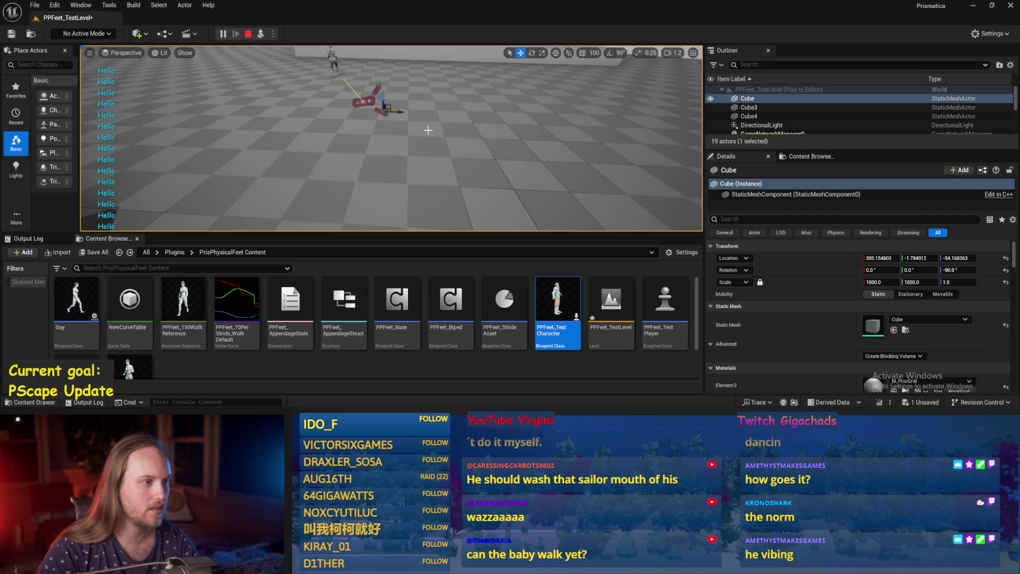
Step: Eject from play to inspect the Guy character and floor cube, then stop the test
key(F8)
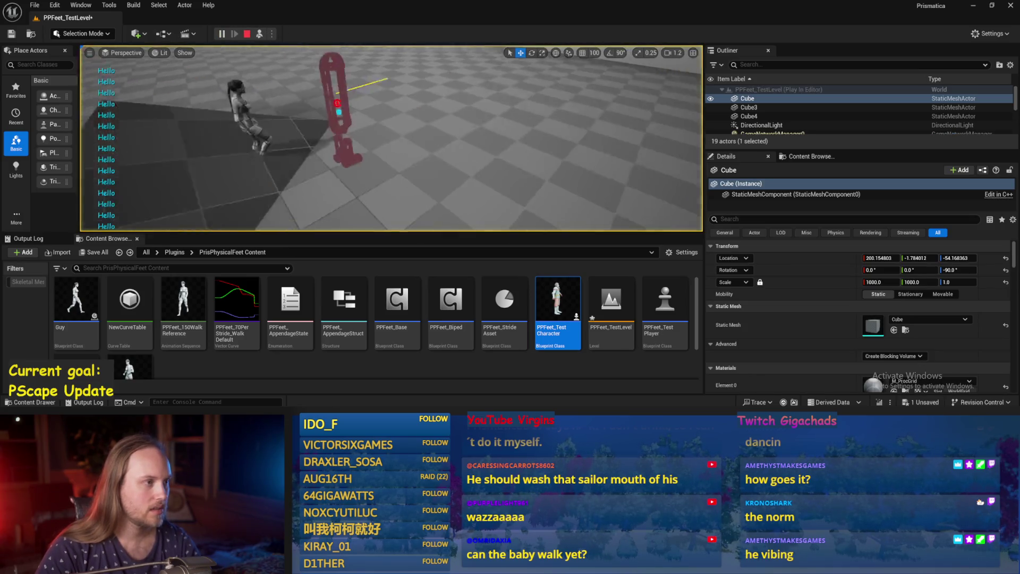
click(383, 116)
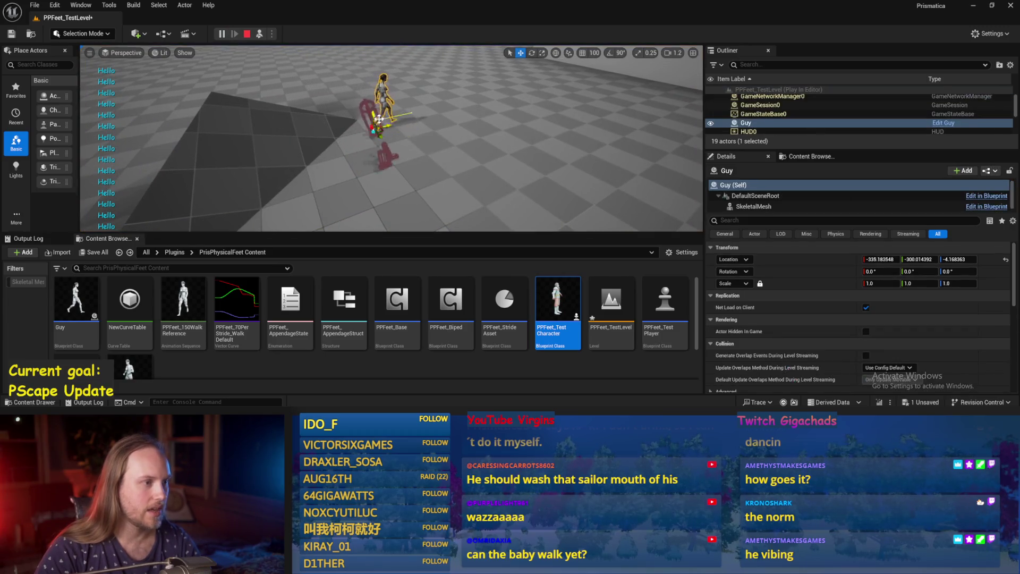
key(f)
click(410, 131)
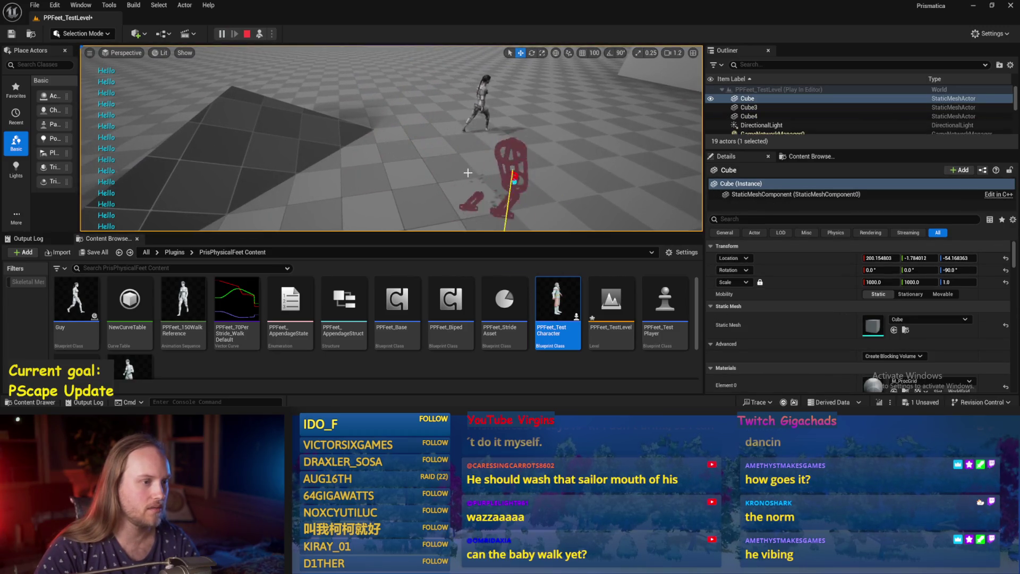
key(Escape)
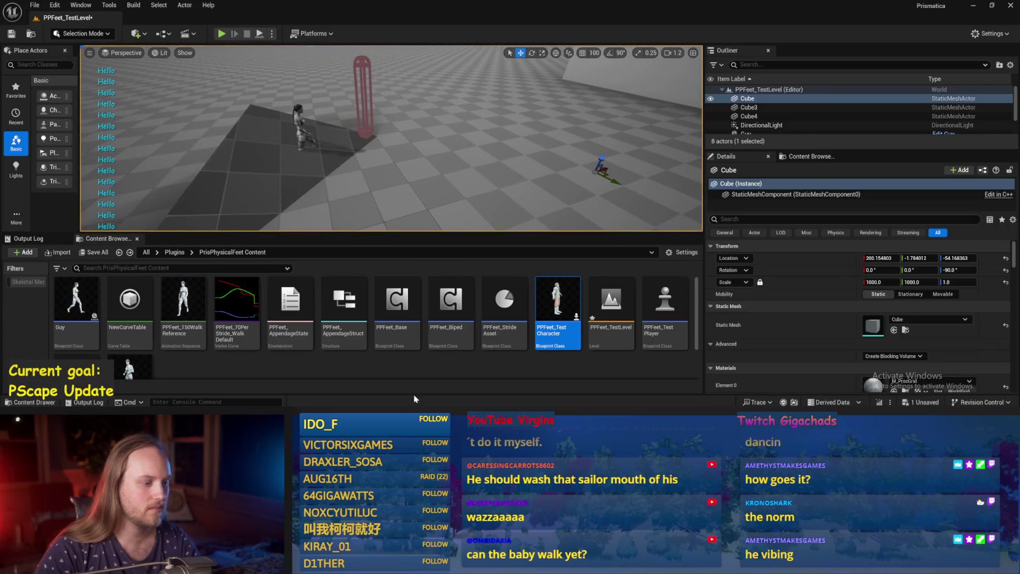
Step: Snap PPFeet_TestPlayer down to the floor with End and play the level again
click(364, 96)
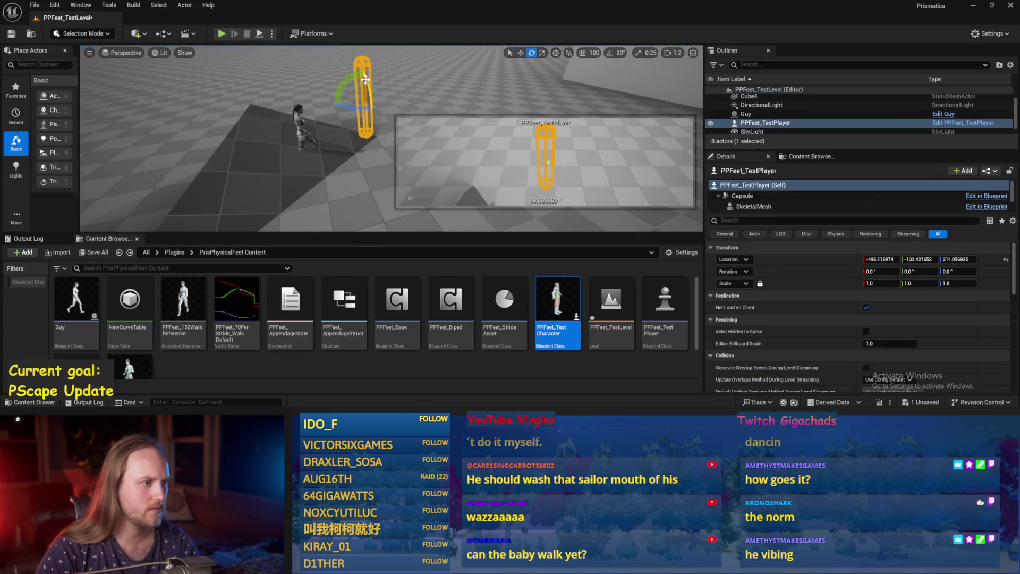
key(End)
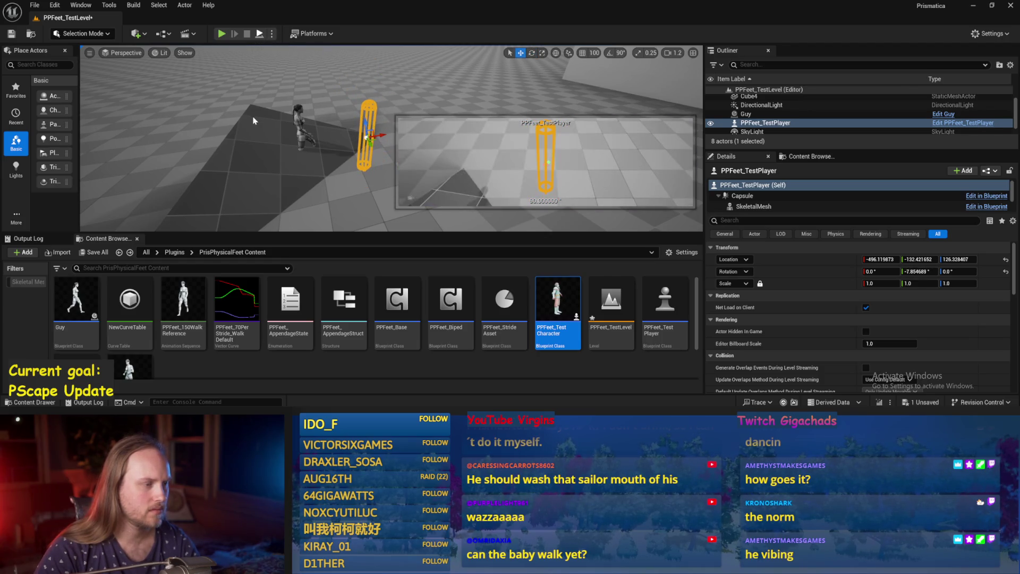
key(alt+p)
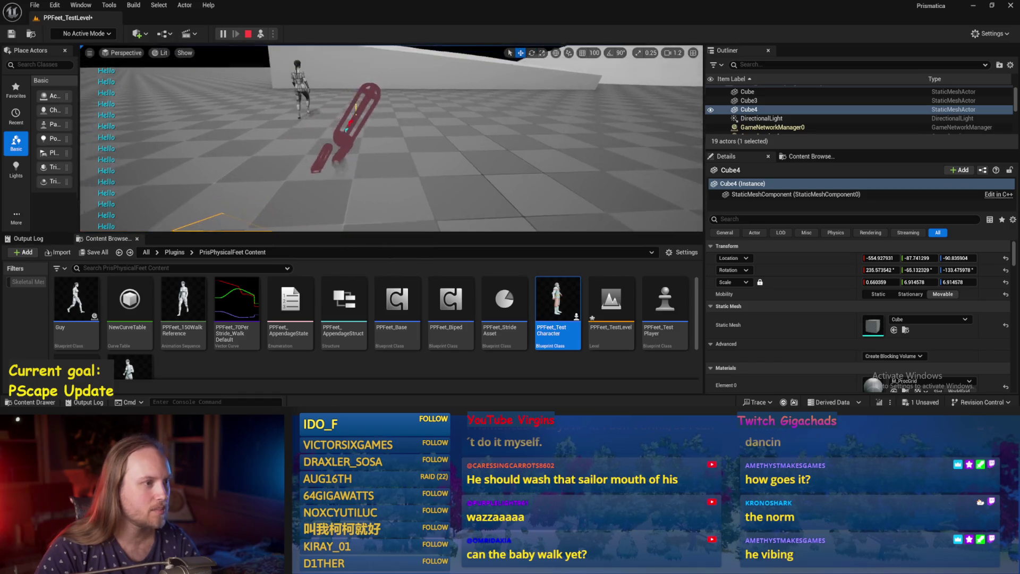
key(Escape)
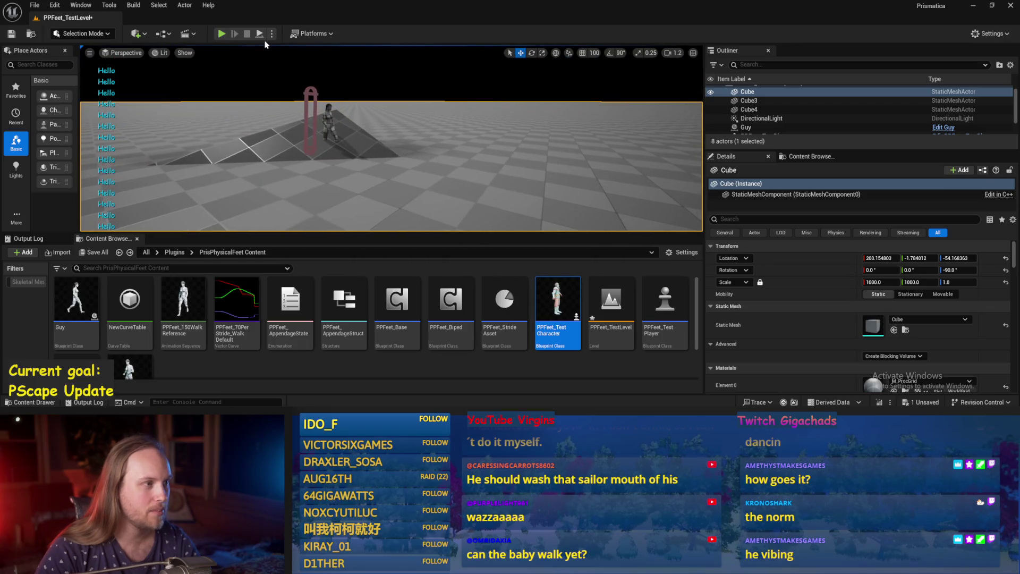
key(alt+p)
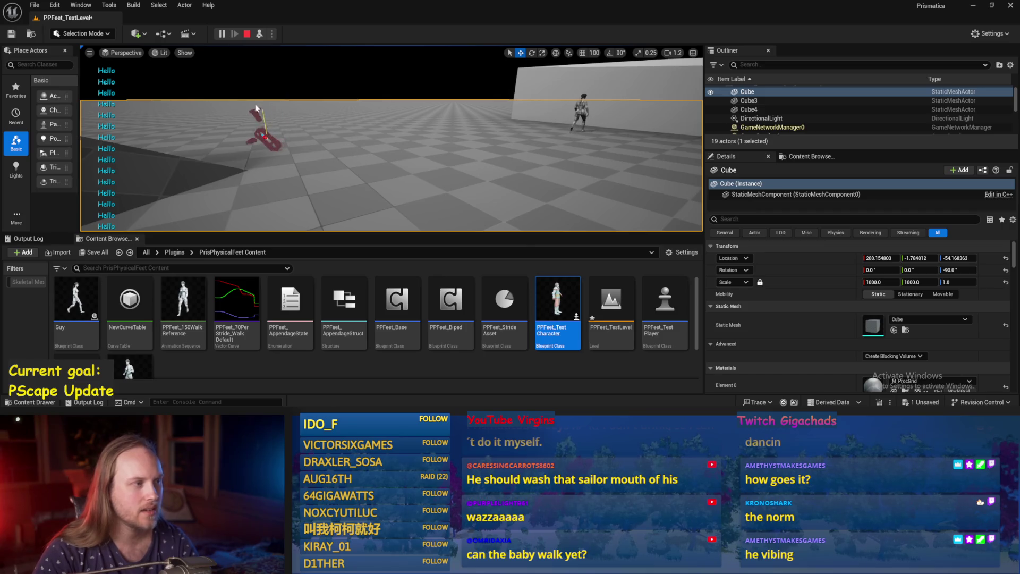
Step: Open PPFeet_Base, review its InitializeAllAppendages graph, then return to the level
double_click(394, 302)
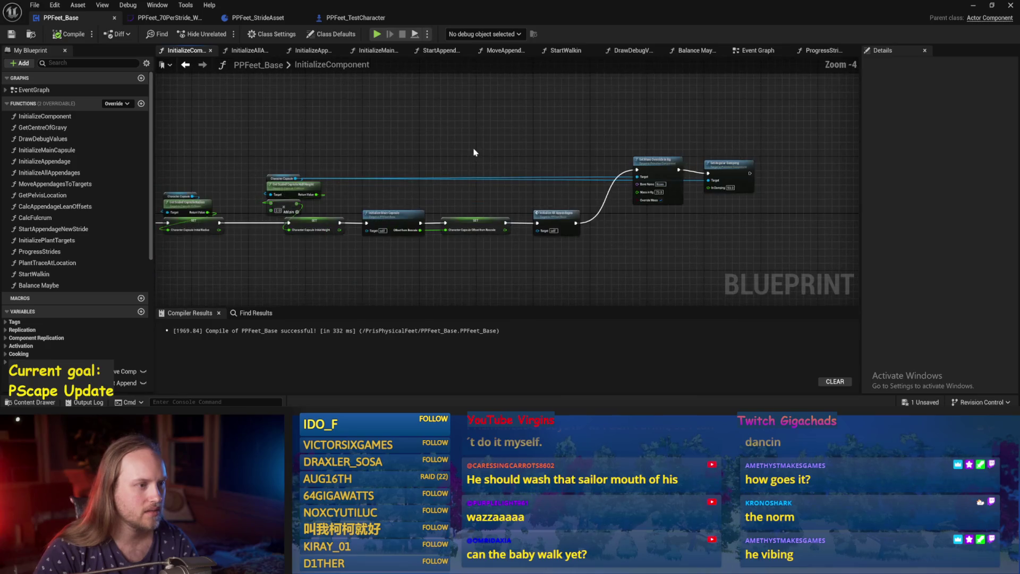
click(250, 51)
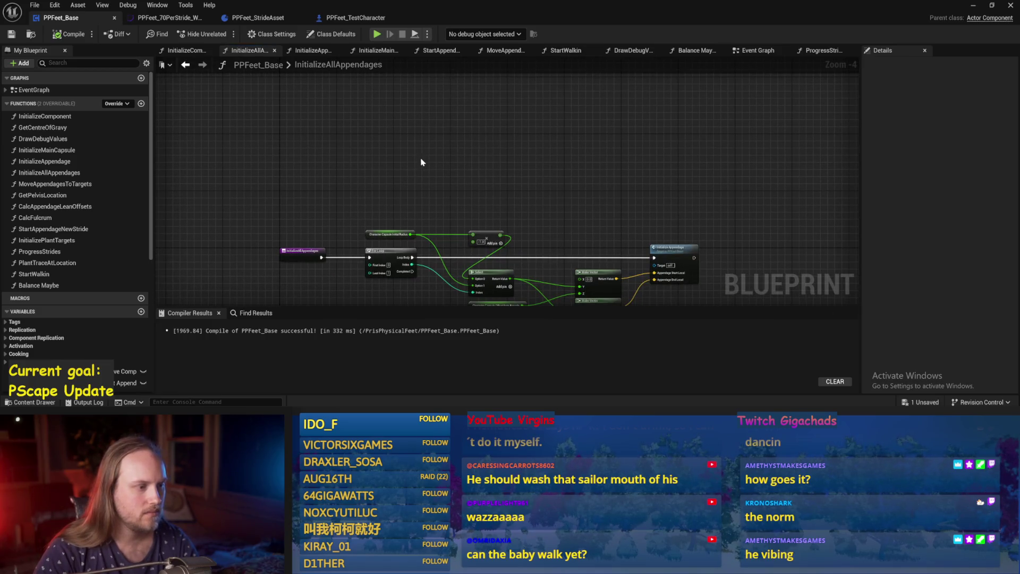
click(974, 6)
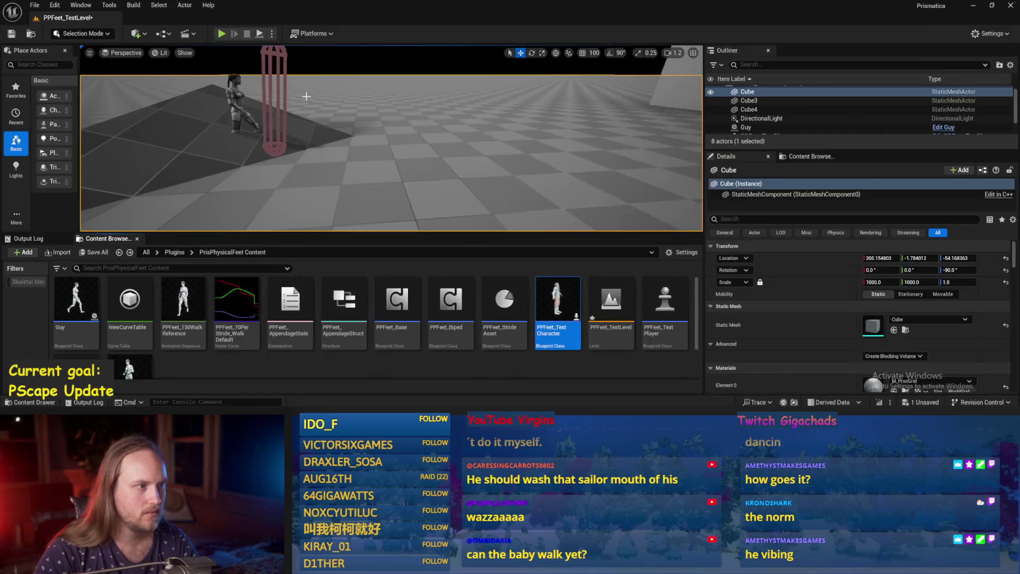
Step: Tilt PPFeet_TestPlayer about -32°, play-test it, then go back to InitializeAppendage
click(276, 87)
key(e)
drag(281, 90, 259, 34)
key(alt+p)
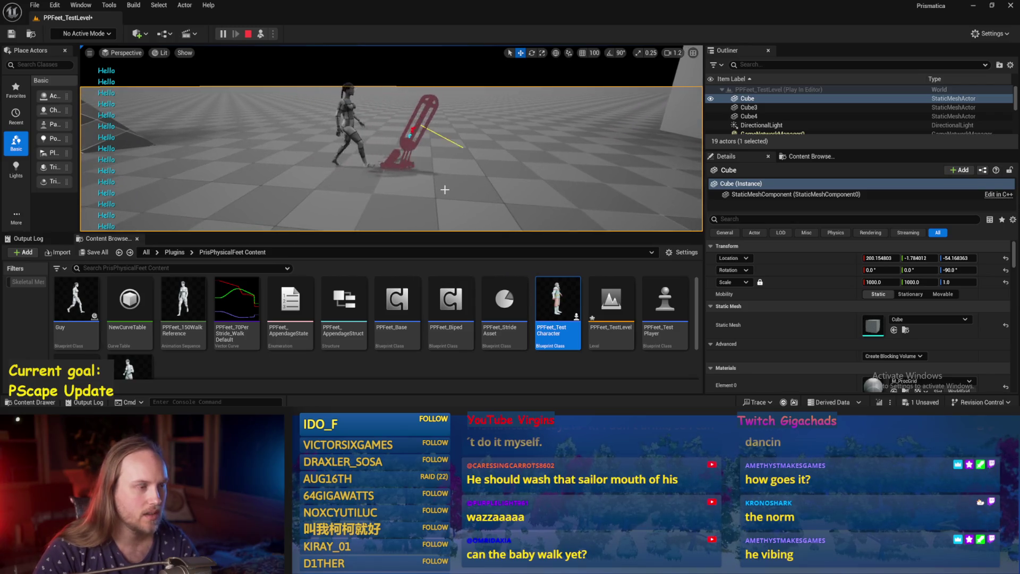
key(Escape)
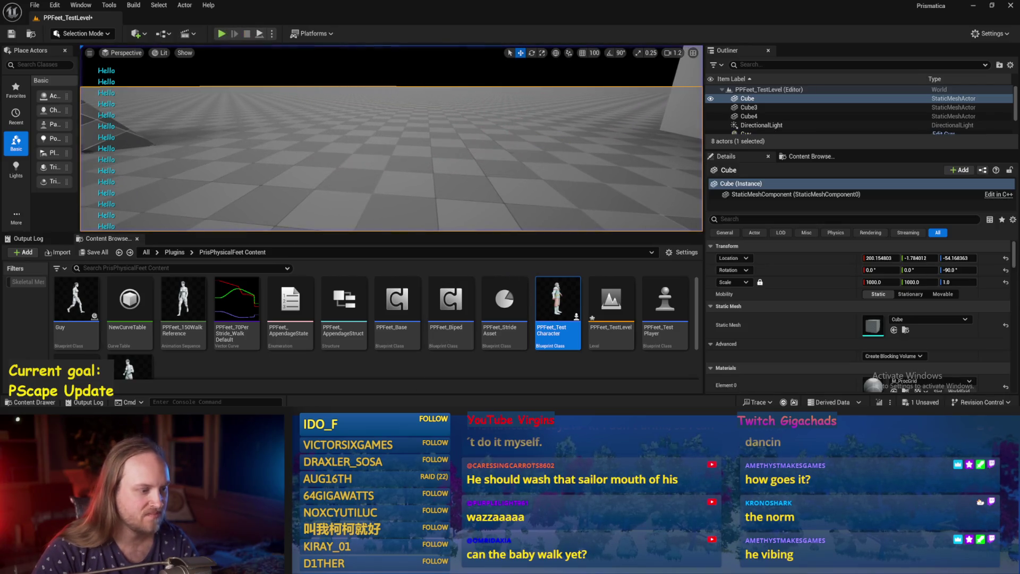
mouse_move(487, 151)
mouse_down()
mouse_move(547, 192)
mouse_move(553, 137)
mouse_up()
click(361, 52)
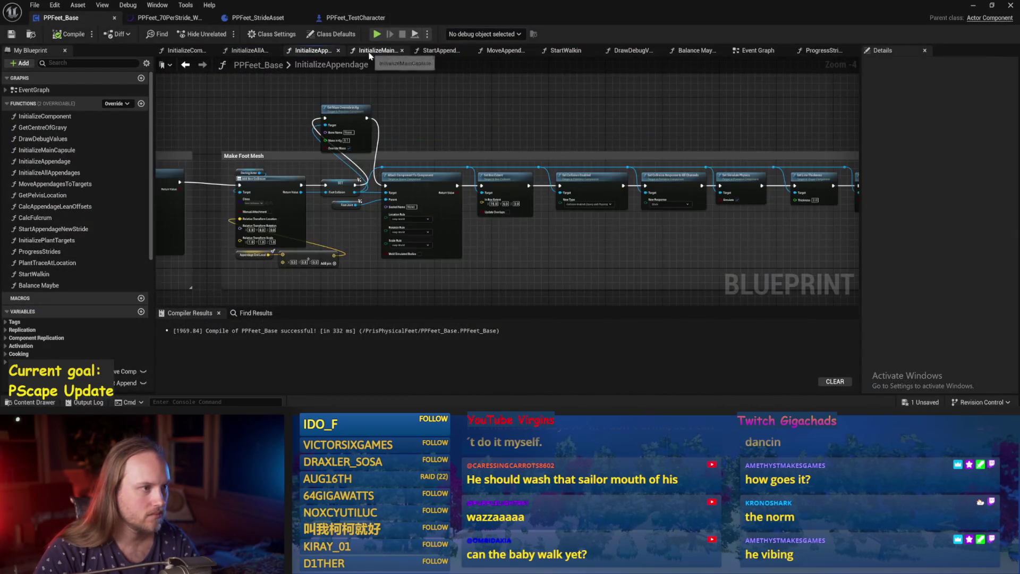
Step: Look through the stride and movement graphs, then set Balance Maybe's multiplier to 800.0
click(440, 52)
click(563, 53)
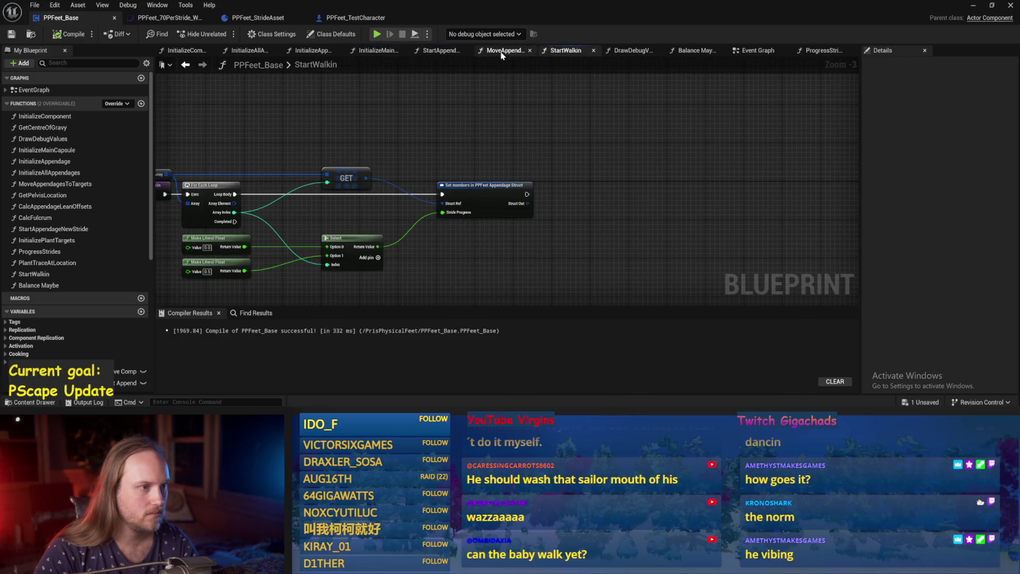
click(500, 53)
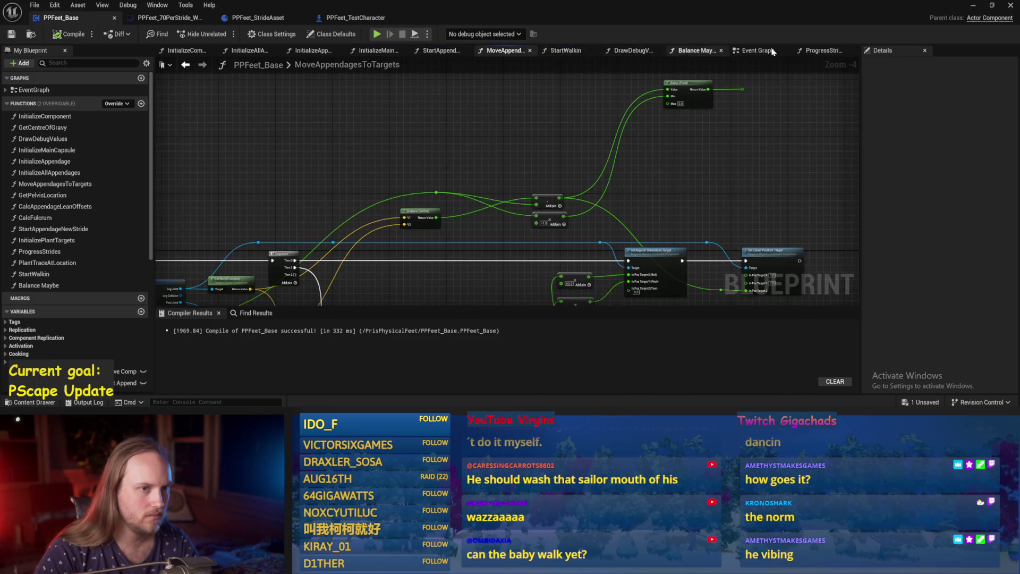
click(693, 51)
scroll(466, 194, up, 3)
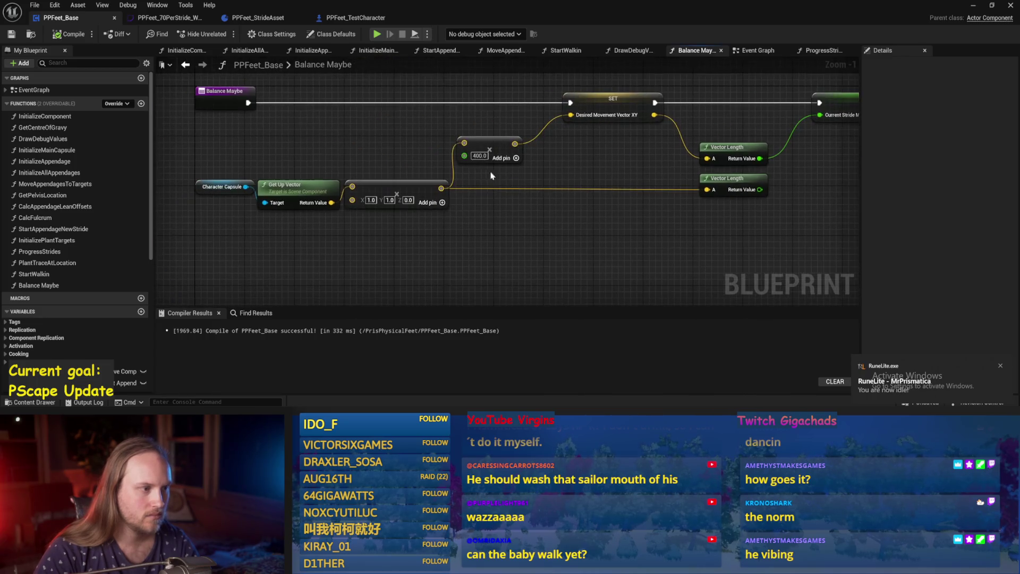
text(800)
key(Return)
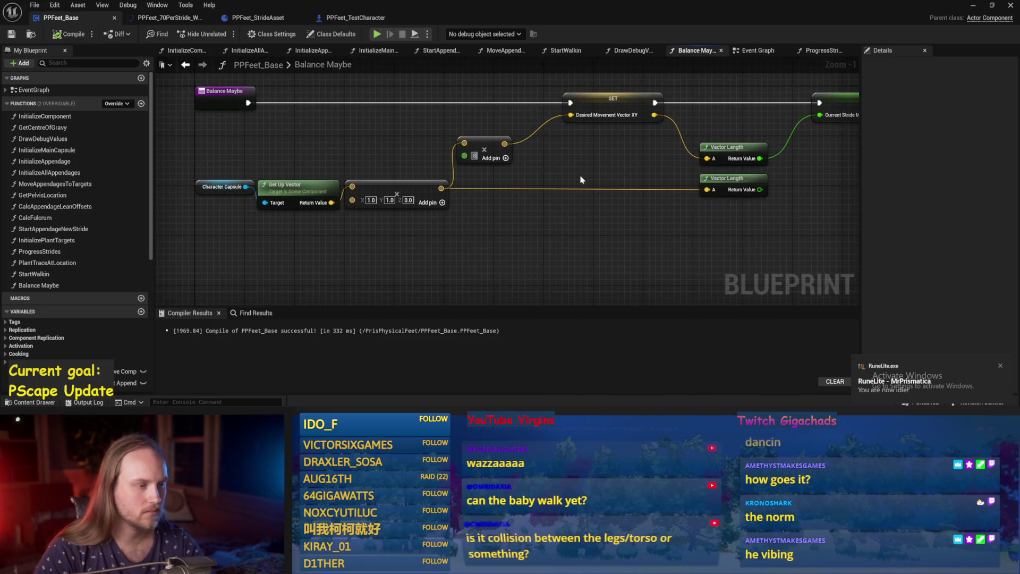
Step: Compile and save PPFeet_Base, then minimize the Blueprint editor
click(11, 34)
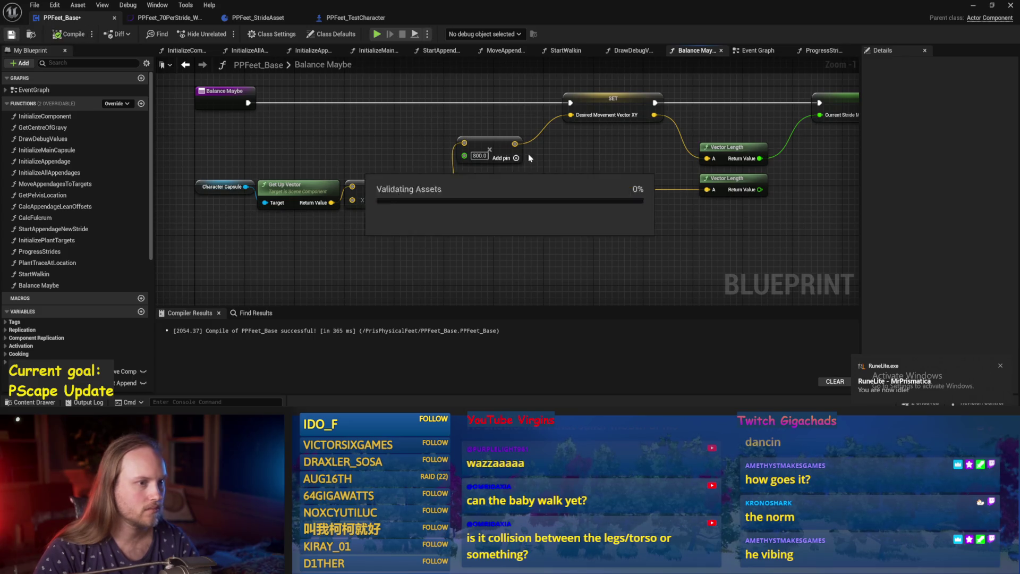
drag(508, 169, 544, 170)
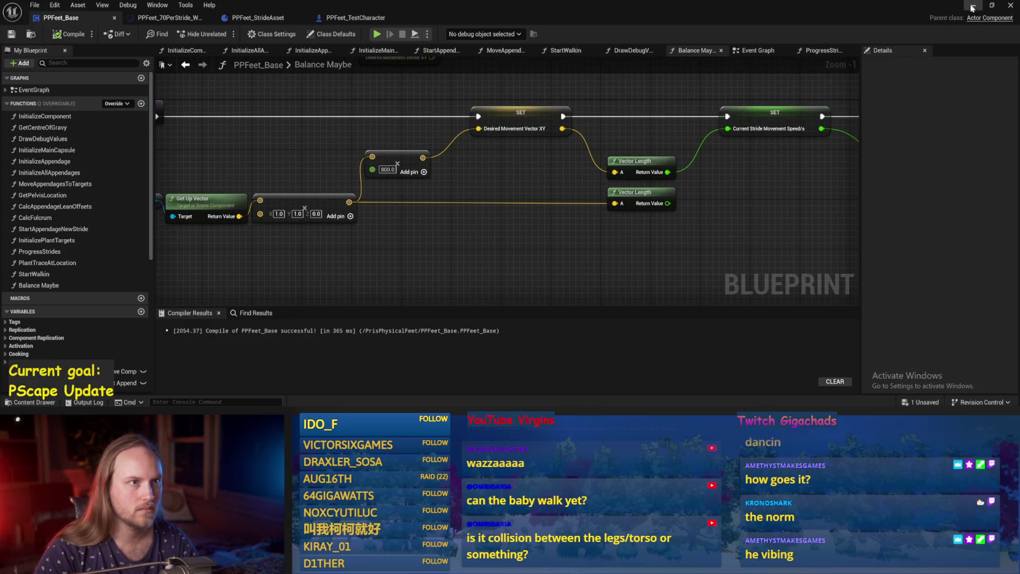
click(973, 6)
Step: Play the test level, eject to inspect the scene, then stop
click(222, 33)
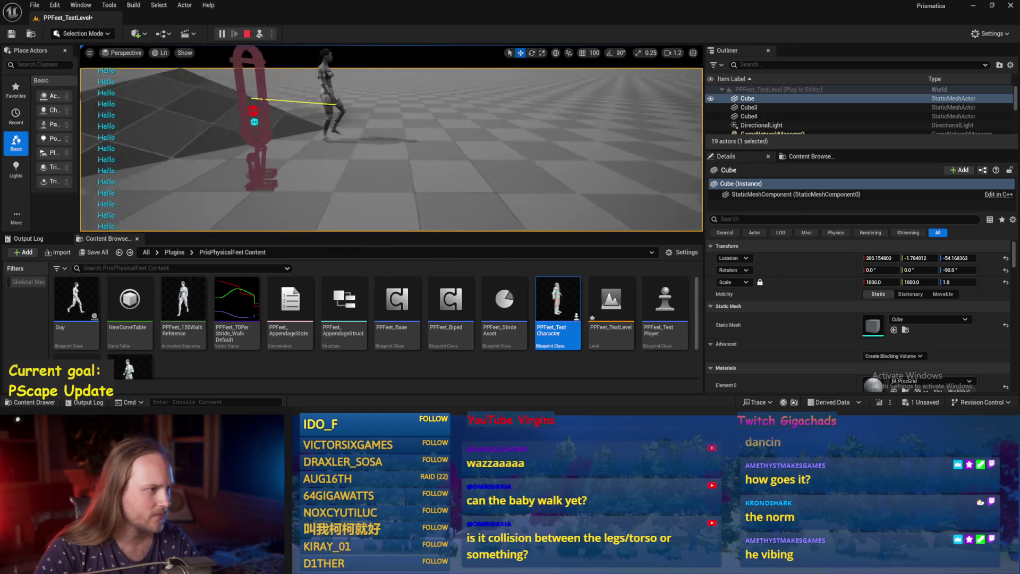
click(384, 142)
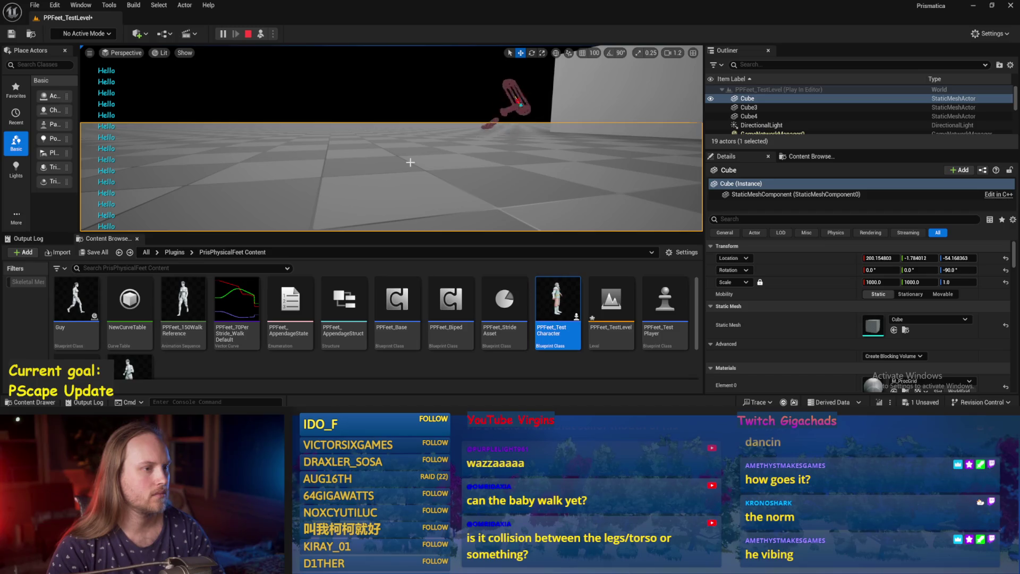
key(Escape)
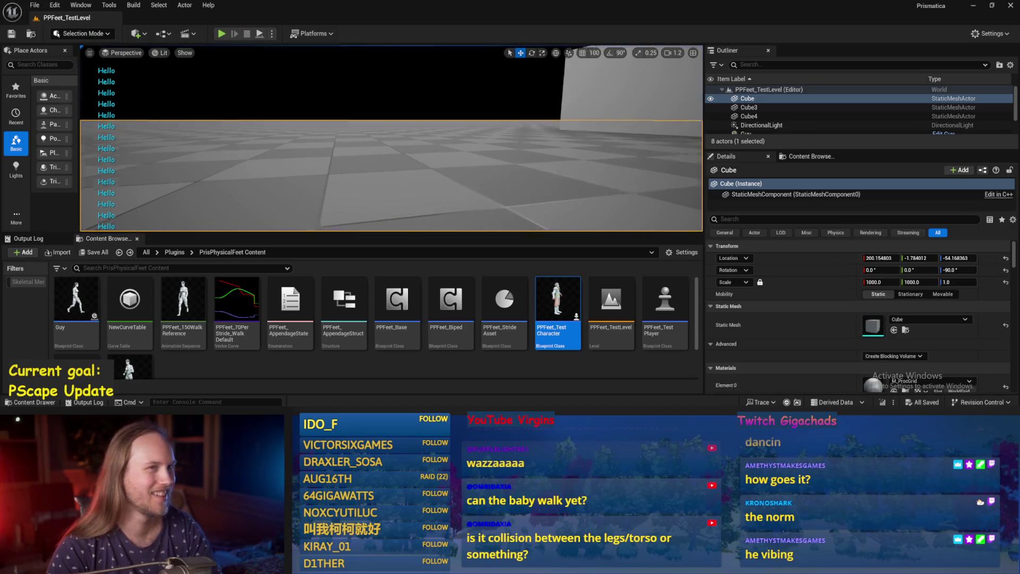
Step: Play again, eject with F8, tilt the test character, and select the floor cube
click(222, 33)
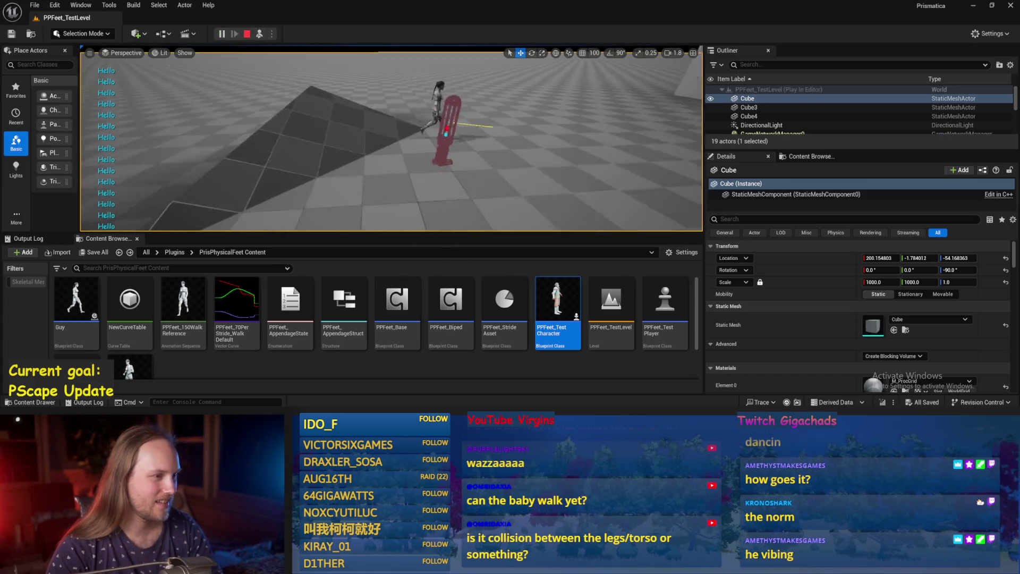
key(F8)
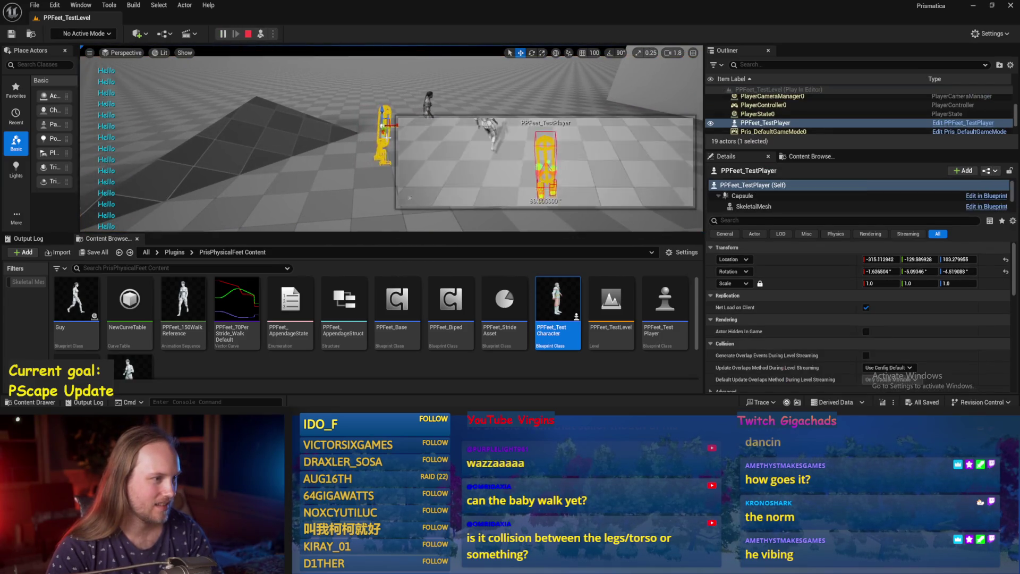
mouse_move(190, 103)
mouse_down()
mouse_move(230, 129)
mouse_move(199, 94)
mouse_move(222, 118)
mouse_move(212, 119)
mouse_up()
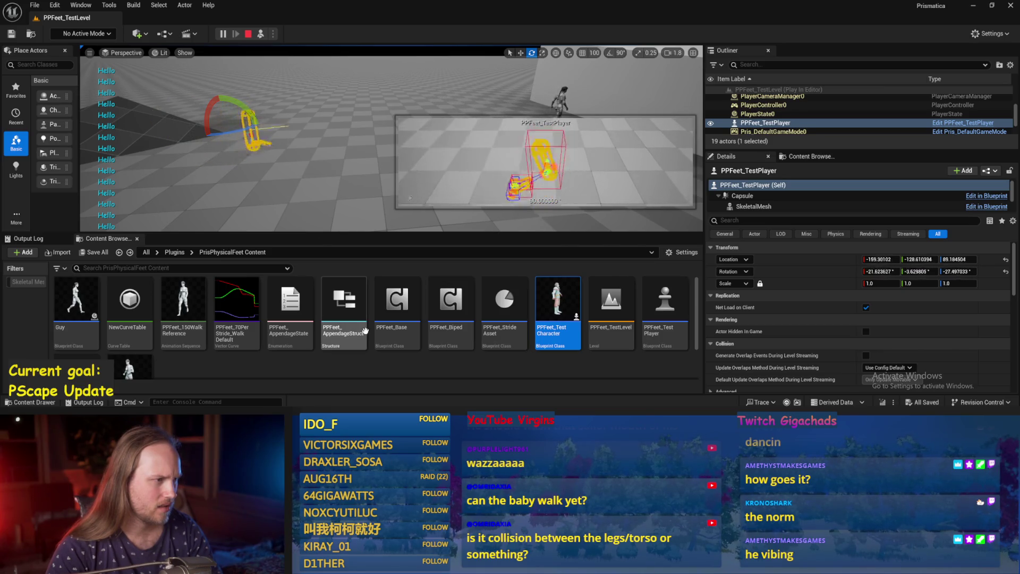
click(372, 186)
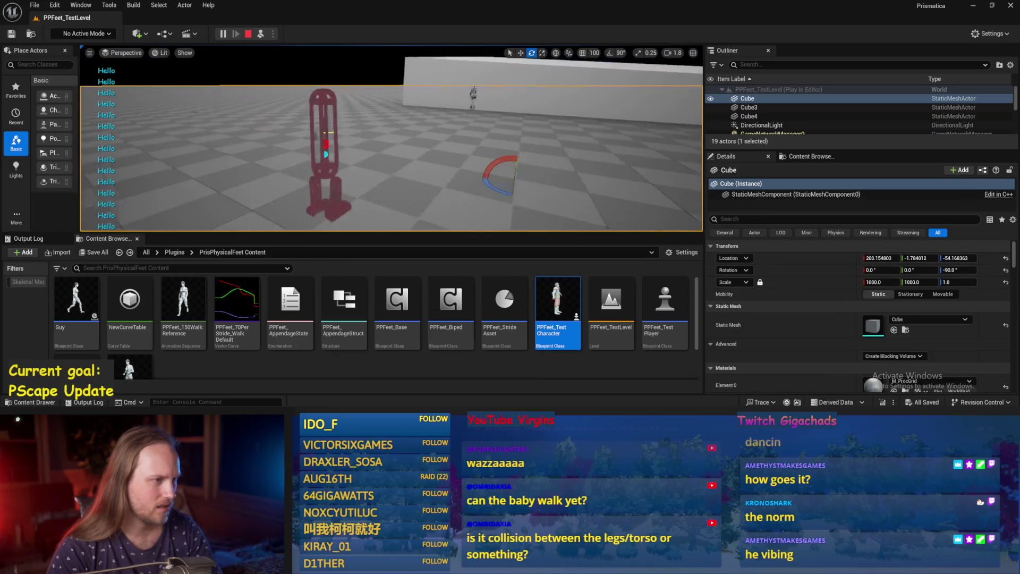
drag(318, 195, 308, 204)
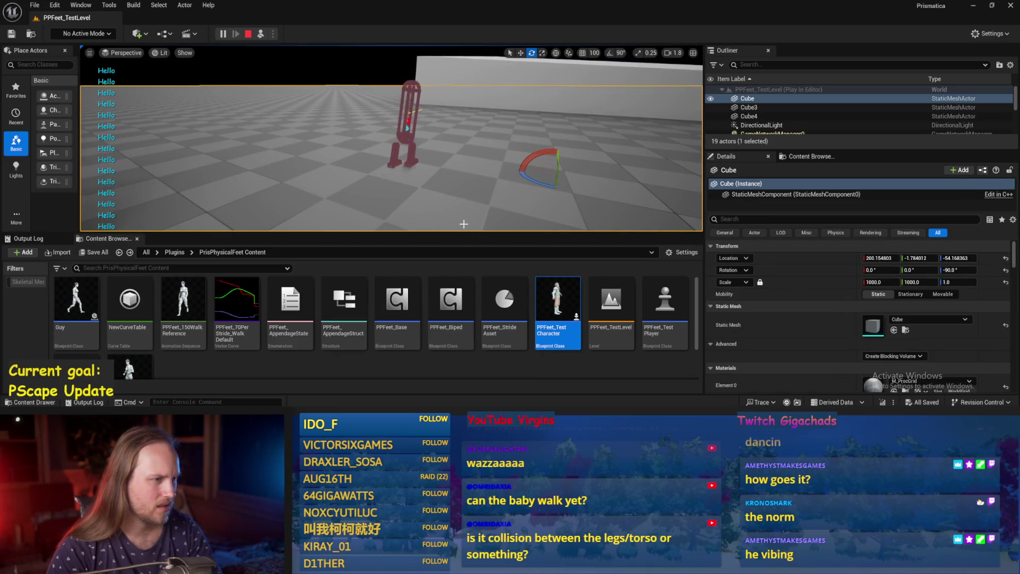
Step: Stop the play session and save PPFeet_Base with Ctrl+S
key(Escape)
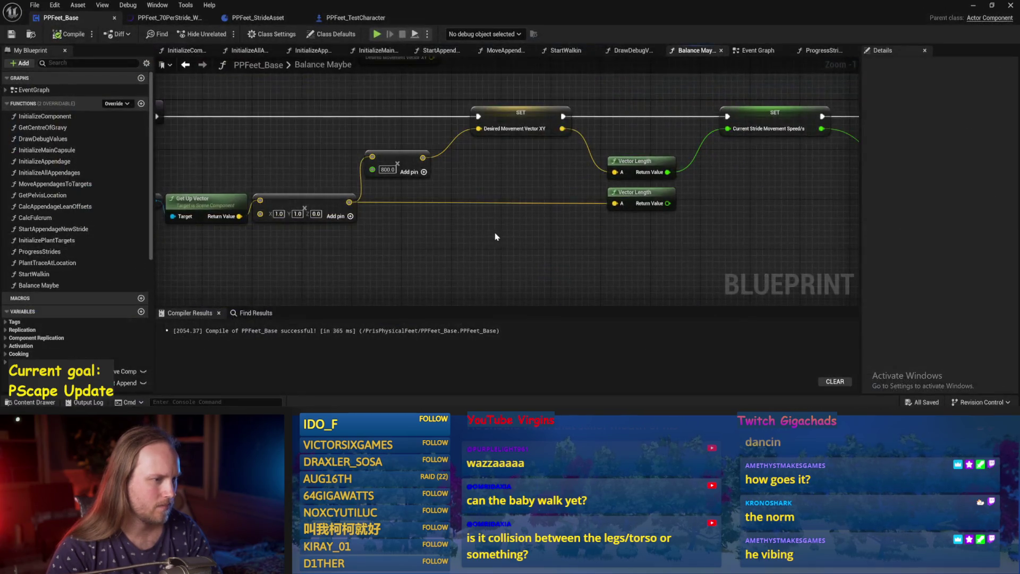
key(ctrl+s)
click(186, 68)
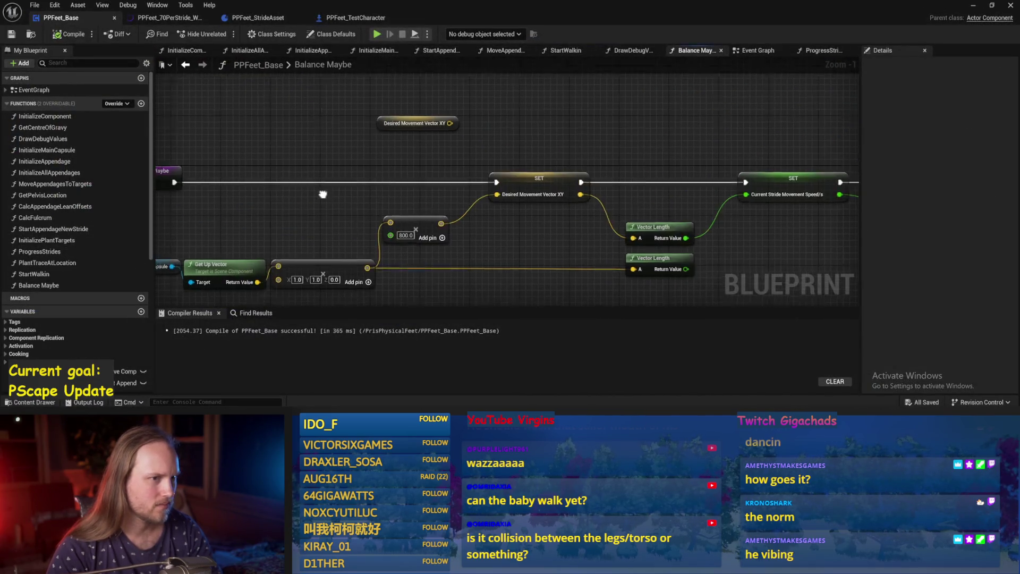
Step: Pan the Event Graph to the Start Walkin, physics handle and Keeps physics awake nodes
click(749, 52)
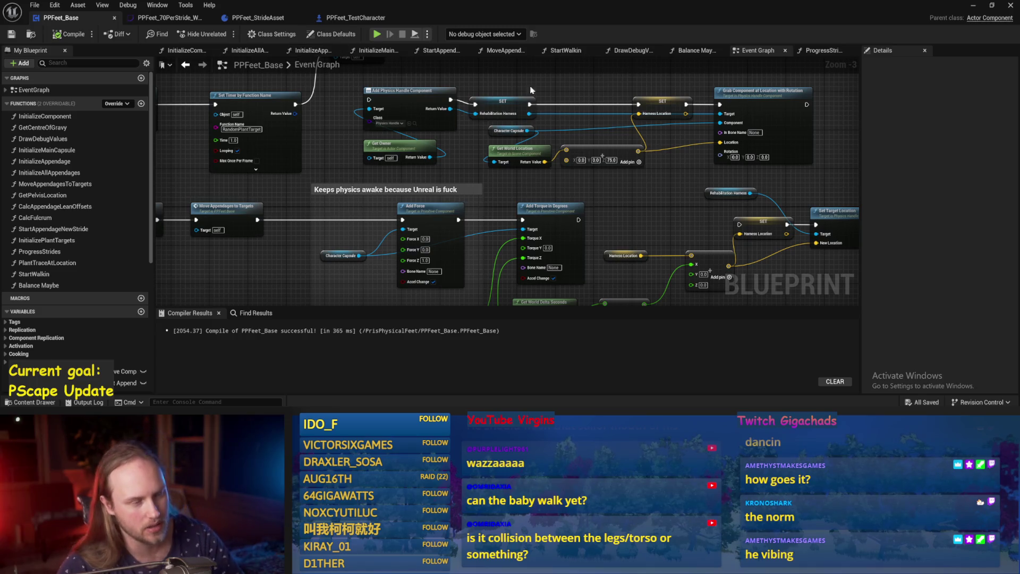
drag(638, 225, 626, 178)
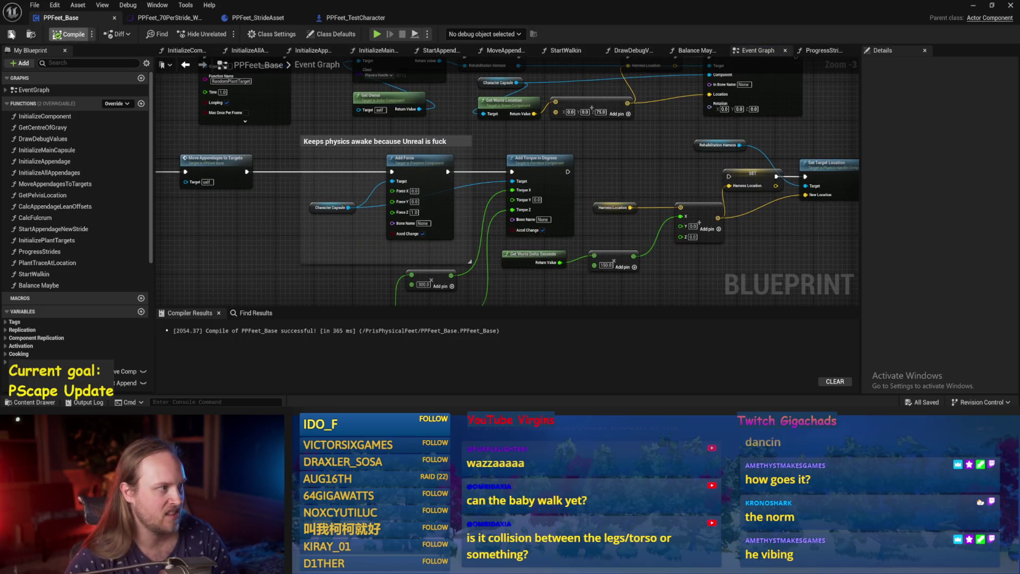
mouse_move(769, 85)
mouse_down()
mouse_move(744, 113)
mouse_move(674, 250)
mouse_up()
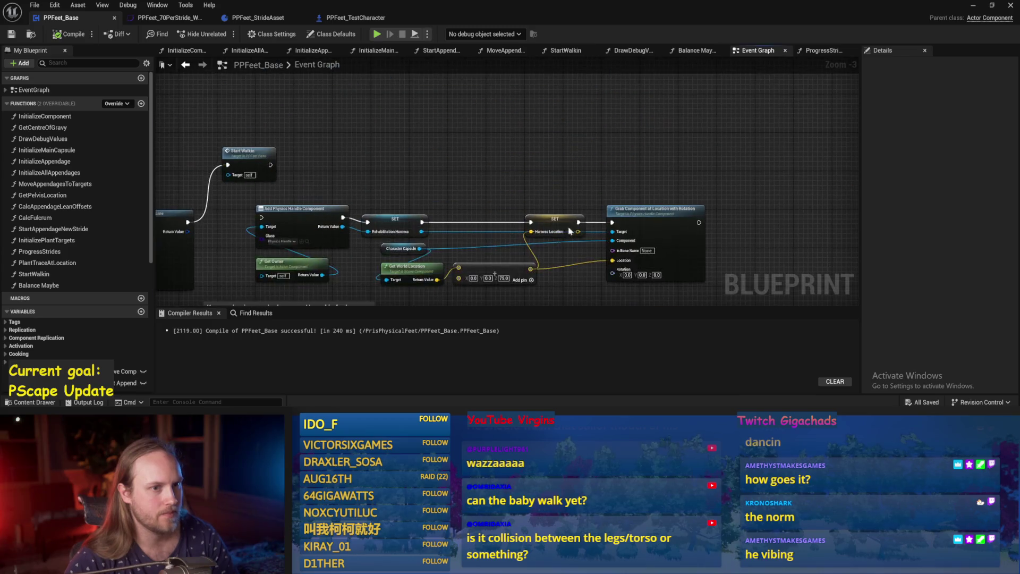
mouse_move(771, 85)
mouse_down()
mouse_move(769, 11)
mouse_move(759, 85)
mouse_up()
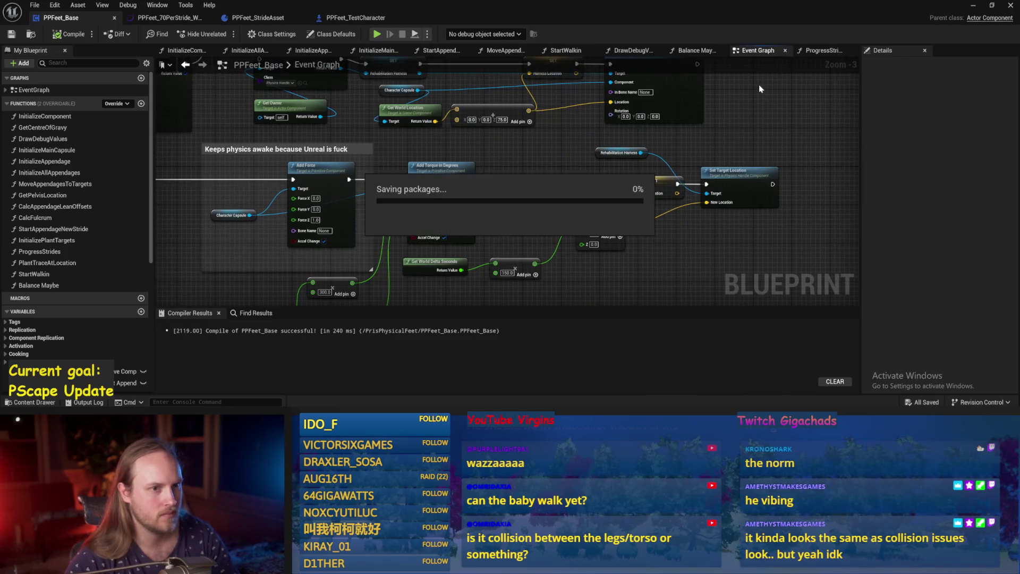
Step: Toggle Enable Mass Conditioning on Set Mass Conditioning Enabled in InitializeAppendage
click(845, 51)
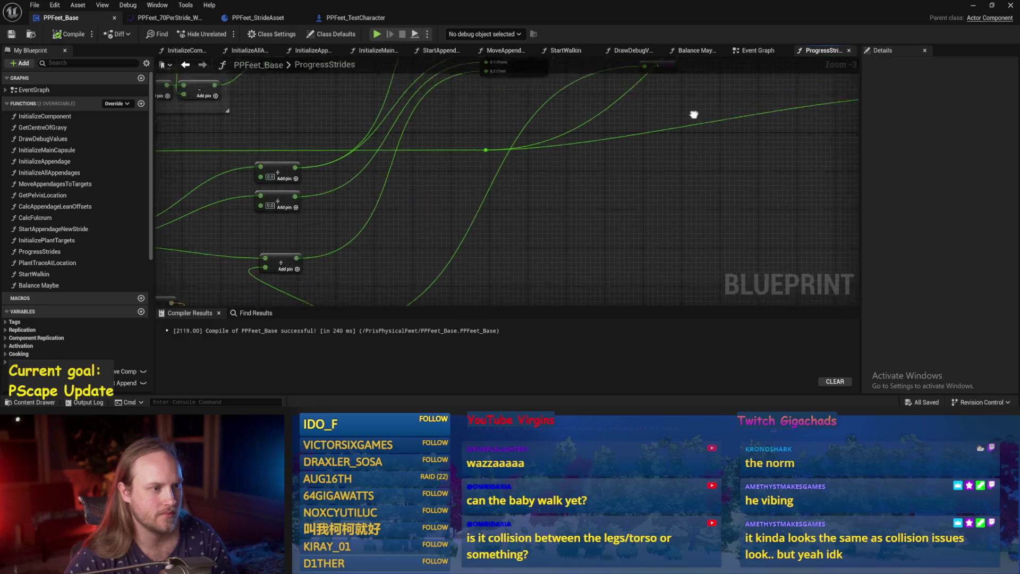
click(303, 52)
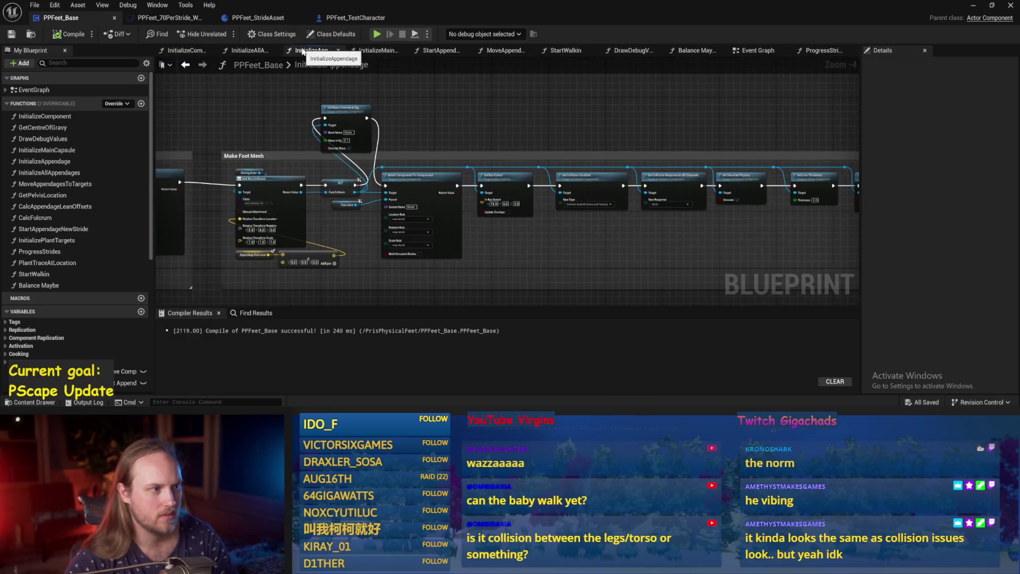
click(261, 53)
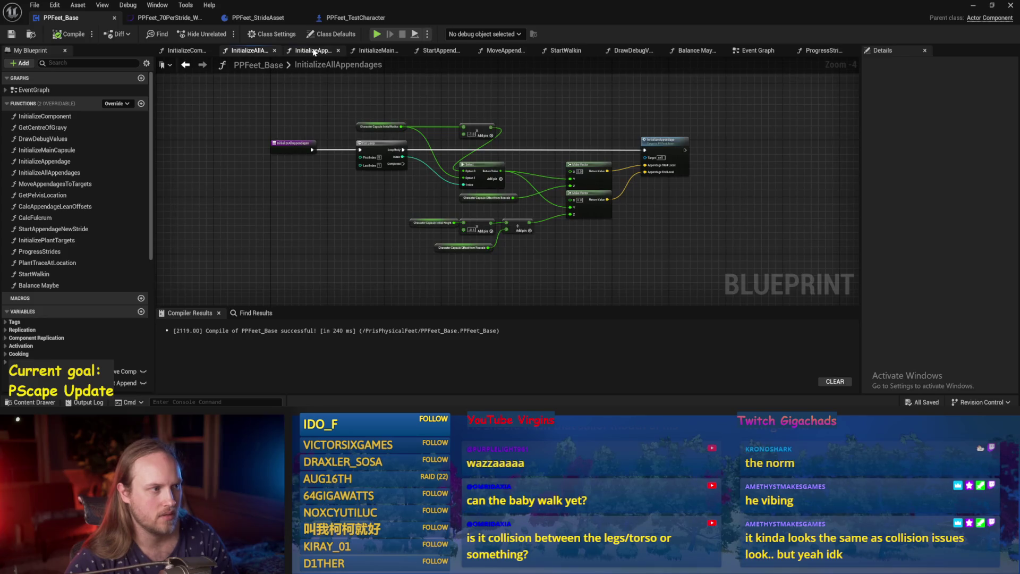
click(313, 52)
scroll(573, 217, up, 2)
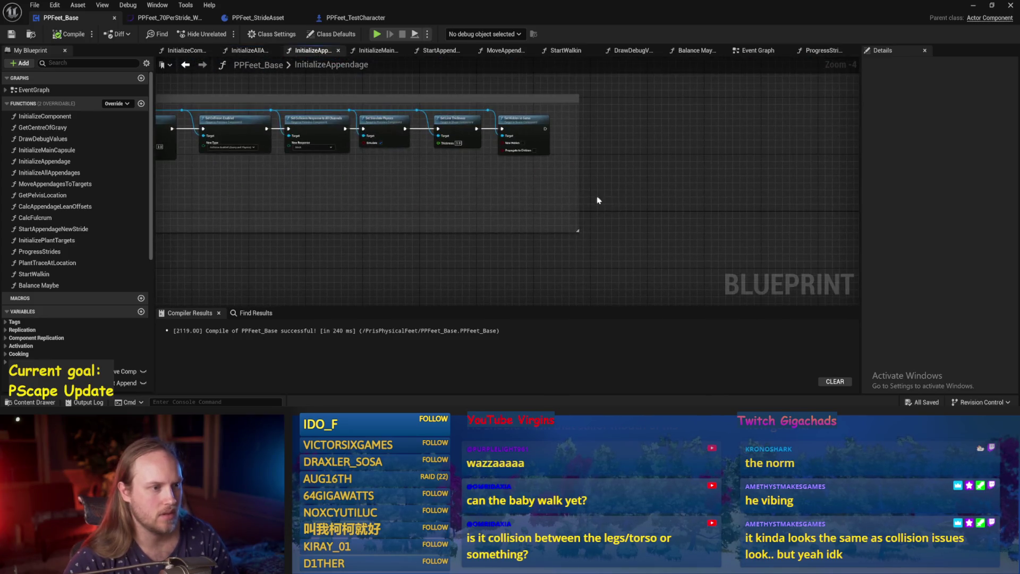
scroll(667, 262, down, 2)
scroll(587, 80, down, 2)
scroll(654, 198, up, 2)
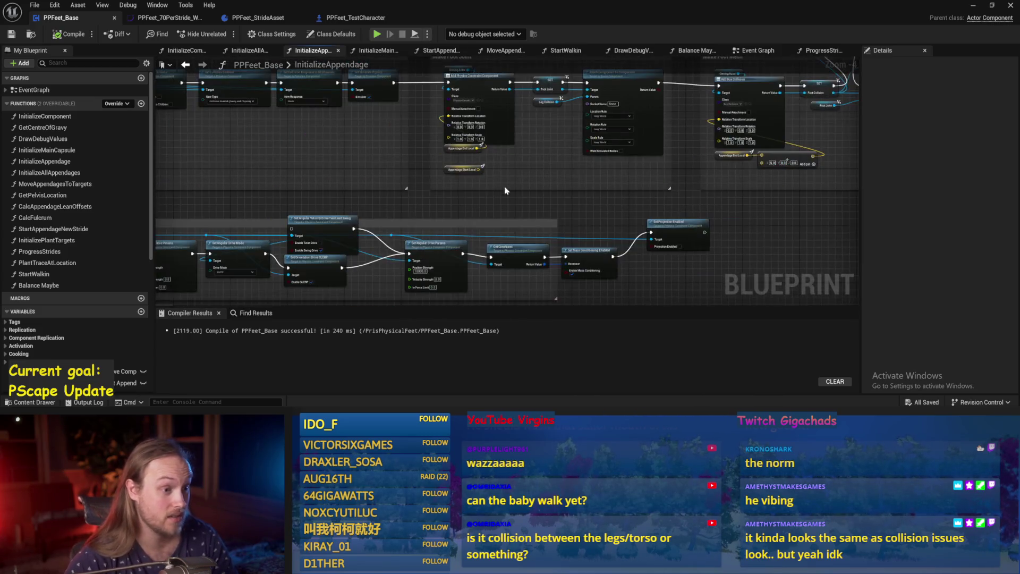
scroll(623, 143, up, 2)
click(583, 125)
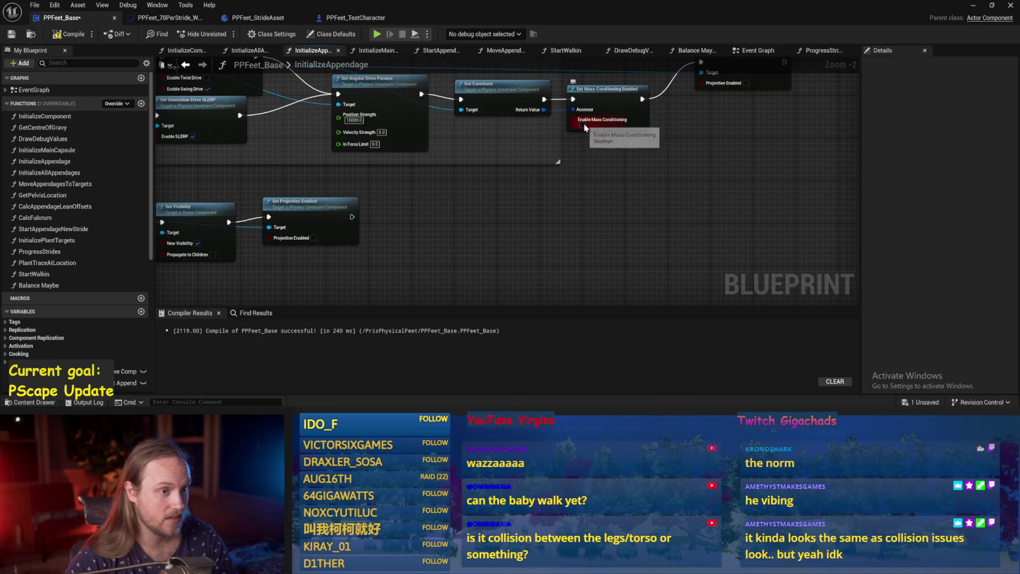
Step: Minimize the Blueprint editor and start a new play-test with Alt+P
scroll(588, 258, down, 2)
mouse_move(506, 199)
mouse_down()
mouse_move(515, 167)
mouse_move(620, 207)
mouse_up()
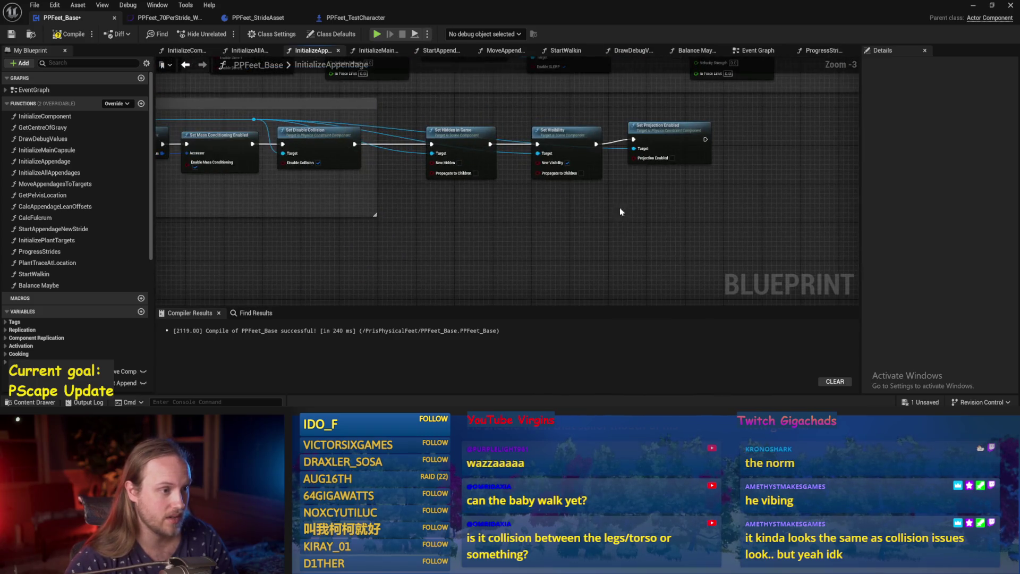
scroll(655, 256, up, 1)
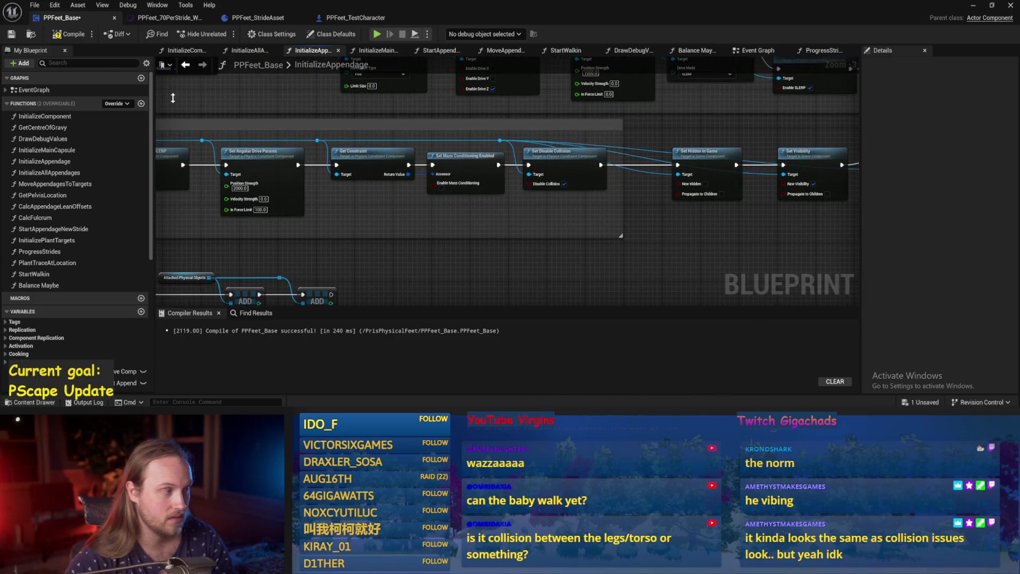
click(973, 6)
key(alt+p)
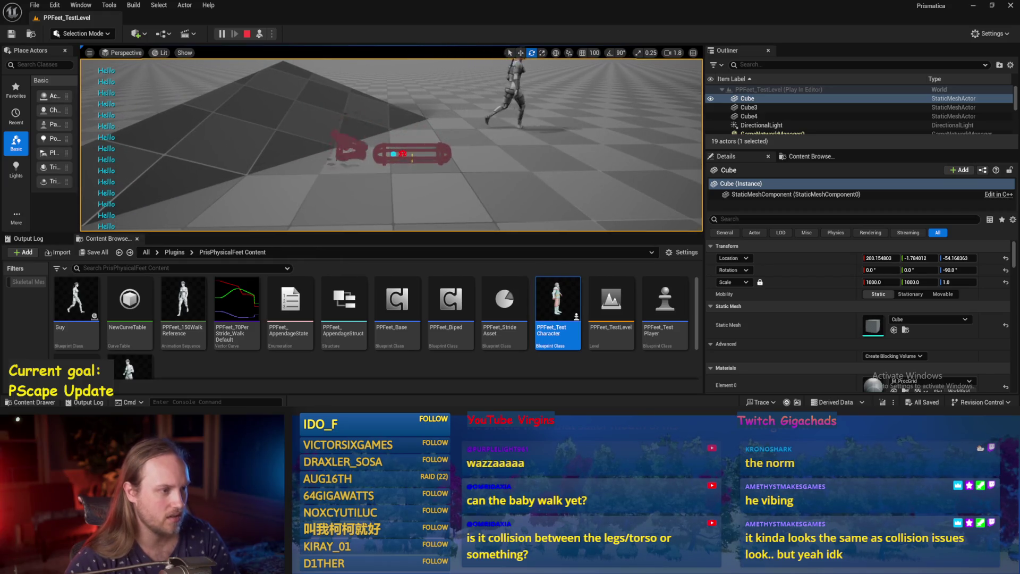
Step: Eject from play, select the floor cube for rotation, then stop the session
key(F8)
scroll(330, 139, up, 5)
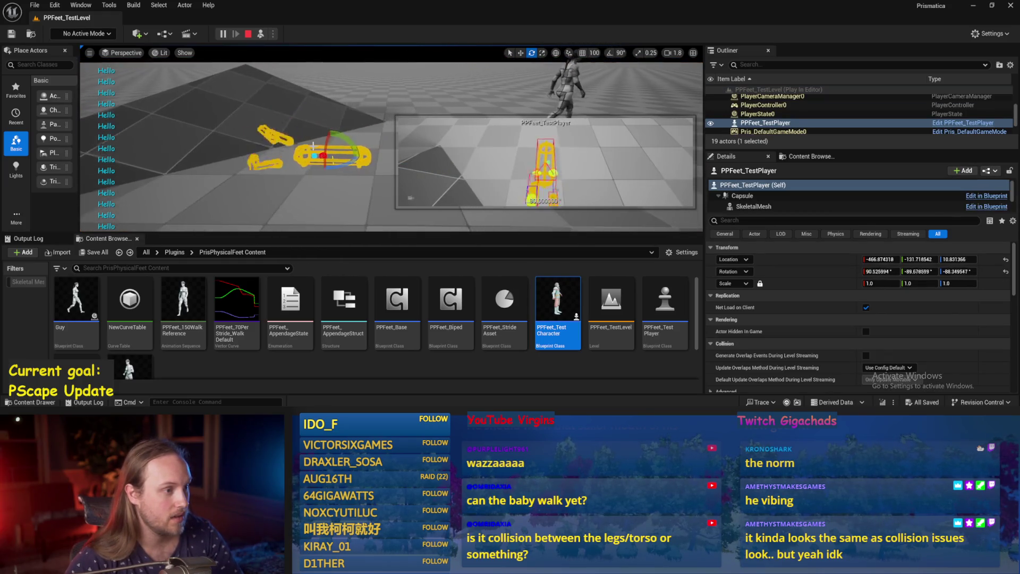
click(336, 137)
key(e)
key(Escape)
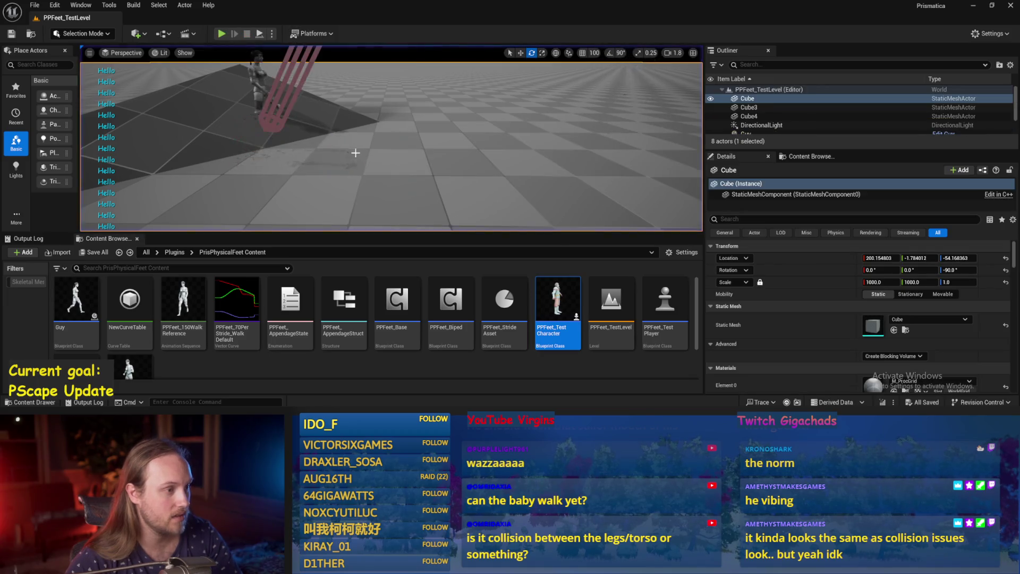
Step: Select the tilted capsule, run a short play-test, save, and switch to PPFeet_Base
click(344, 131)
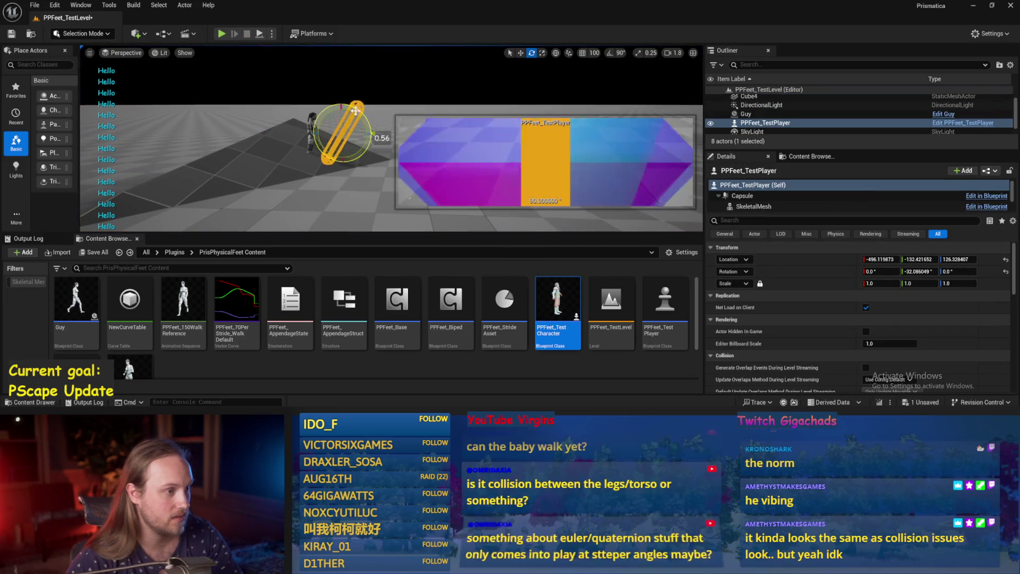
click(260, 34)
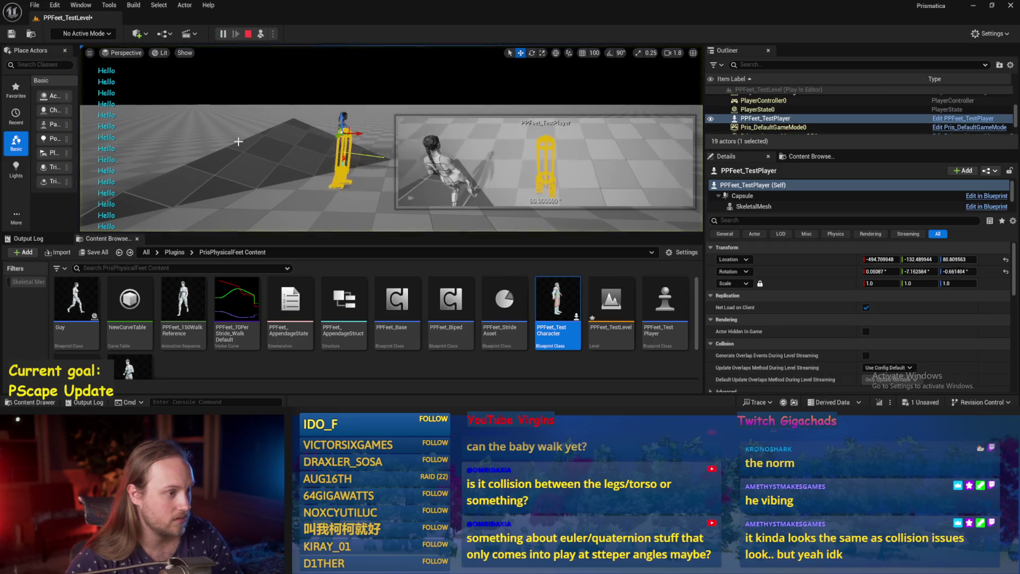
key(Escape)
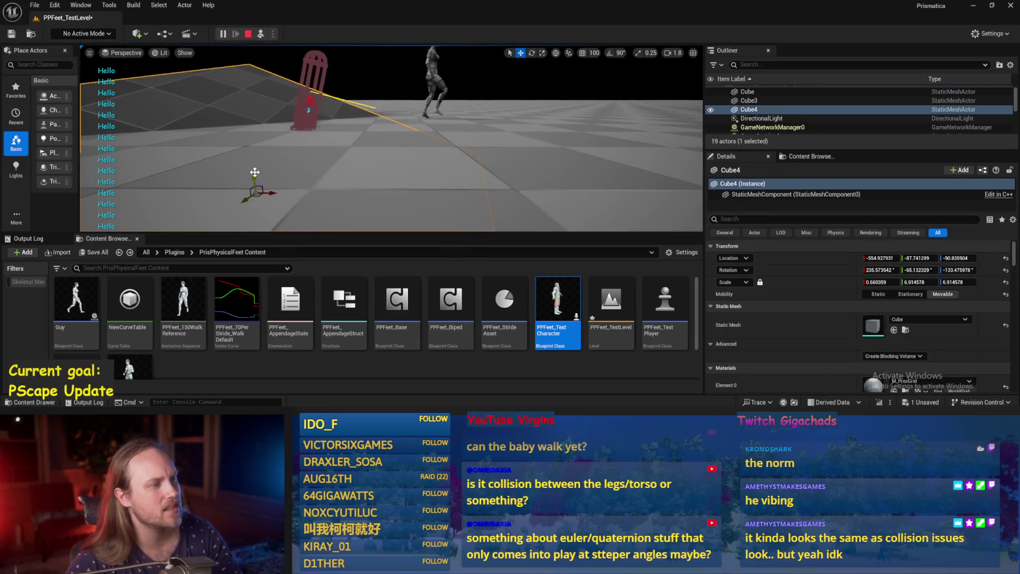
key(ctrl+s)
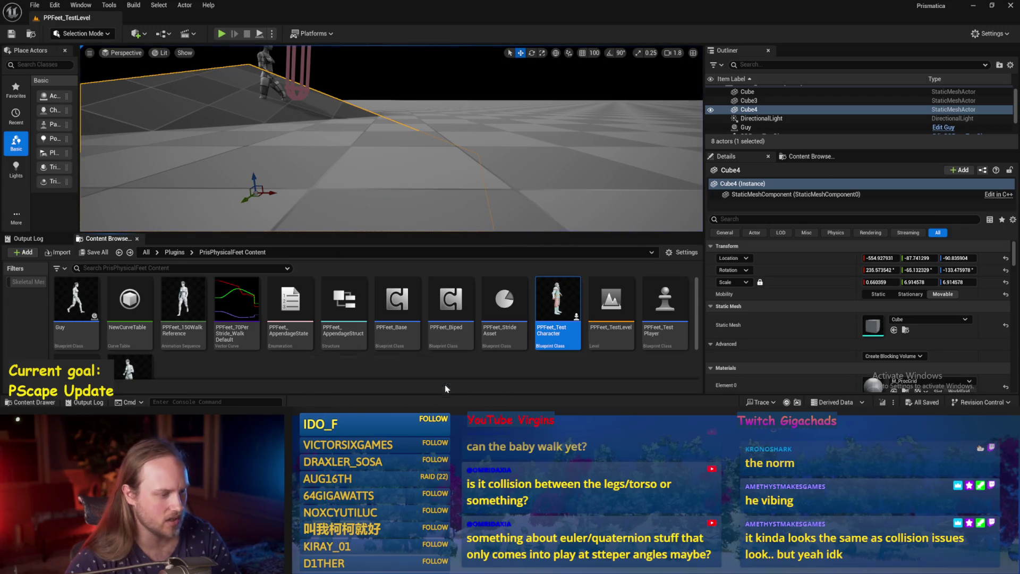
key(alt+Tab)
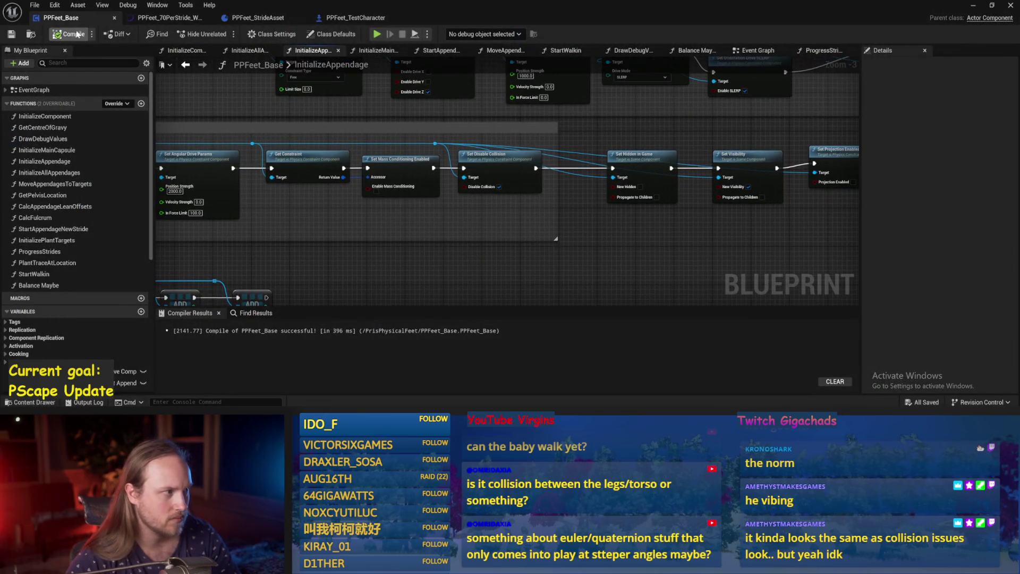
Step: Compile PPFeet_Base and review the linear drive, Get Constraint and mass conditioning nodes
click(12, 36)
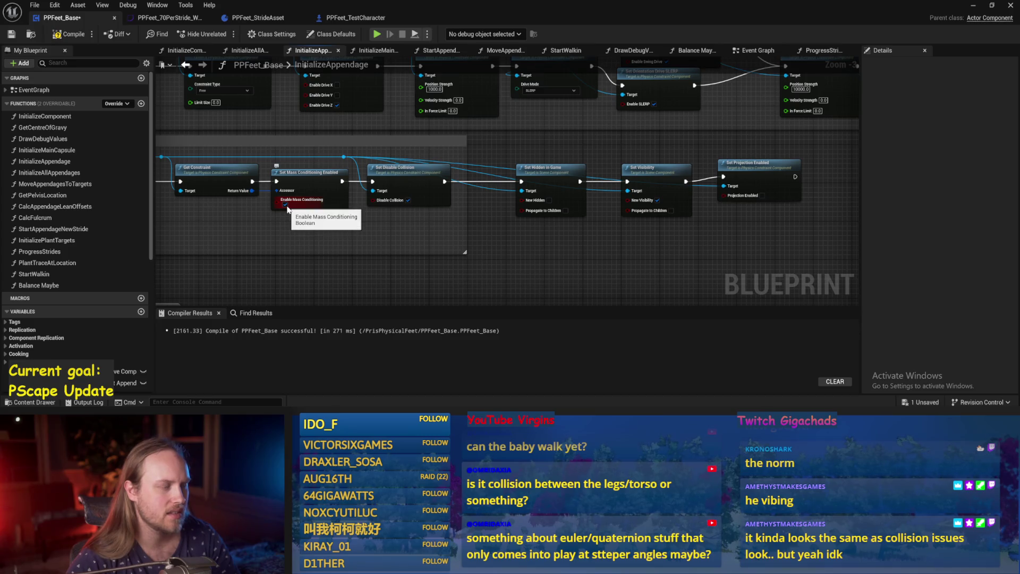
scroll(340, 229, up, 1)
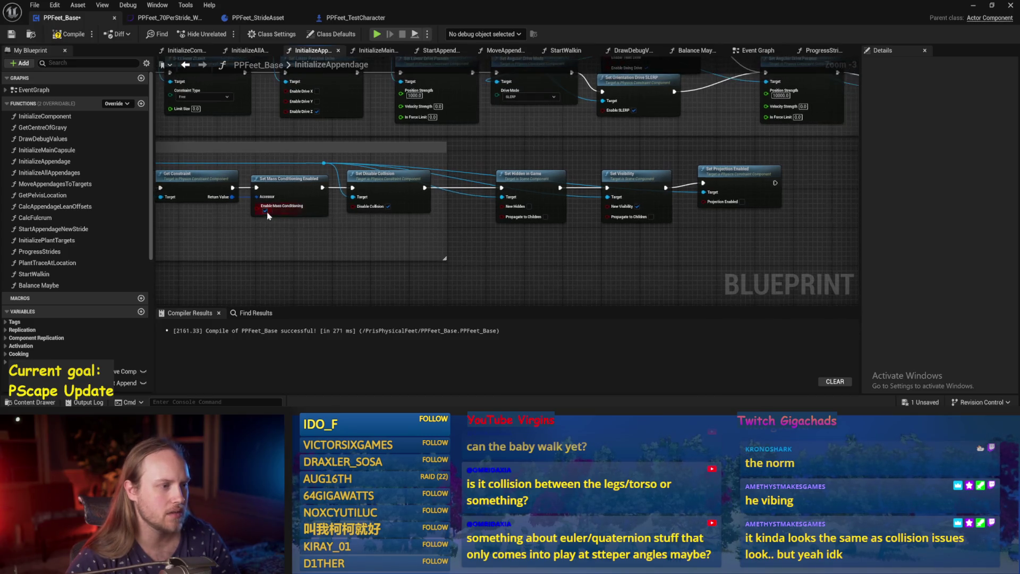
drag(484, 273, 882, 271)
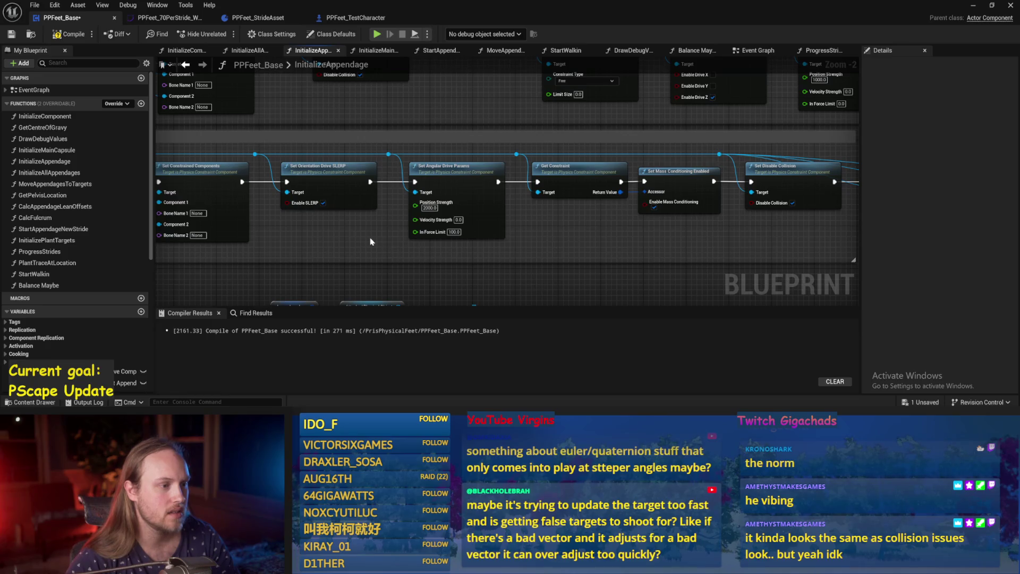
mouse_move(574, 246)
mouse_down()
mouse_move(691, 246)
mouse_move(337, 246)
mouse_up()
mouse_move(797, 213)
mouse_down()
mouse_move(531, 255)
mouse_move(713, 225)
mouse_up()
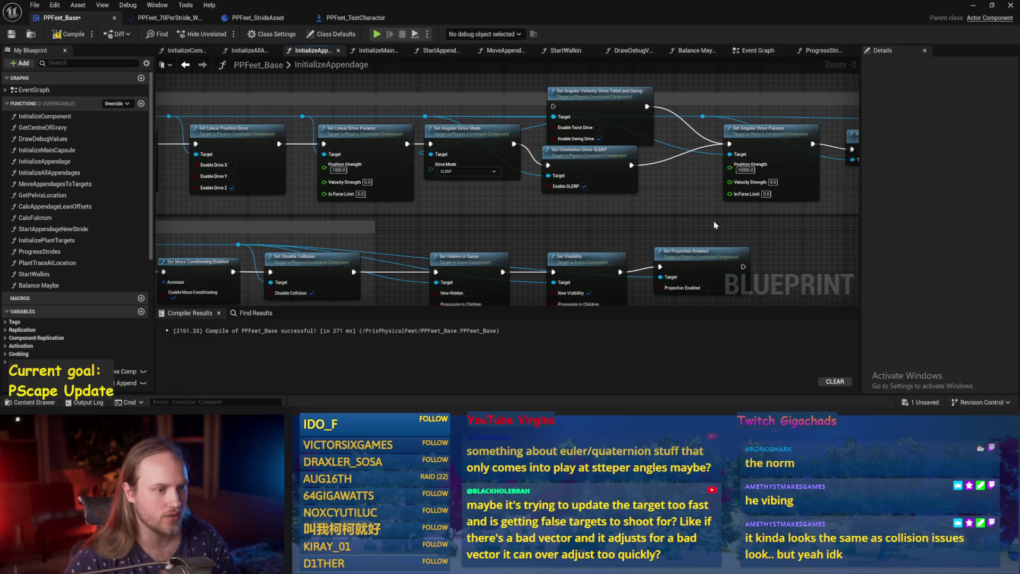
drag(512, 211, 399, 198)
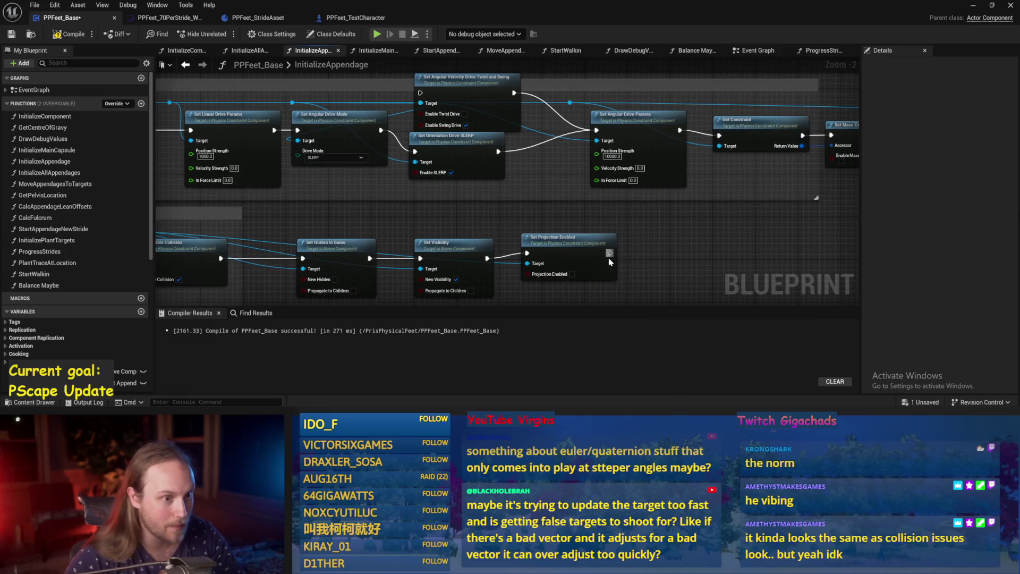
drag(677, 247, 603, 243)
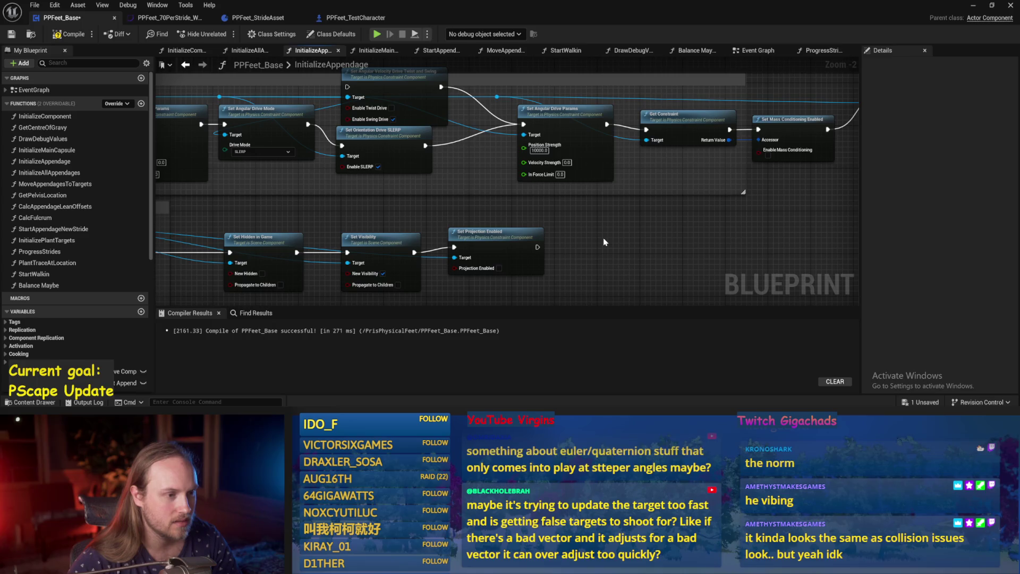
drag(605, 239, 724, 218)
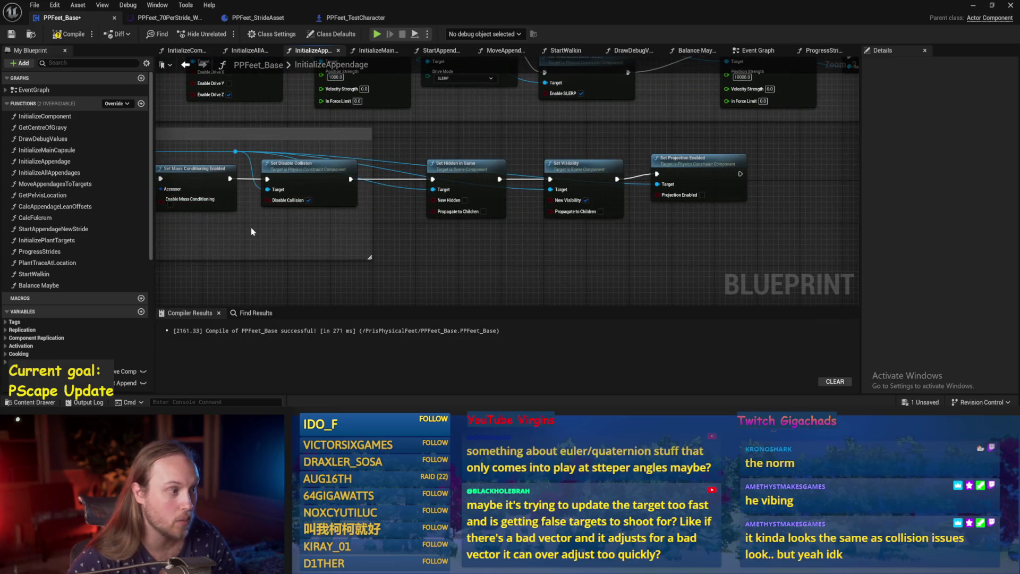
Step: Save and recompile PPFeet_Base, then minimize the Blueprint editor
click(12, 35)
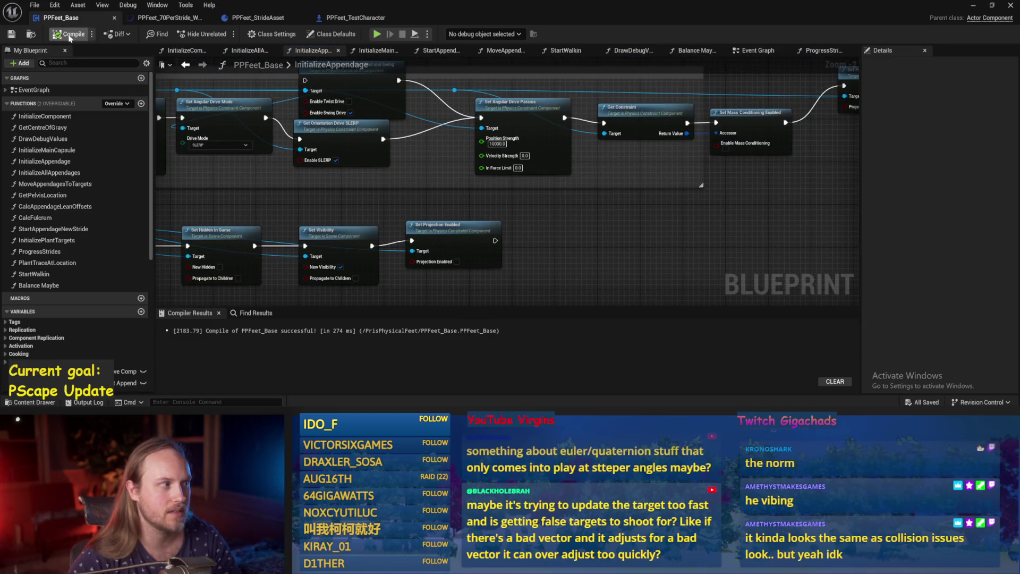
click(9, 36)
drag(623, 223, 590, 240)
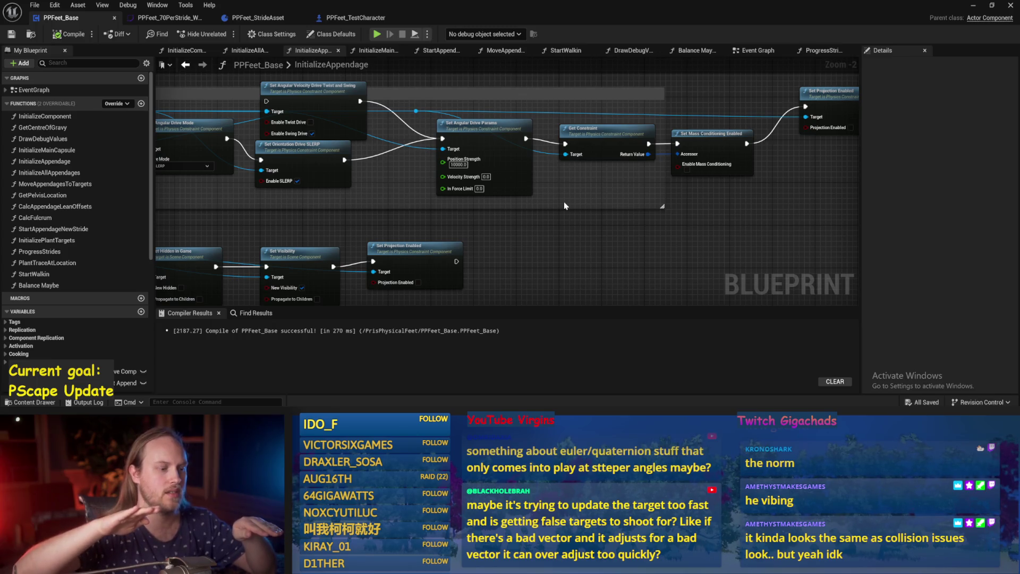
drag(563, 202, 477, 127)
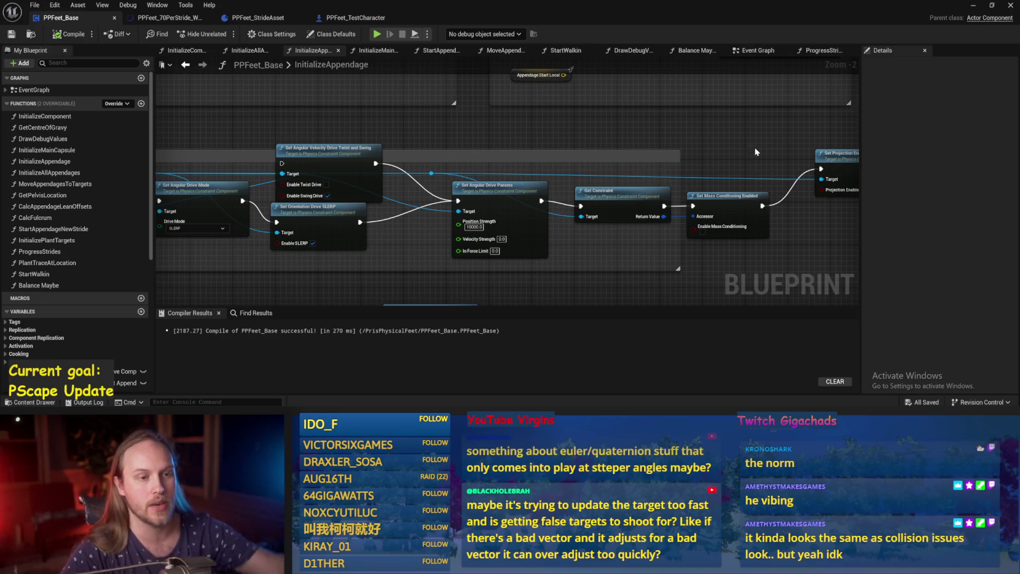
click(974, 8)
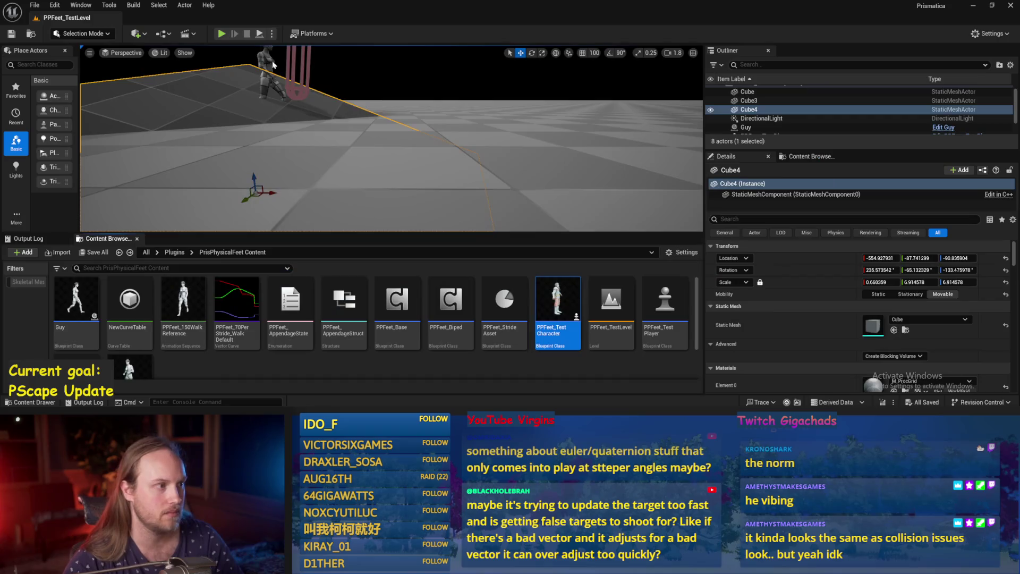
Step: Play-test the level, then reopen PPFeet_Base from the Content Browser
click(261, 34)
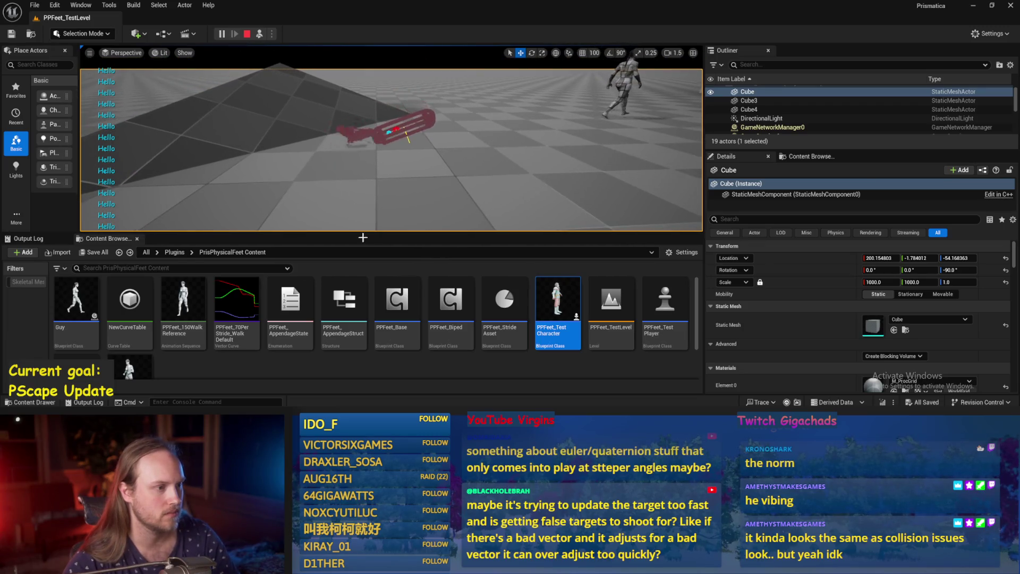
double_click(397, 303)
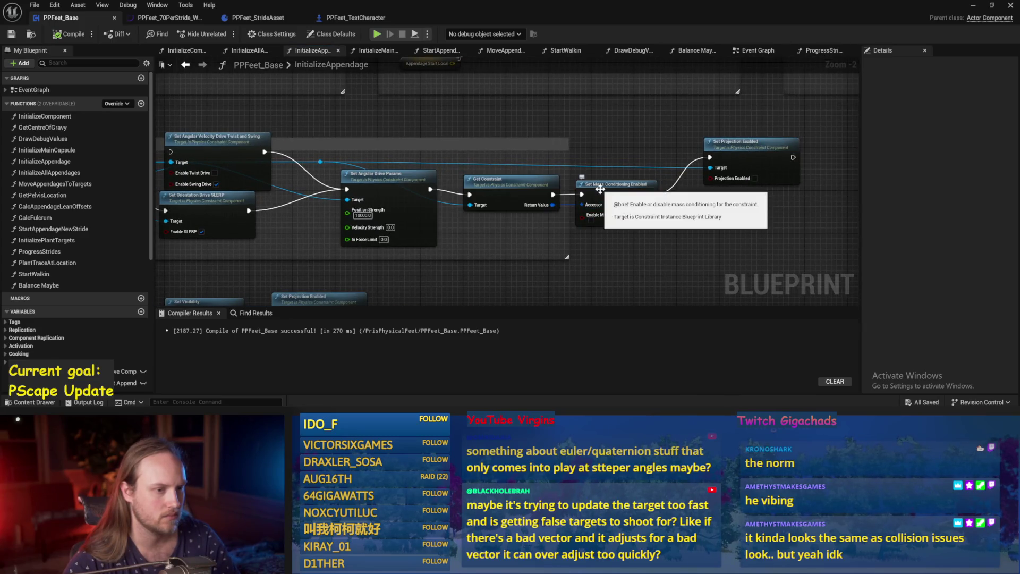
Step: Inspect PPFeet_TestCharacter's PhysicsConstraint Projection settings, then switch to PPFeet_StrideAsset
click(279, 20)
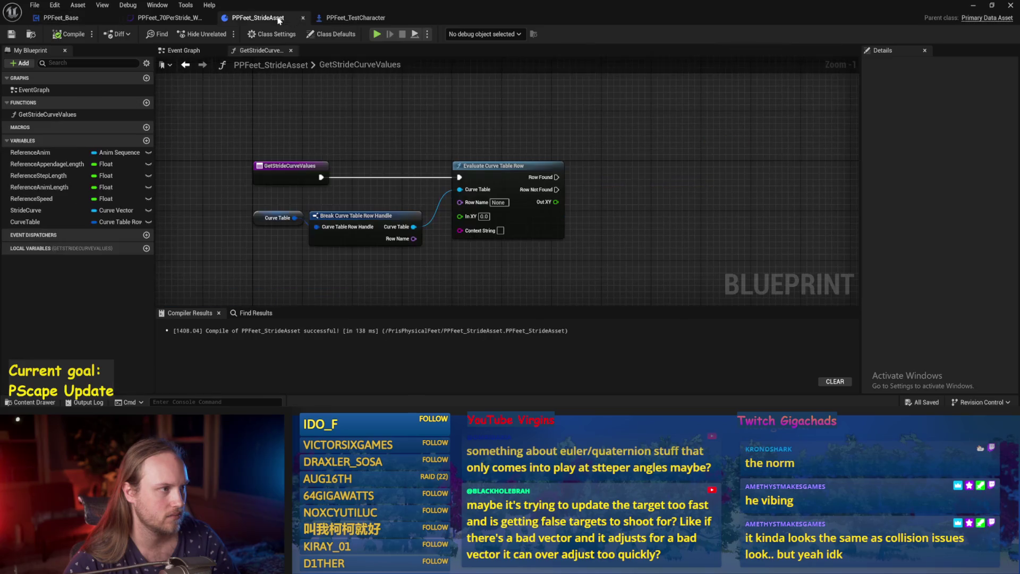
click(355, 17)
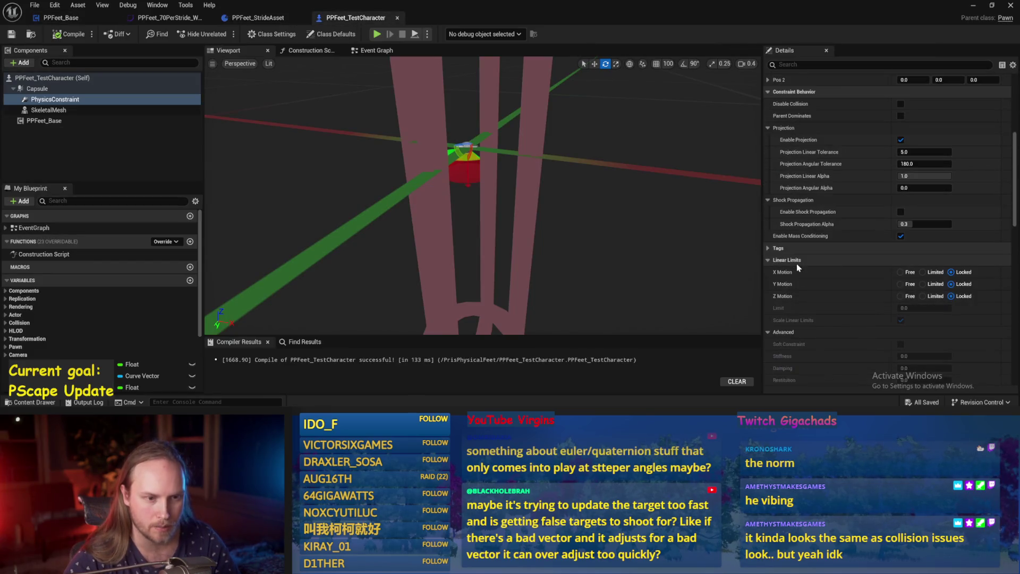
scroll(796, 263, up, 3)
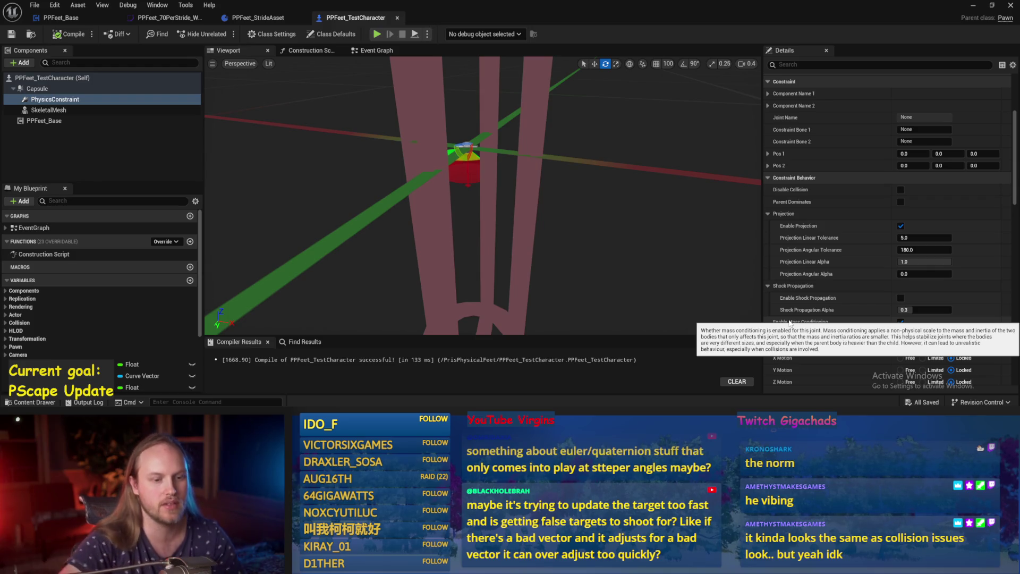
click(245, 19)
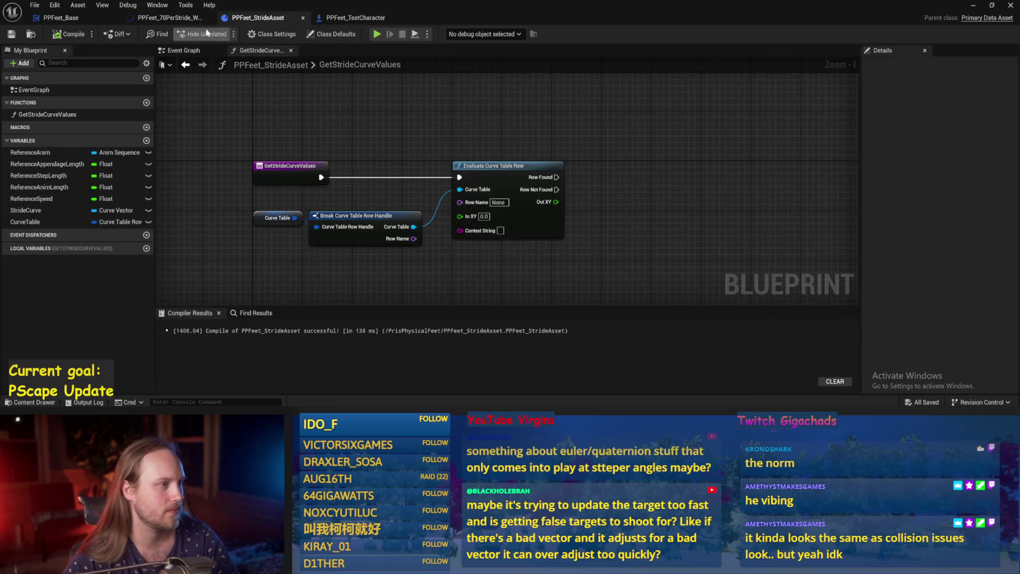
Step: Set the linear drive Position Strength to 10000, then compile and save
click(60, 18)
drag(474, 272, 512, 246)
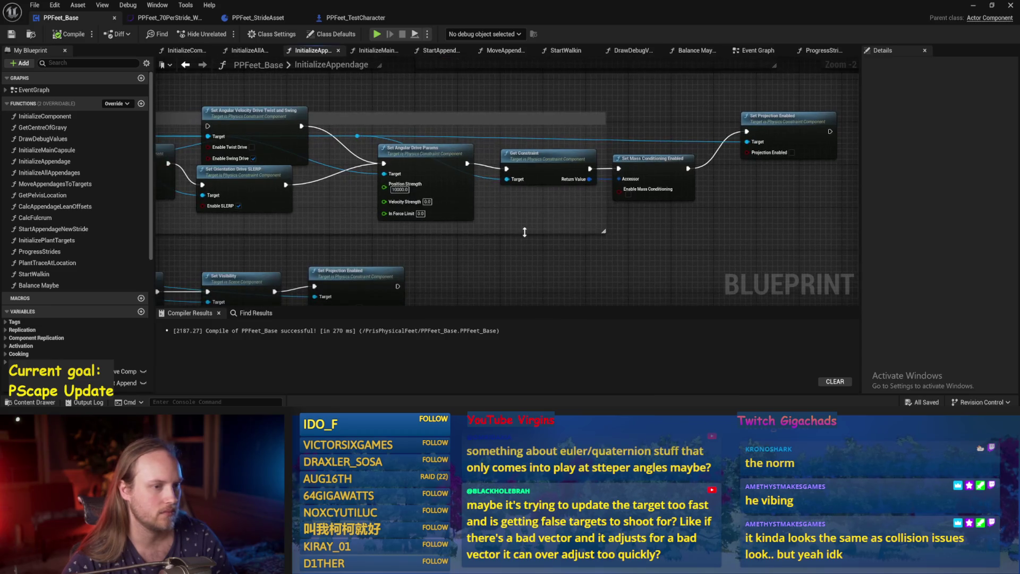
mouse_move(632, 200)
mouse_down()
mouse_move(298, 234)
mouse_move(417, 271)
mouse_move(533, 274)
mouse_move(404, 298)
mouse_move(372, 239)
mouse_move(444, 207)
mouse_move(625, 209)
mouse_up()
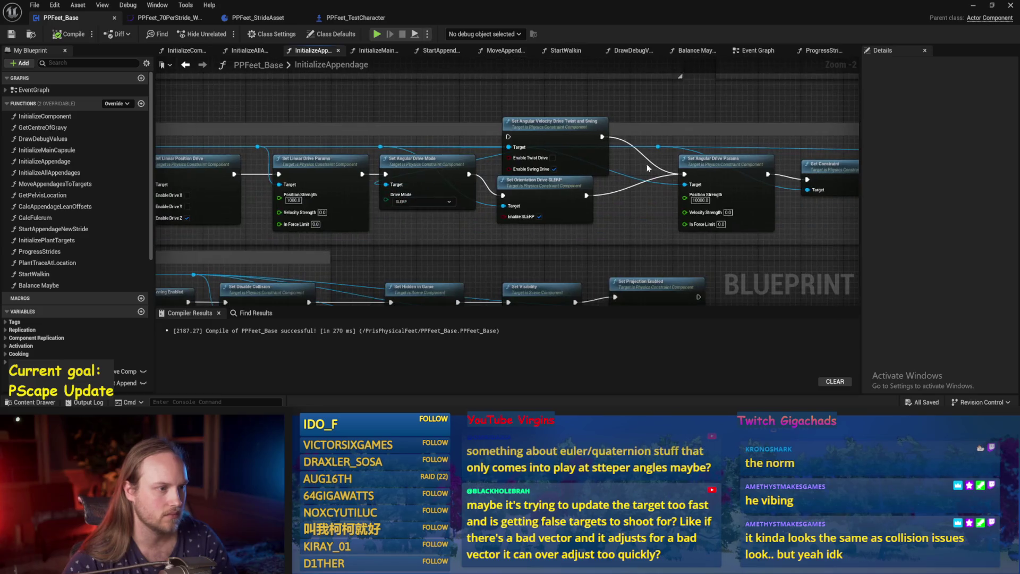
scroll(393, 213, up, 1)
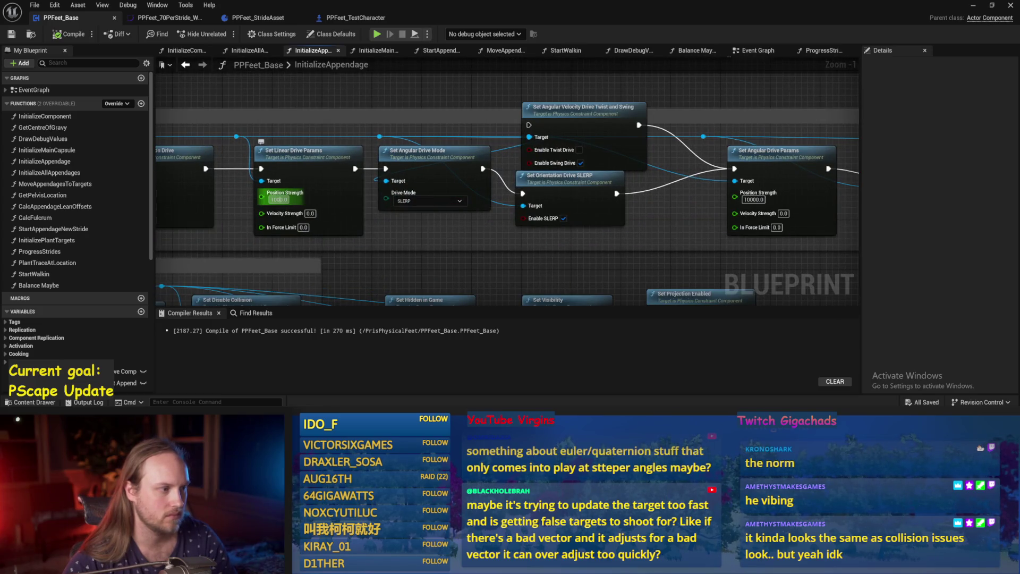
click(277, 199)
text(10000)
click(66, 34)
click(11, 34)
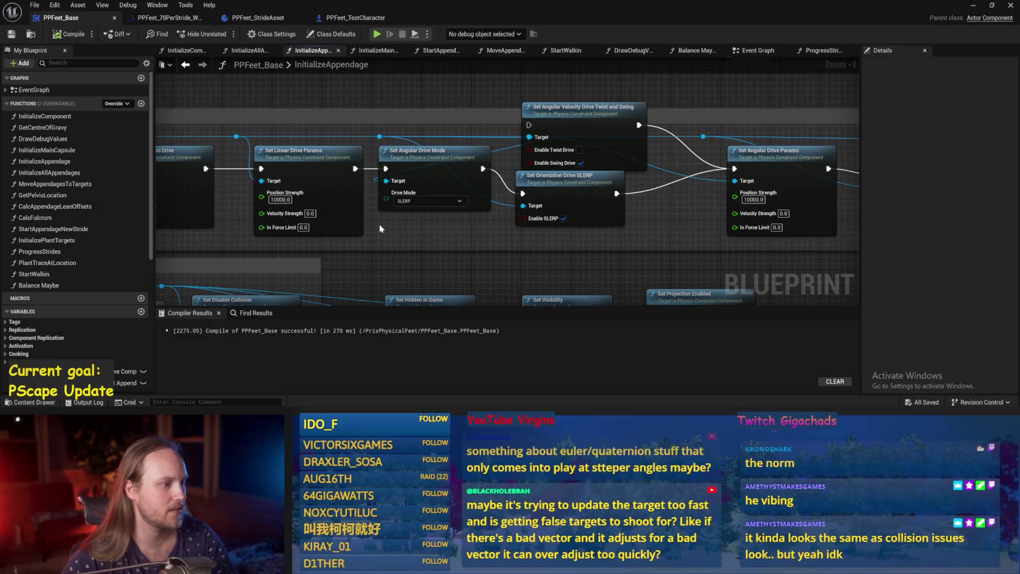
Step: Play-test briefly, then raise Position Strength to 100000.0 and save
click(974, 6)
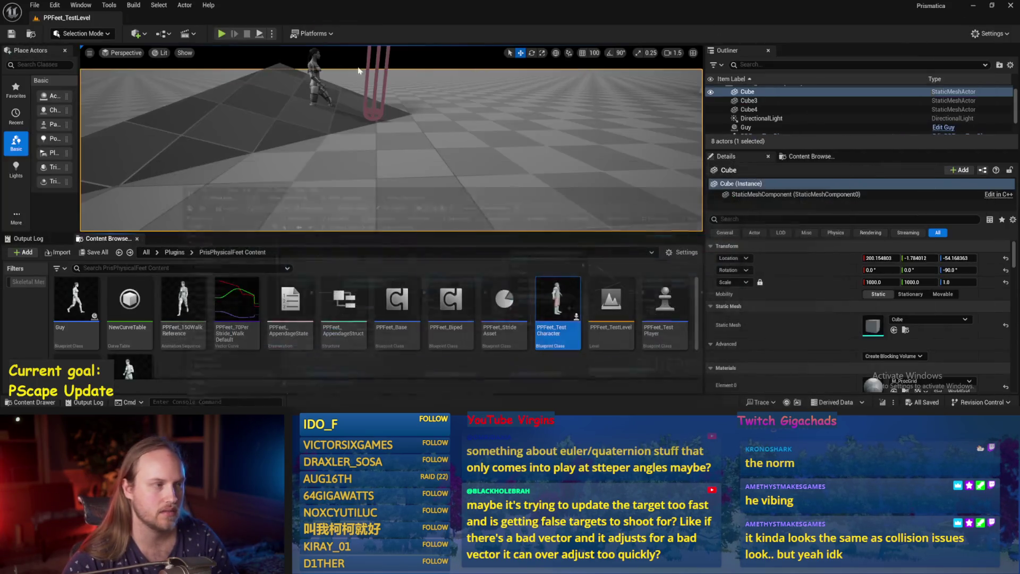
click(330, 146)
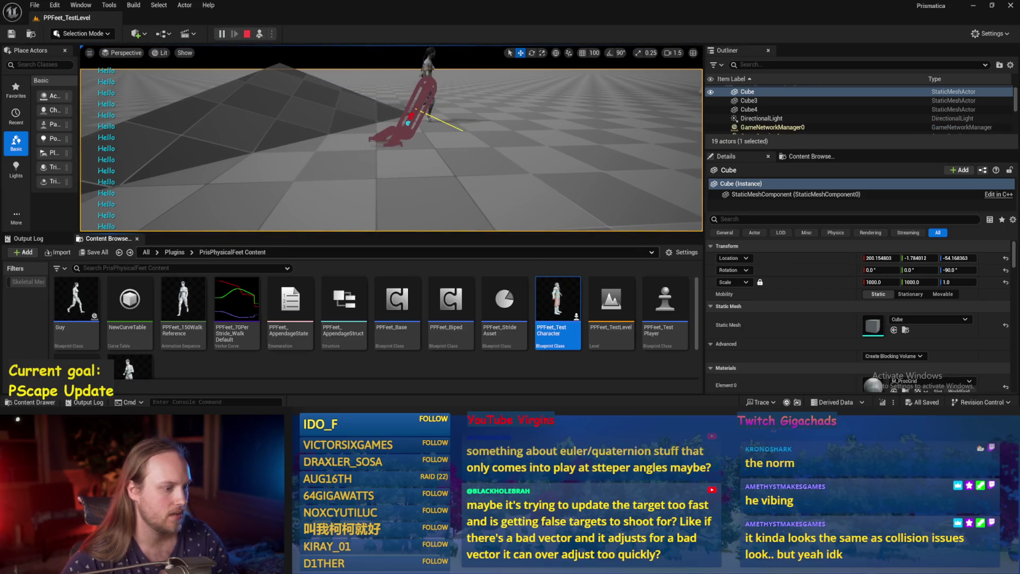
key(alt+Tab)
click(281, 200)
drag(300, 212, 308, 213)
key(Return)
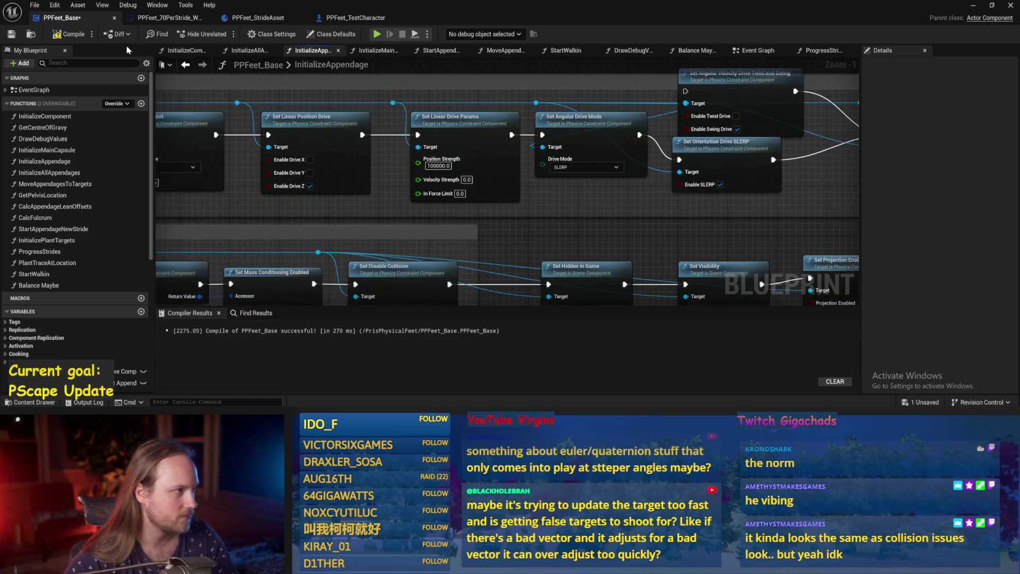
key(ctrl+s)
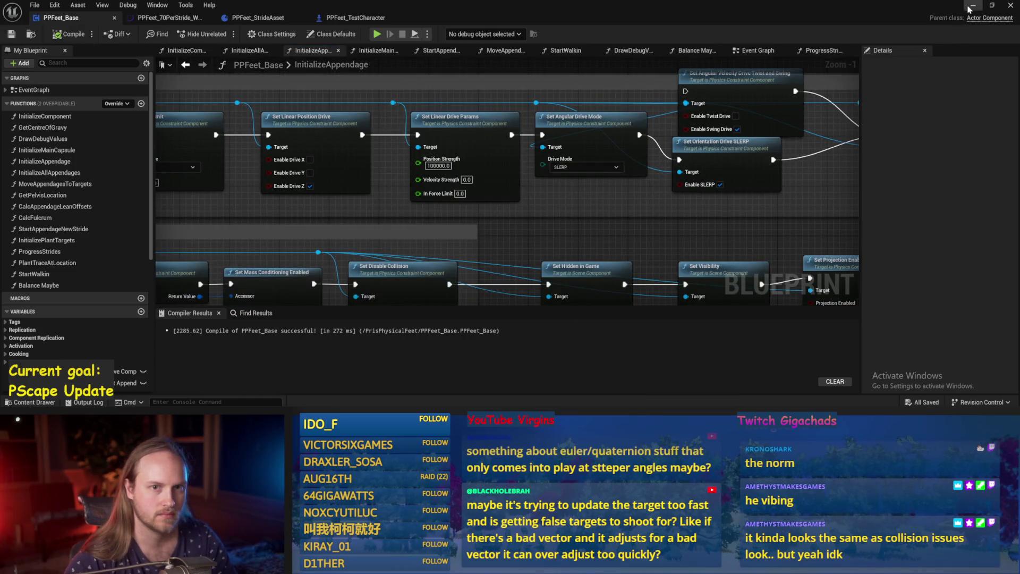
Step: Play-test the 100000 strength, then return to PPFeet_Base and recompile with F7
click(972, 6)
key(alt+p)
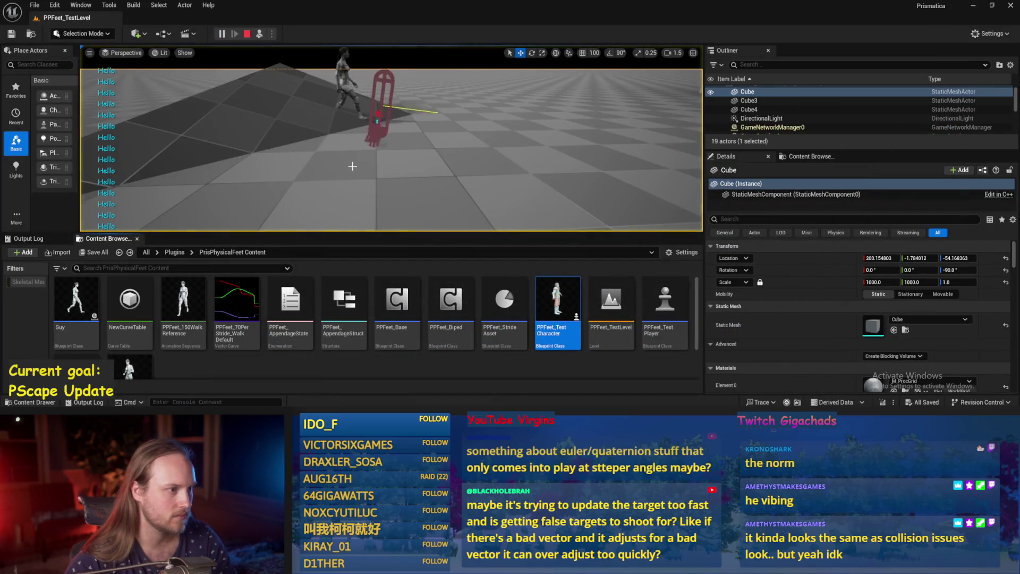
mouse_move(404, 411)
click(446, 372)
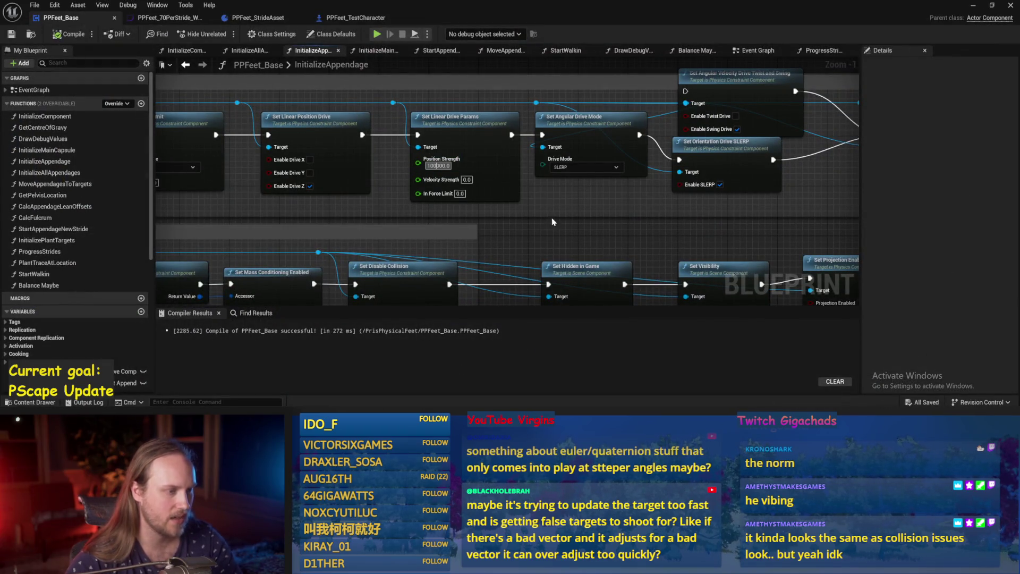
scroll(578, 217, down, 2)
key(F7)
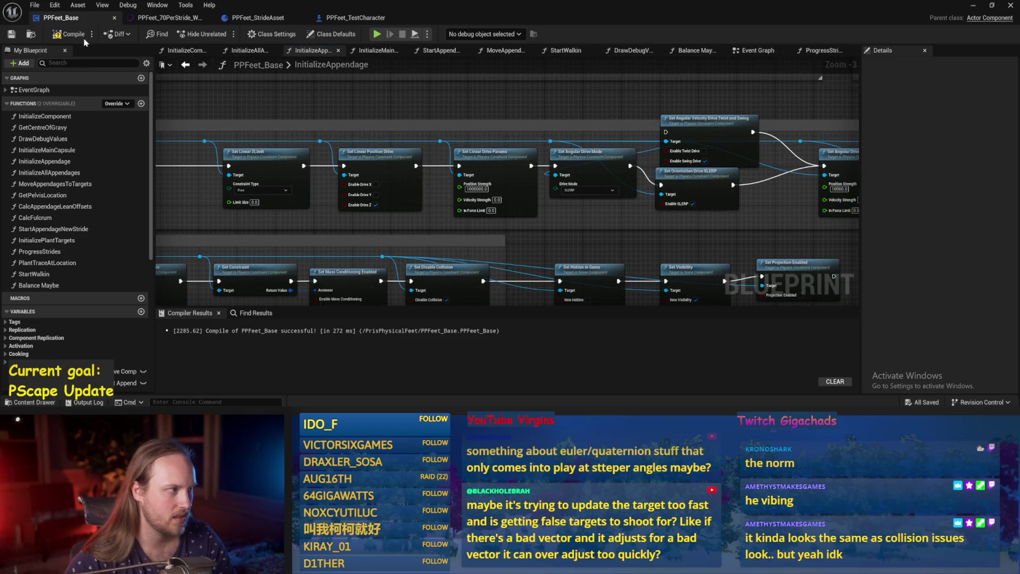
Step: Review the mass override nodes, then the InitializeAllAppendages and InitializeComponent function graphs
drag(536, 111, 395, 138)
click(245, 53)
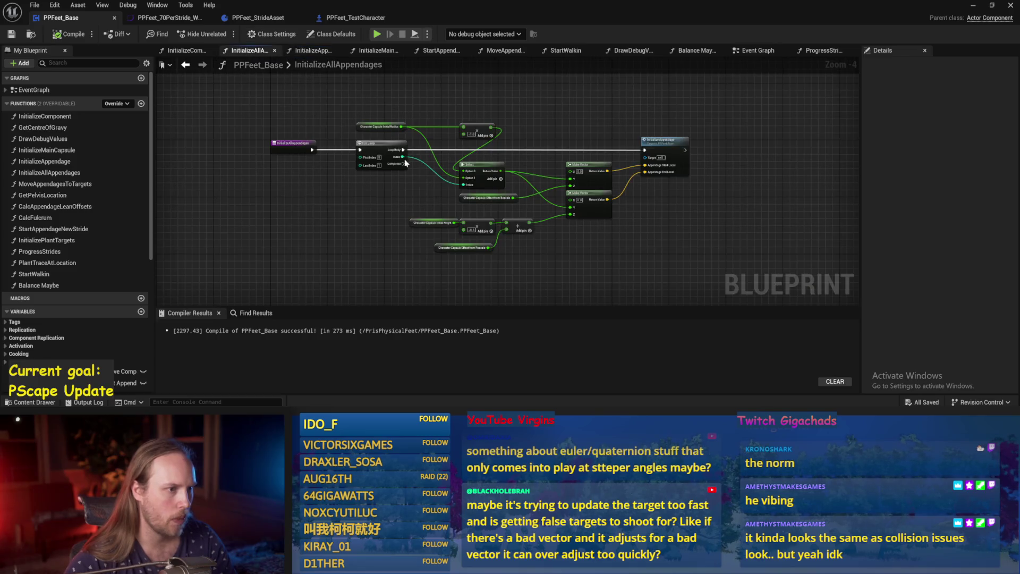
click(196, 52)
scroll(556, 165, up, 2)
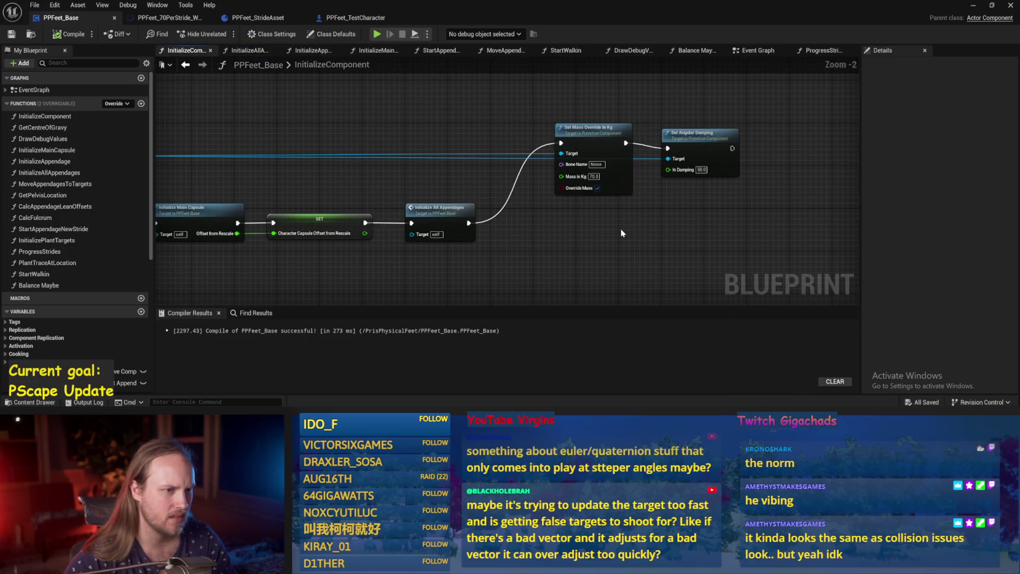
drag(622, 233, 657, 217)
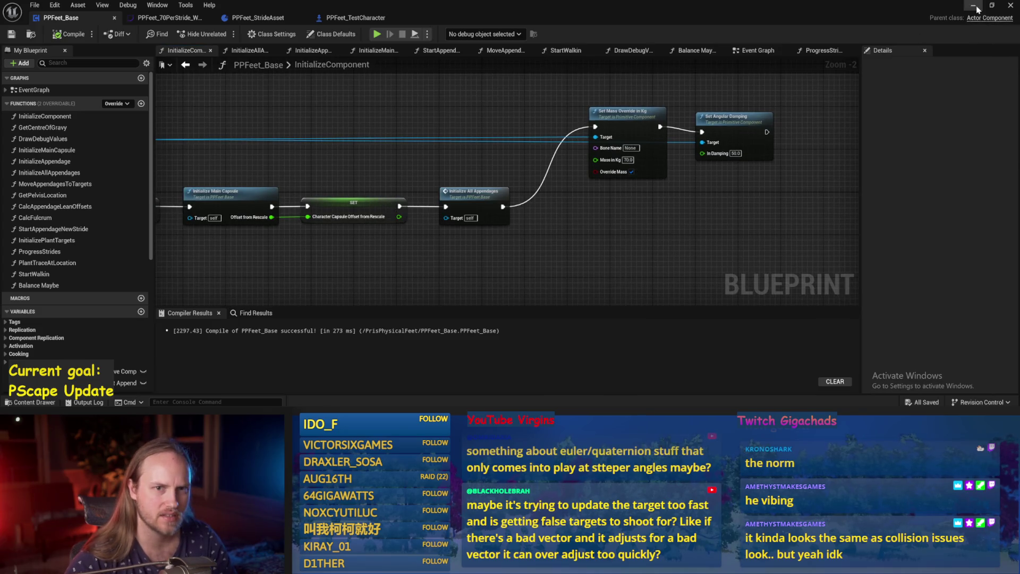
Step: Stop the play-in-editor session and return to PPFeet_Base's InitializeAppendage function graph
click(976, 6)
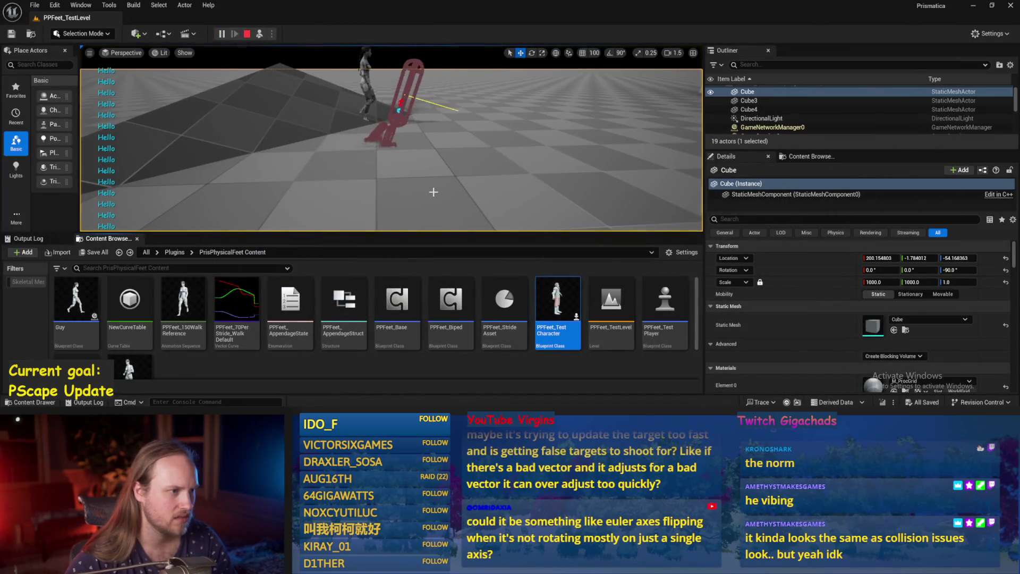
key(Escape)
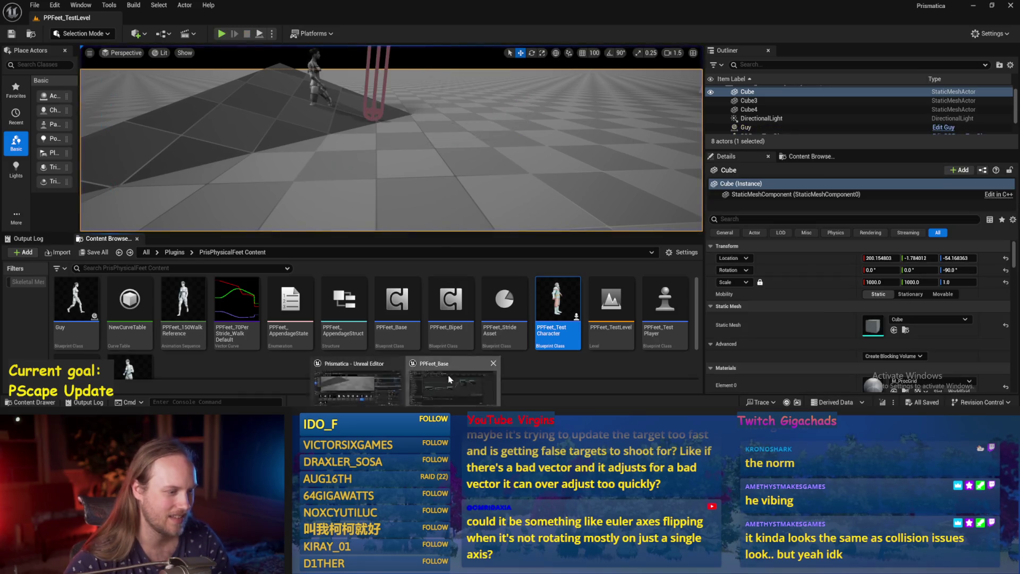
click(449, 379)
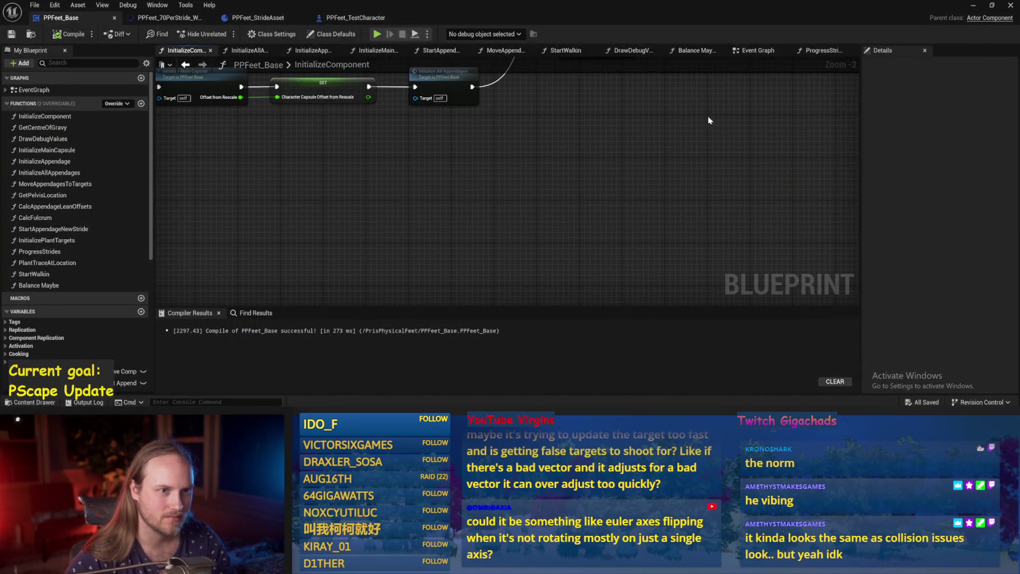
click(754, 50)
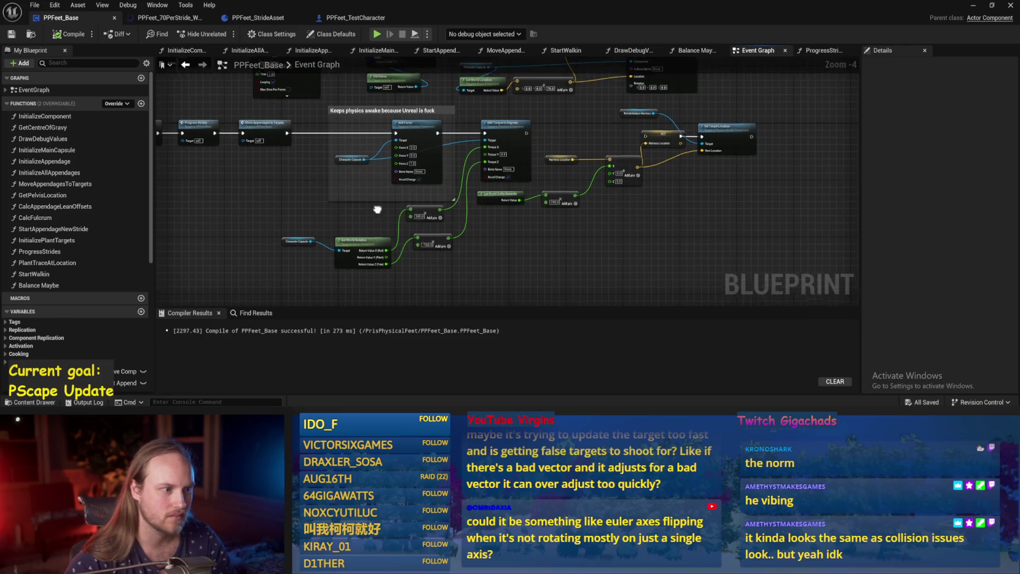
click(819, 50)
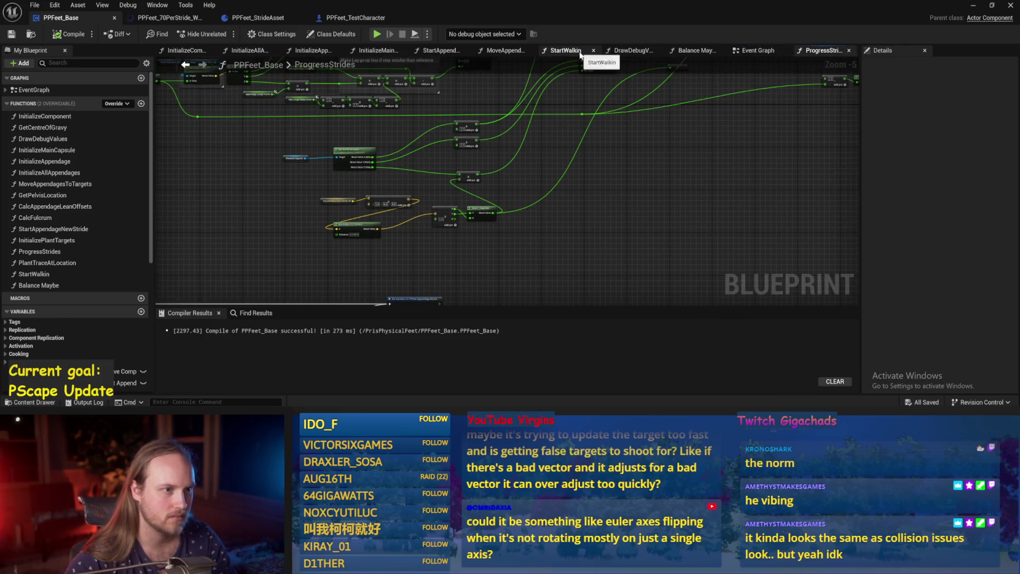
click(516, 53)
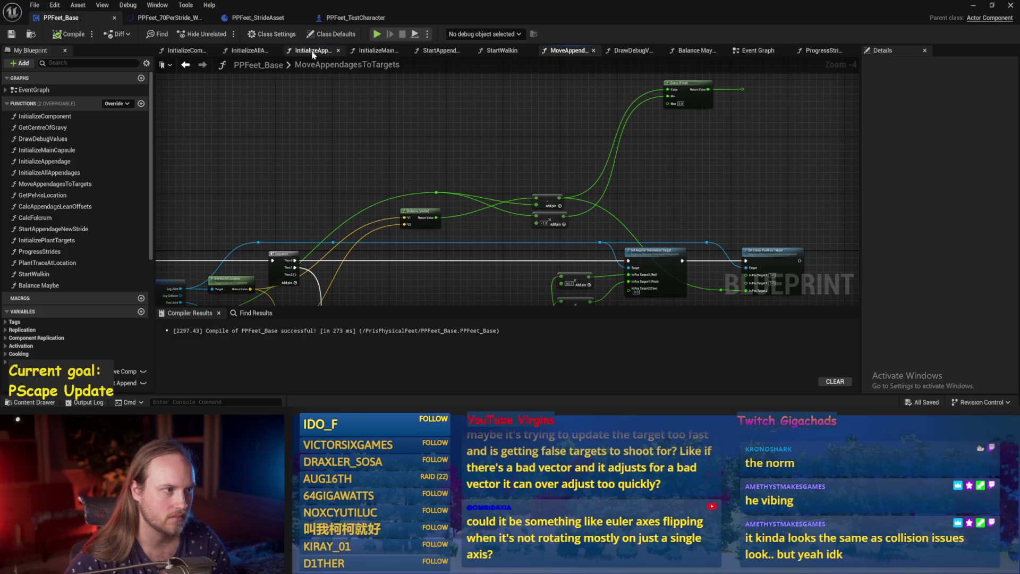
click(313, 55)
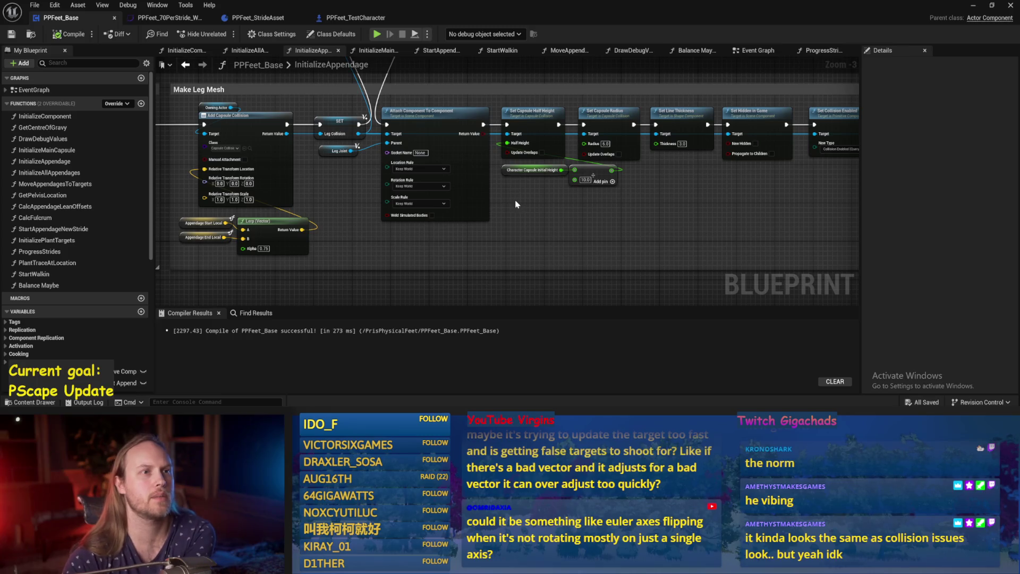
Step: Pan along InitializeAppendage's leg, foot and drive nodes to Set Projection Enabled
mouse_move(539, 221)
mouse_down()
mouse_move(566, 205)
mouse_move(552, 225)
mouse_move(598, 161)
mouse_up()
drag(584, 287, 564, 175)
mouse_move(548, 254)
mouse_down()
mouse_move(475, 220)
mouse_move(826, 204)
mouse_up()
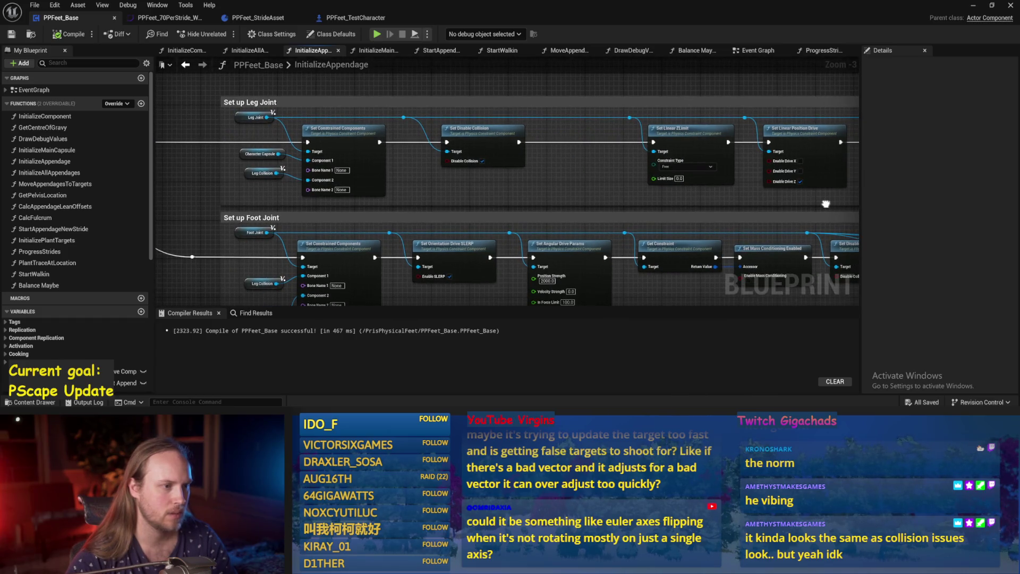
drag(652, 212, 431, 213)
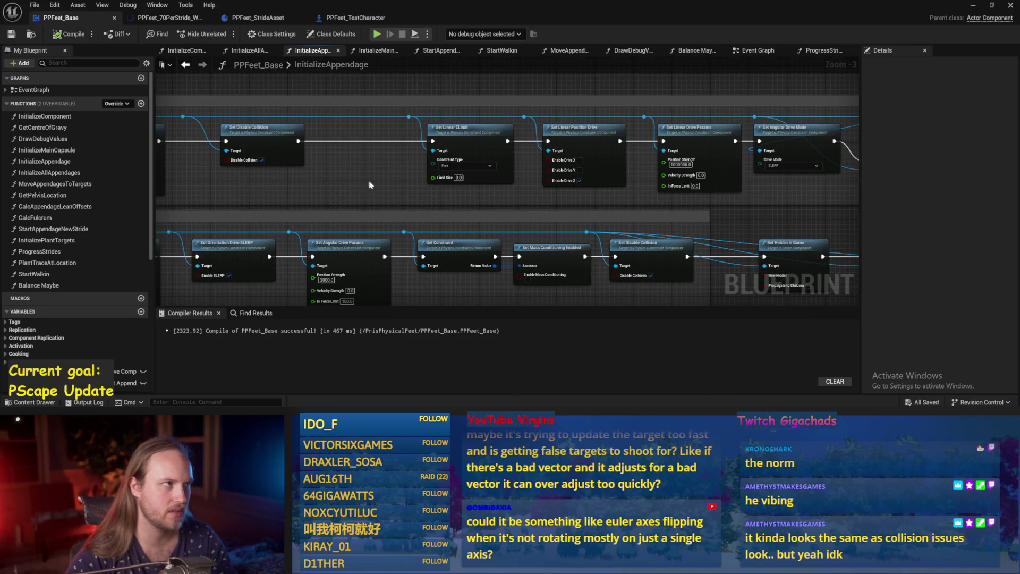
drag(729, 198, 487, 203)
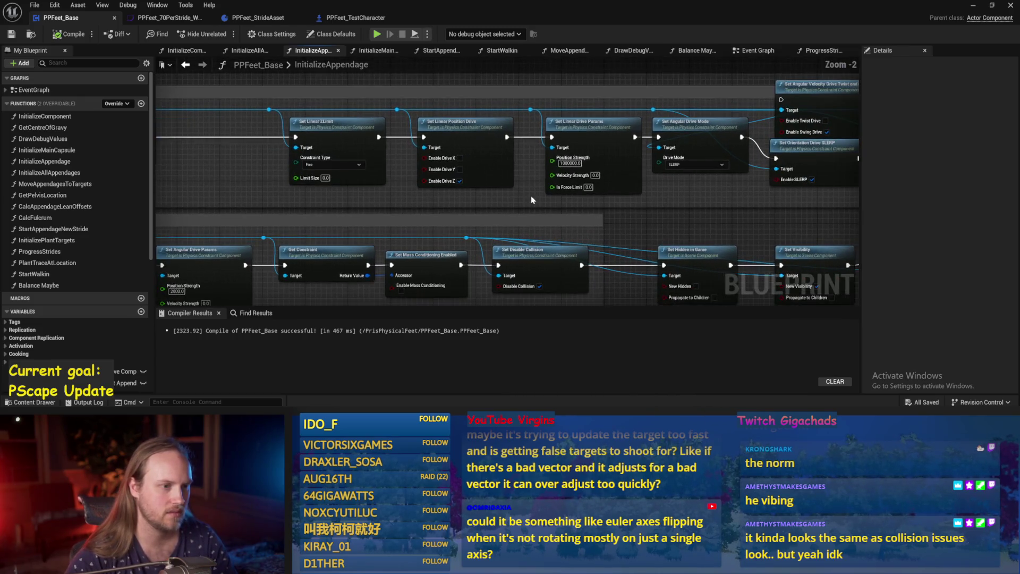
scroll(487, 203, up, 1)
drag(575, 200, 468, 200)
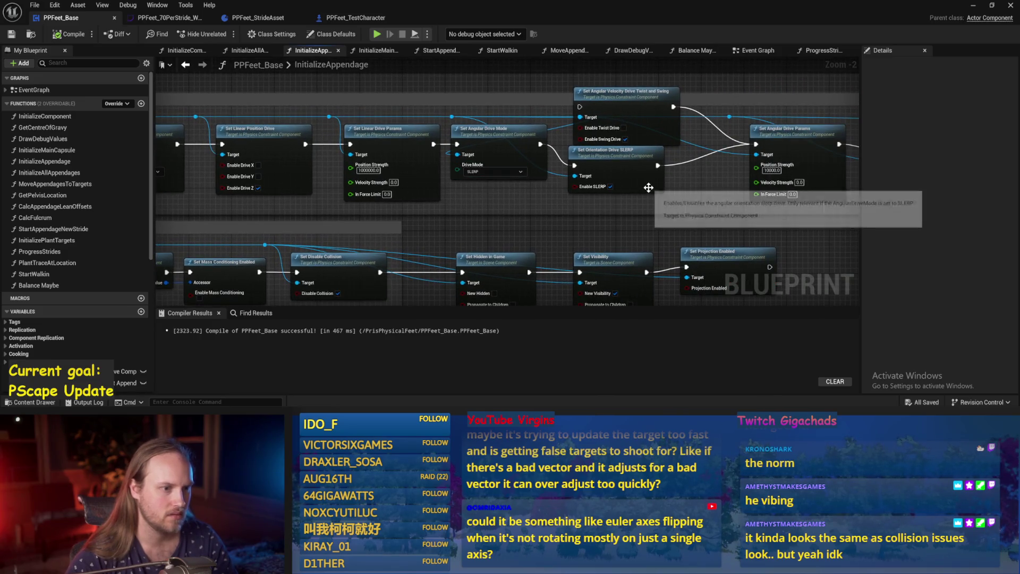
drag(572, 141, 378, 141)
mouse_move(707, 201)
mouse_down()
mouse_move(638, 207)
mouse_move(592, 187)
mouse_up()
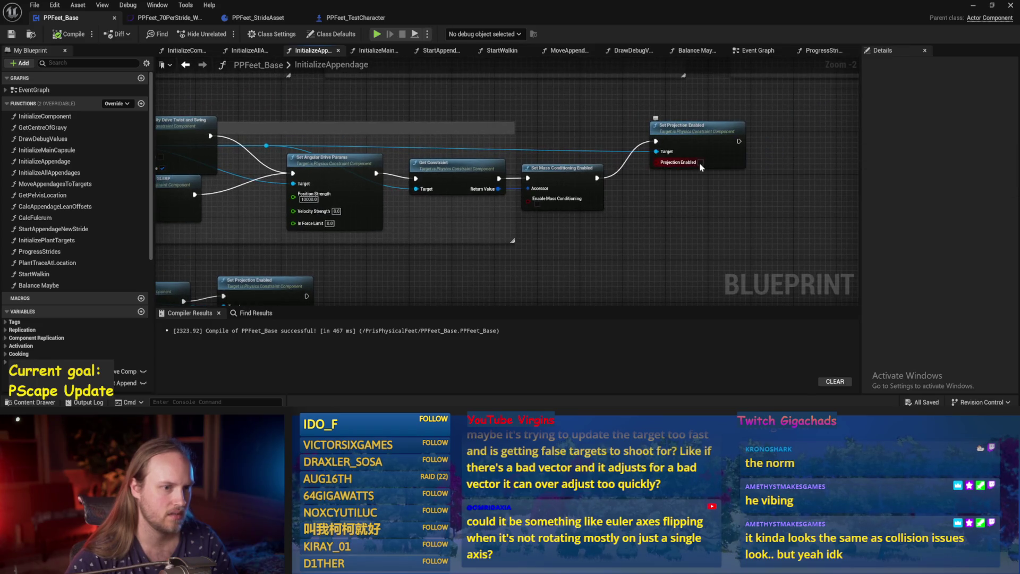
Step: Recompile and save PPFeet_Base, then run and stop a quick play test
click(13, 36)
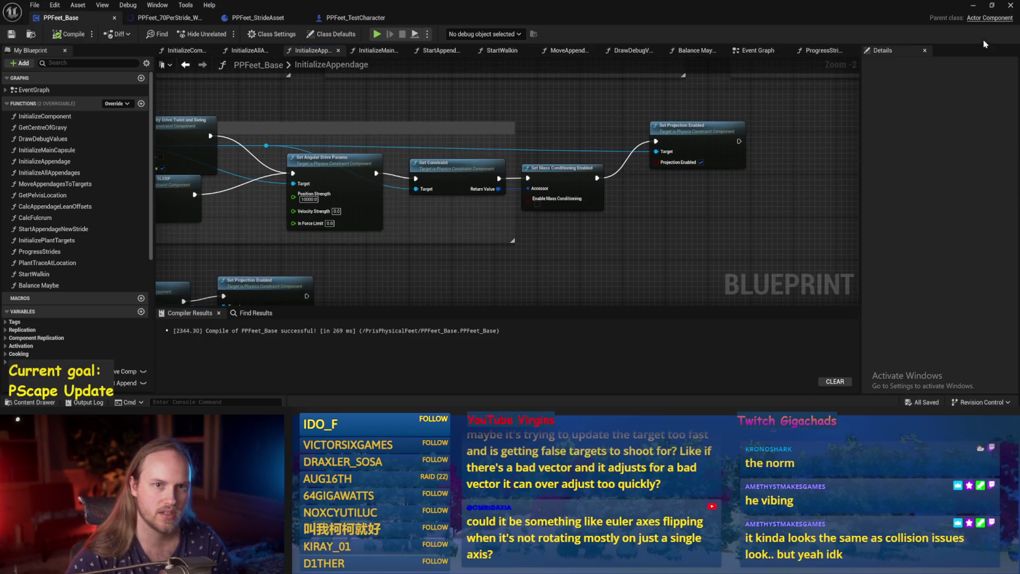
click(974, 7)
click(260, 34)
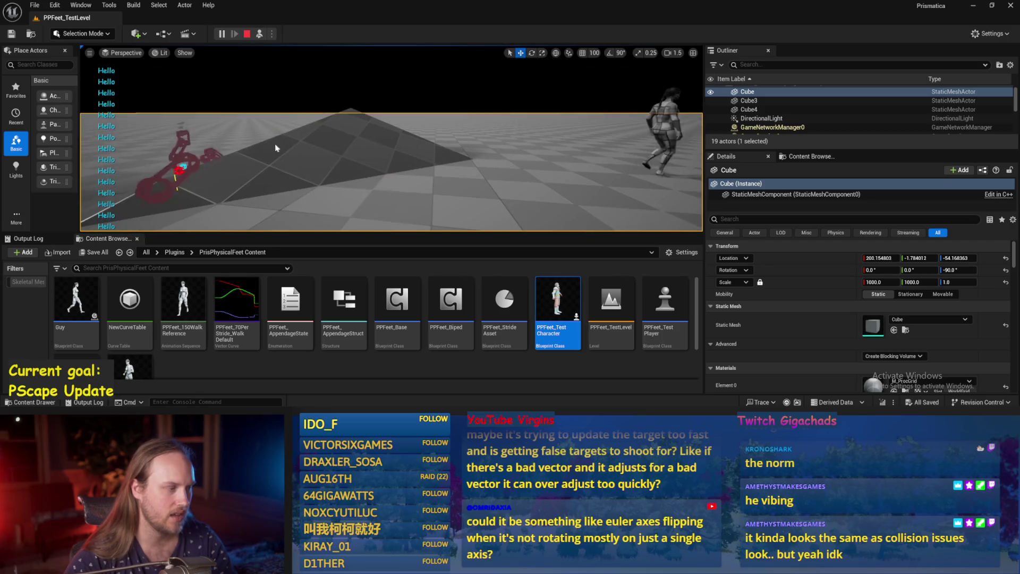
key(Escape)
click(442, 387)
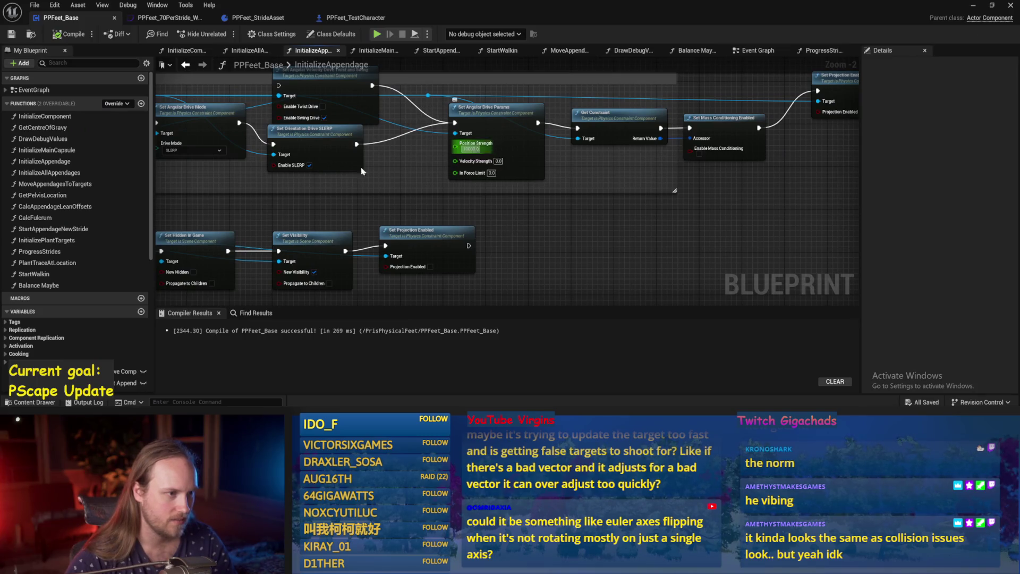
Step: Check the linear drive Position Strength, recompile, and return to the Set Projection Enabled node
drag(372, 181, 643, 192)
click(338, 160)
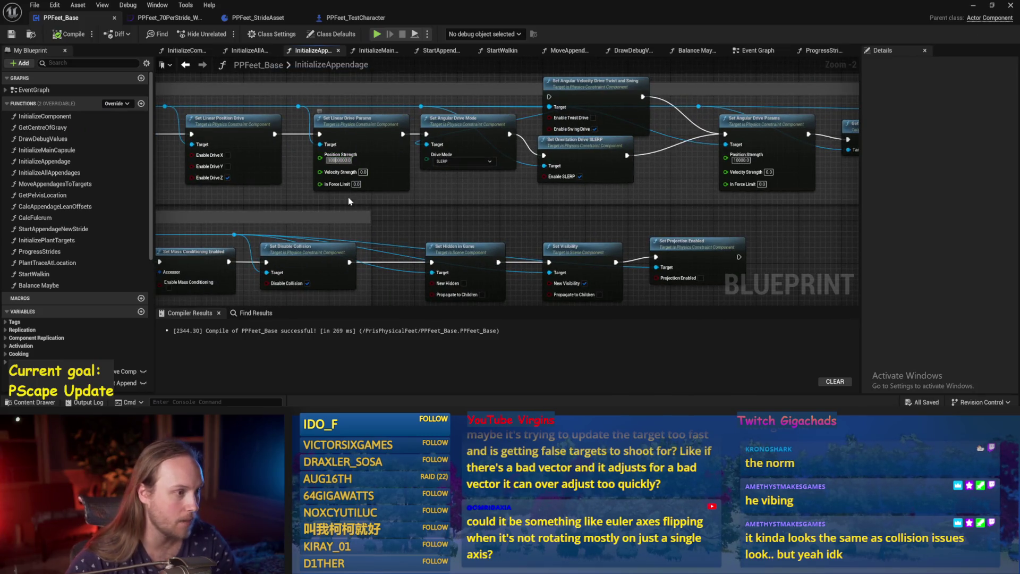
click(13, 36)
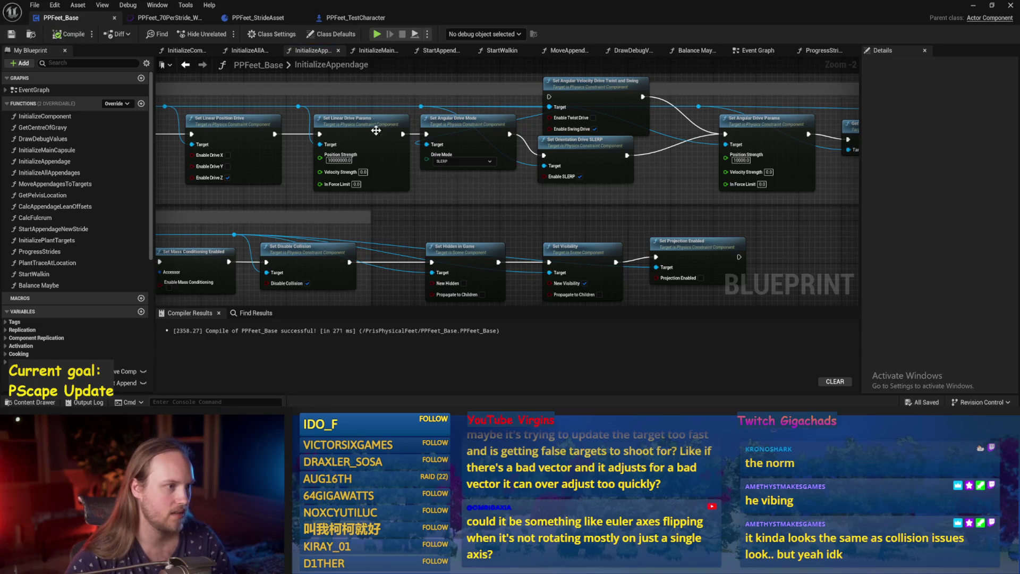
drag(480, 214, 467, 219)
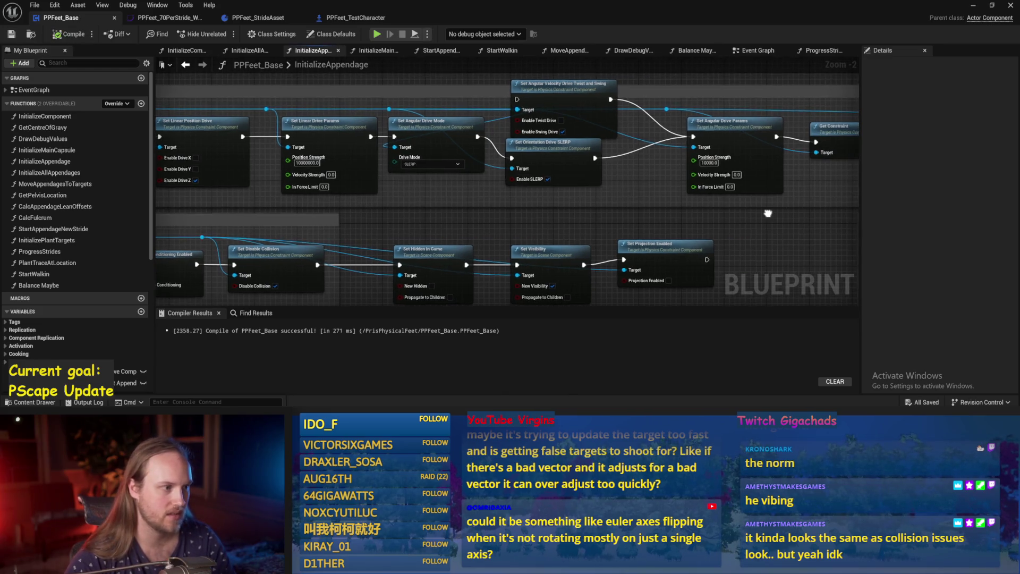
drag(769, 220, 684, 174)
drag(797, 196, 687, 216)
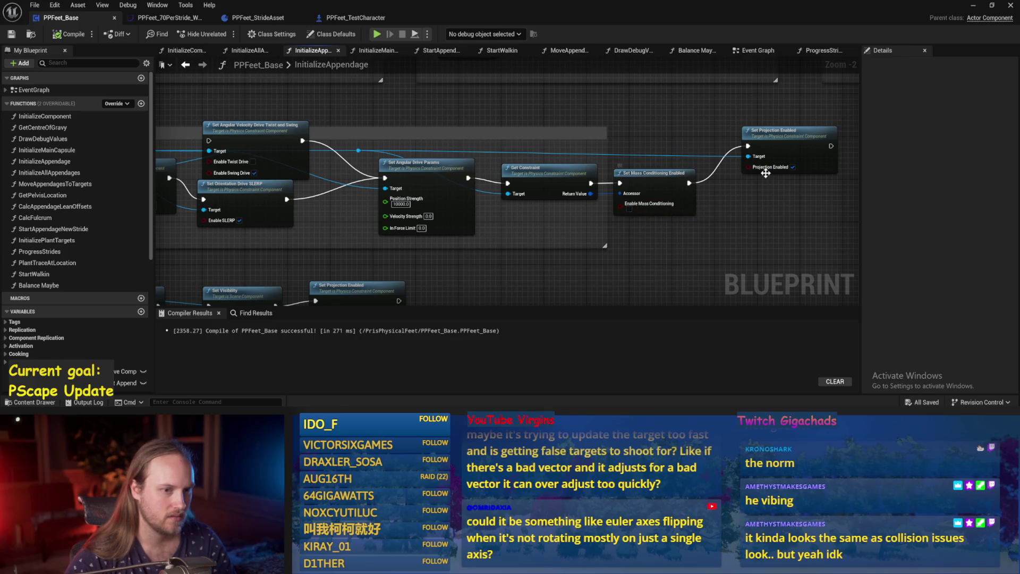
Step: Uncheck Projection Enabled on the constraint, recompile, play-test, and reopen the blueprint
click(793, 166)
click(62, 35)
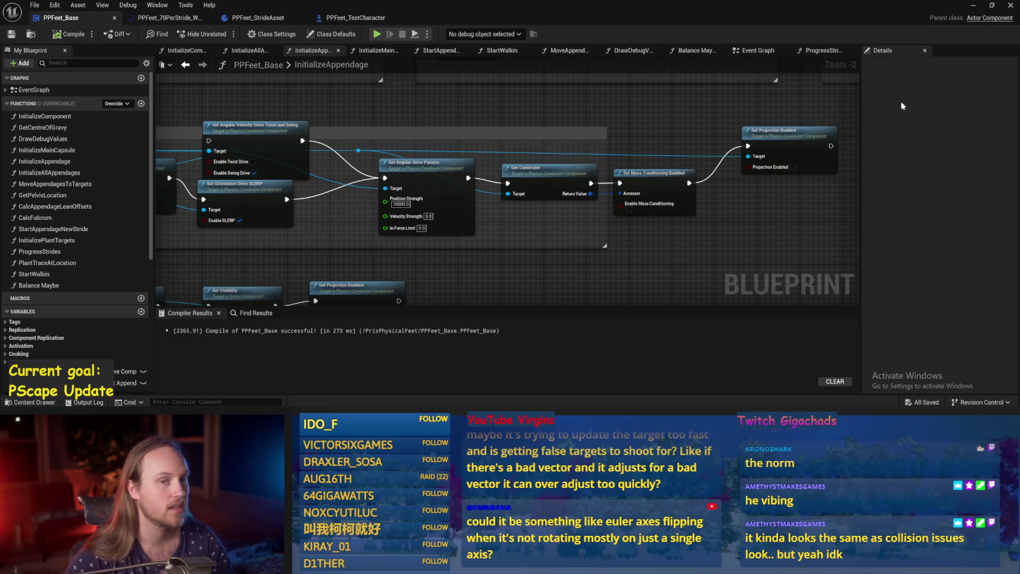
click(973, 5)
click(263, 34)
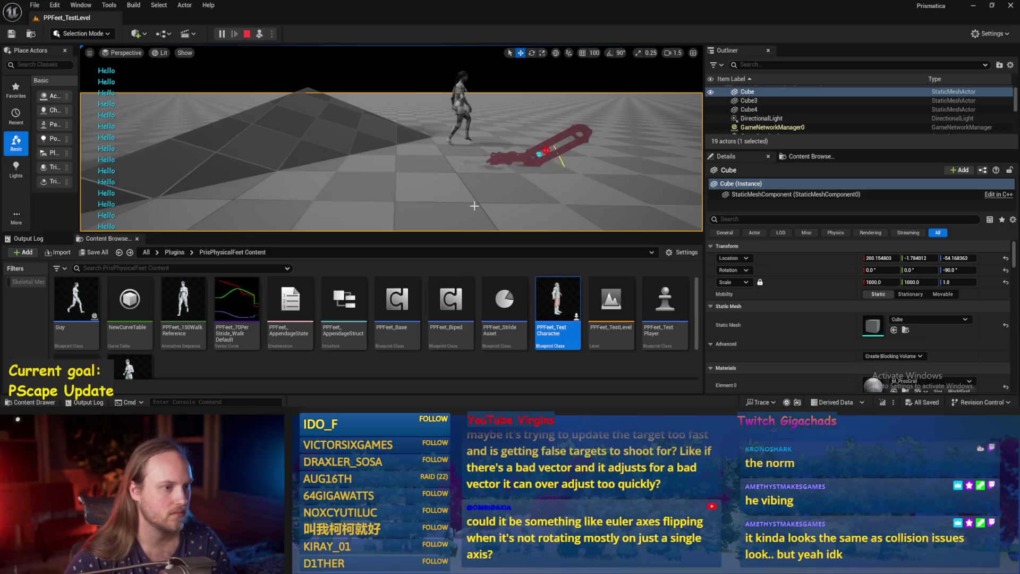
double_click(398, 301)
scroll(470, 255, down, 4)
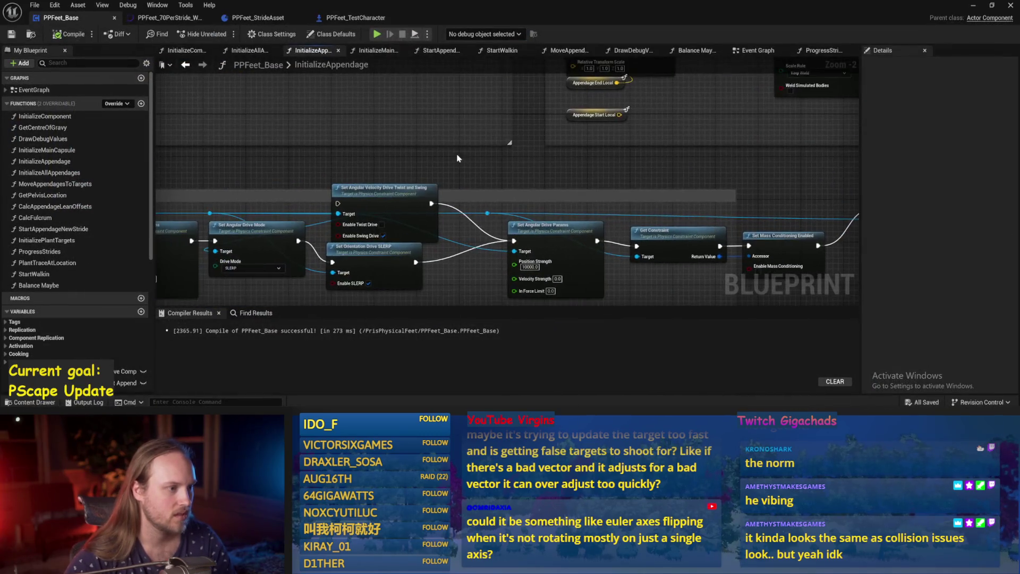
Step: Set Mass in Kg to 1.0 on the Set Mass Override in Kg node and recompile
scroll(484, 237, up, 3)
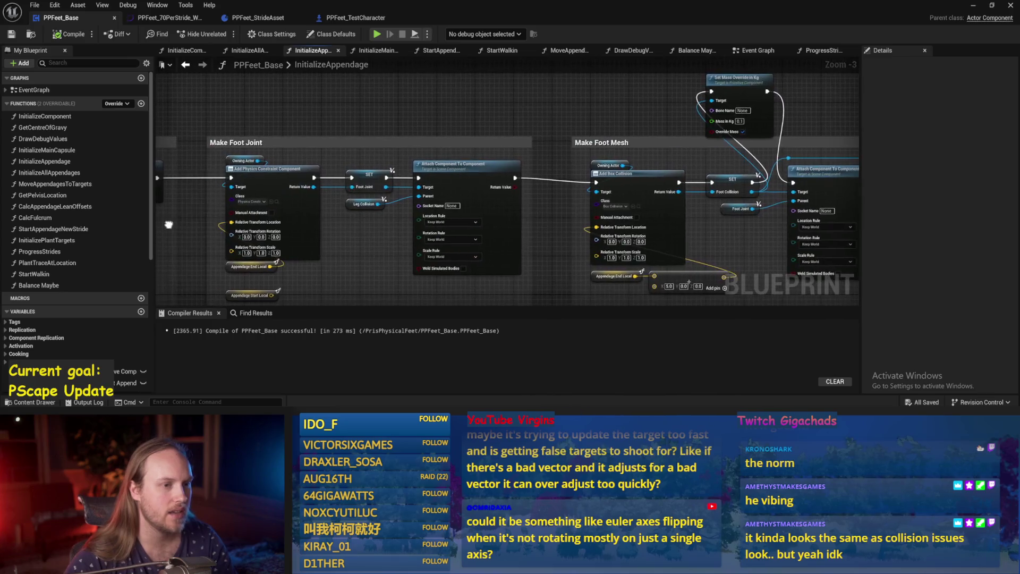
mouse_move(515, 197)
mouse_down()
mouse_move(744, 200)
mouse_move(408, 173)
mouse_move(539, 196)
mouse_move(400, 162)
mouse_up()
drag(462, 202, 468, 295)
scroll(493, 168, up, 2)
key(Return)
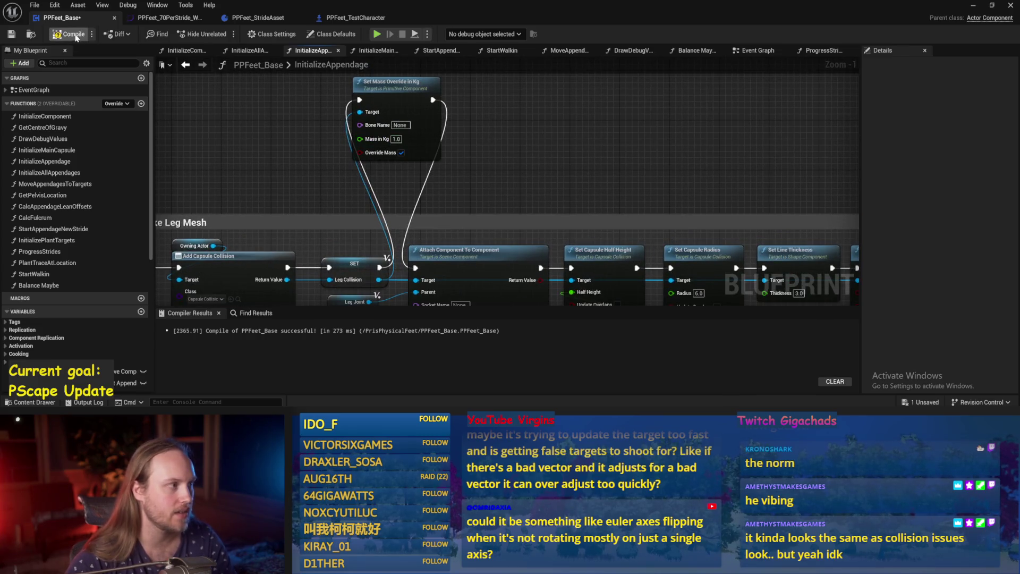
click(19, 33)
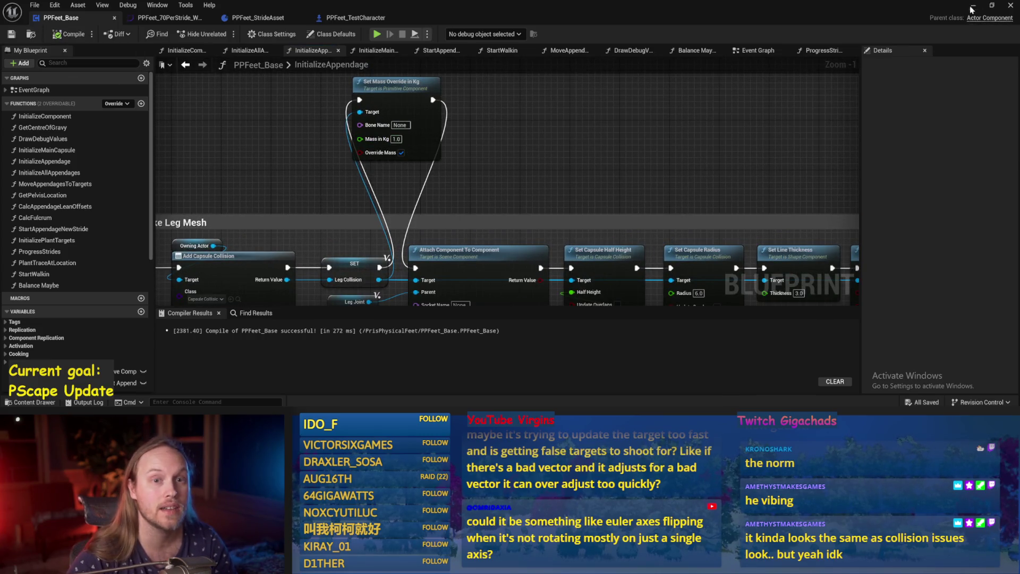
Step: Play-test the 1.0 kg mass change in the level viewport, then stop it
click(973, 6)
click(388, 210)
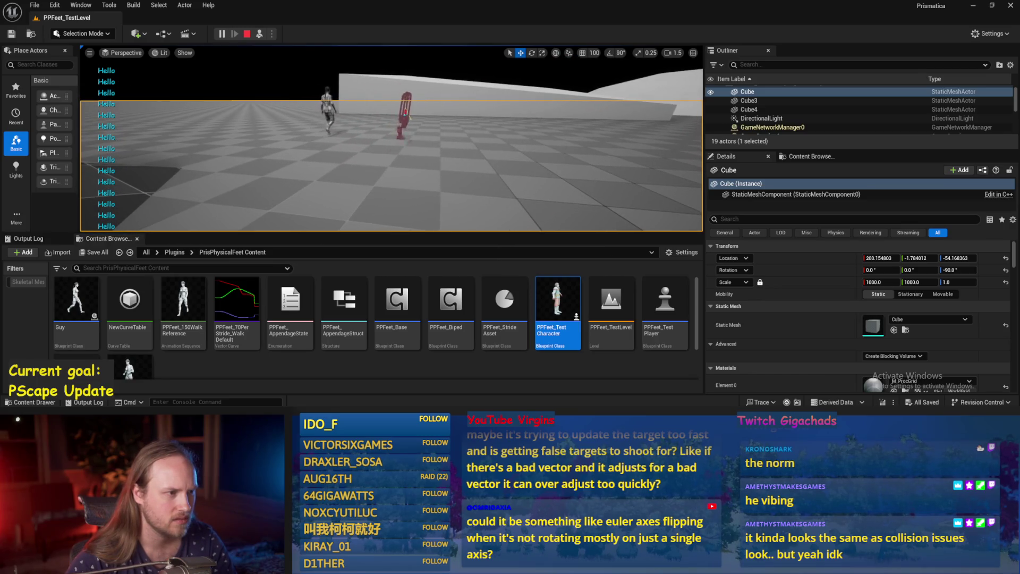
key(Escape)
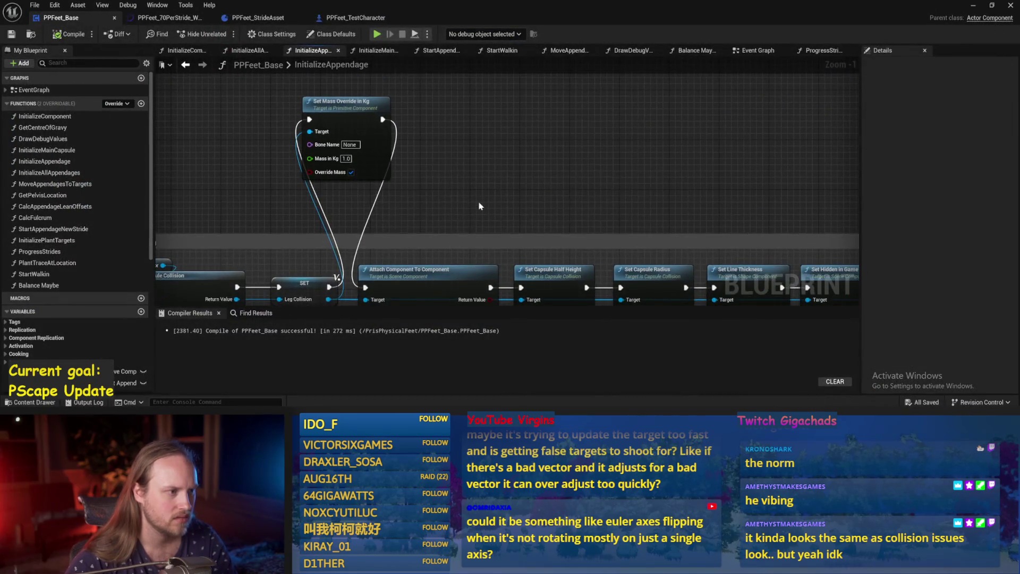
scroll(484, 247, down, 2)
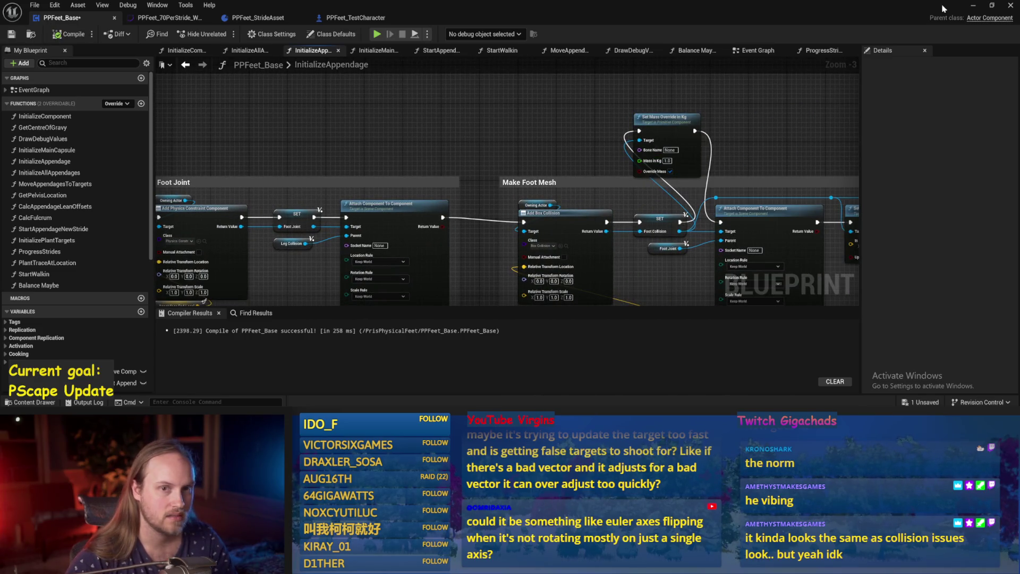
click(973, 5)
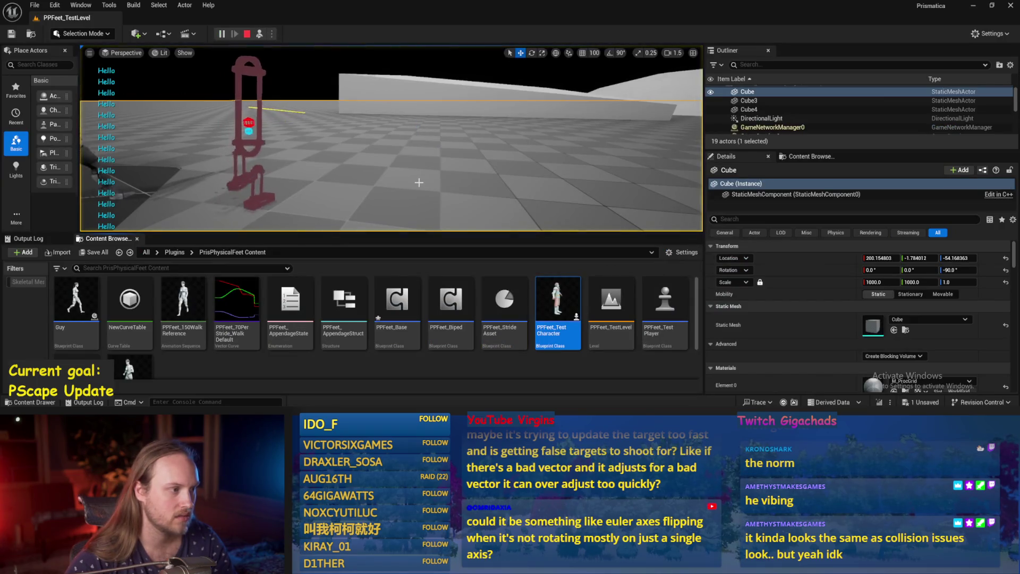
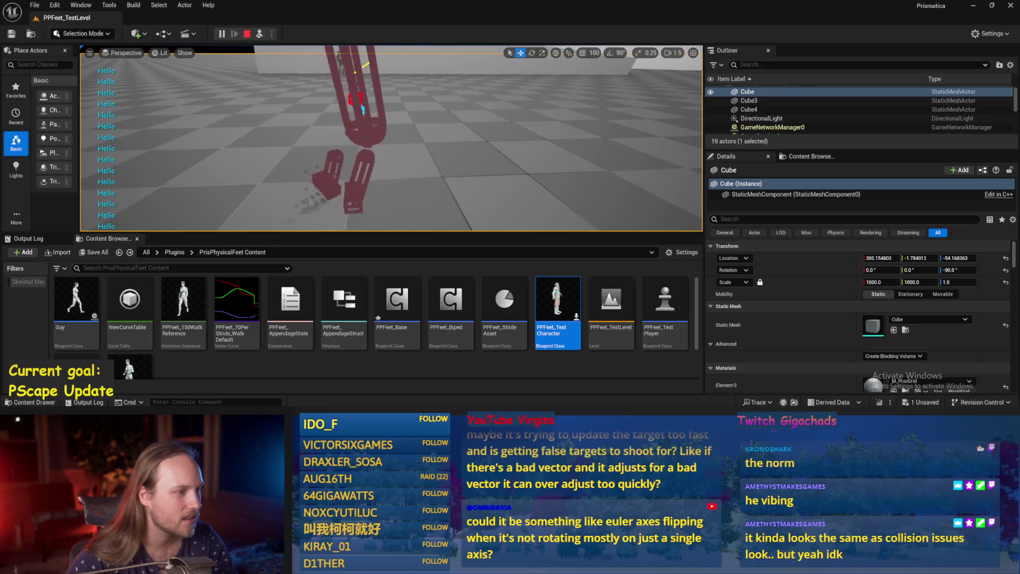
Step: Set the foot Mass in Kg override to 0.2, save PPFeet_Base, and play the test level
key(Escape)
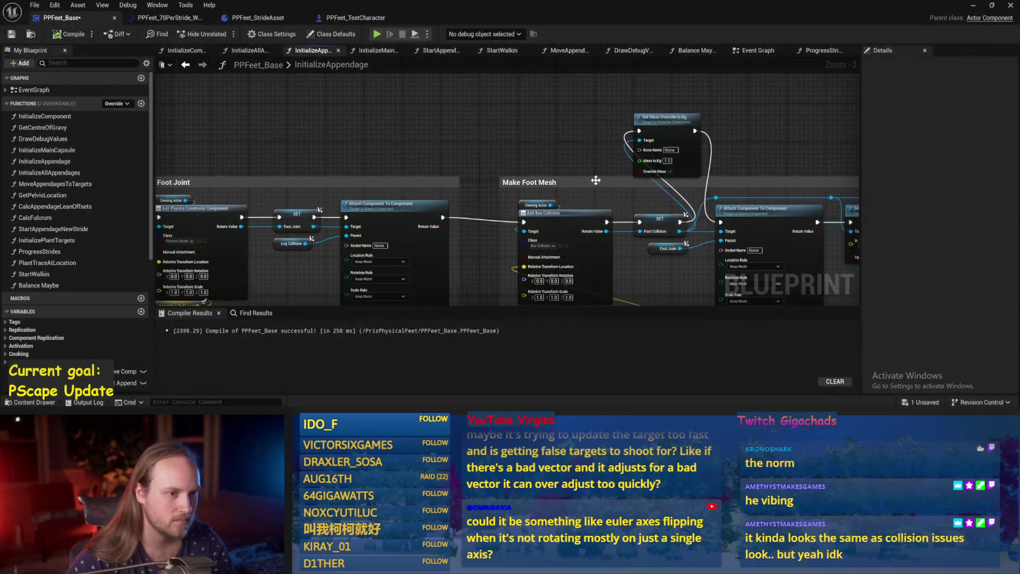
text(0.2)
key(Return)
key(ctrl+s)
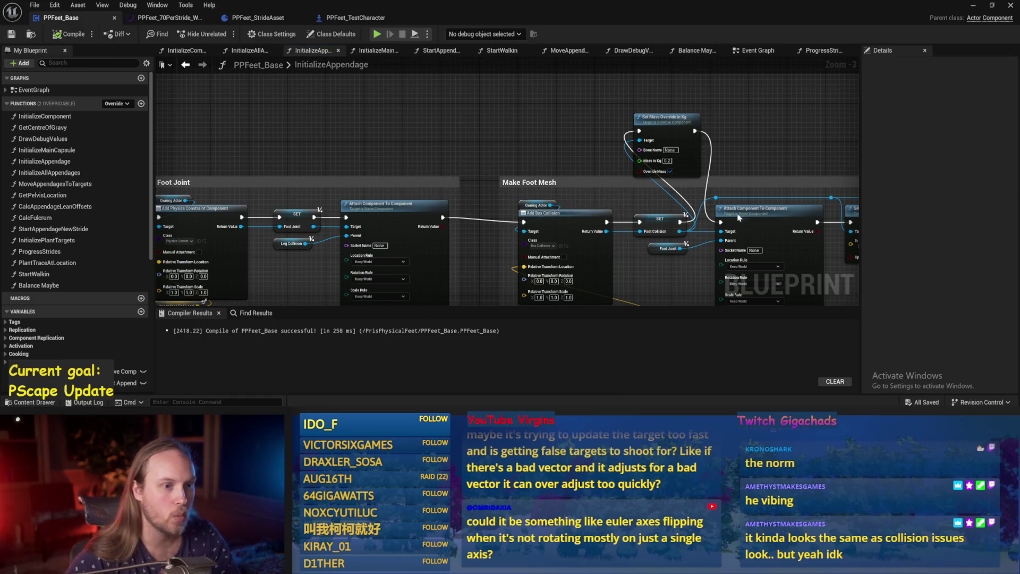
click(970, 7)
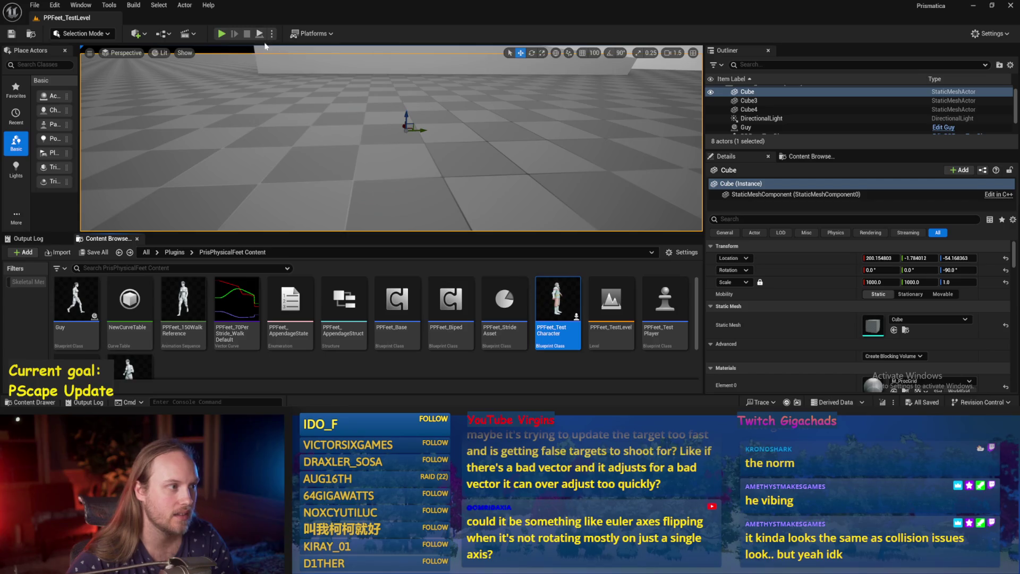
key(alt+p)
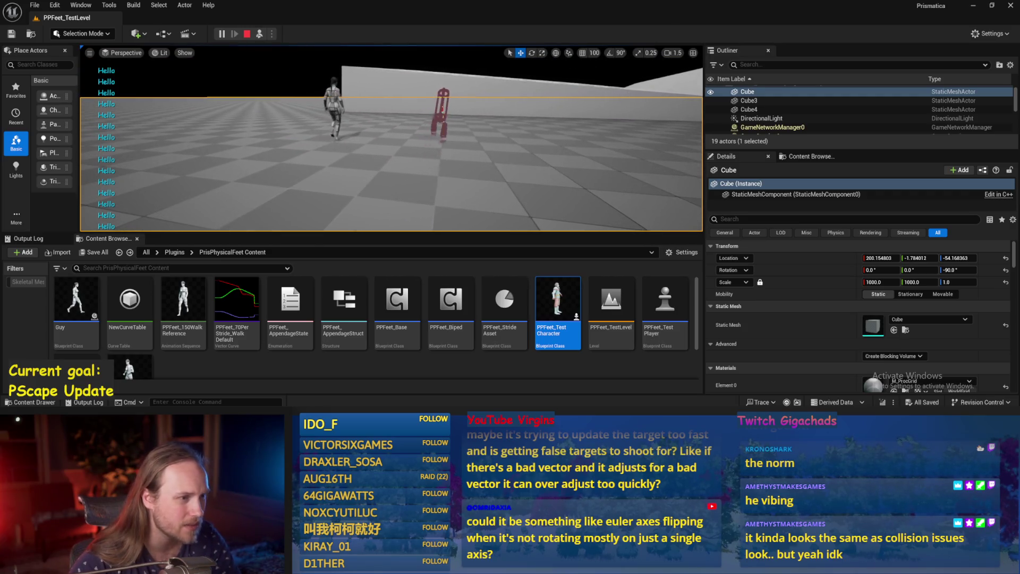
Step: Compile PPFeet_Base, play-test the walker again in PPFeet_TestLevel, then reopen the blueprint
key(alt+Tab)
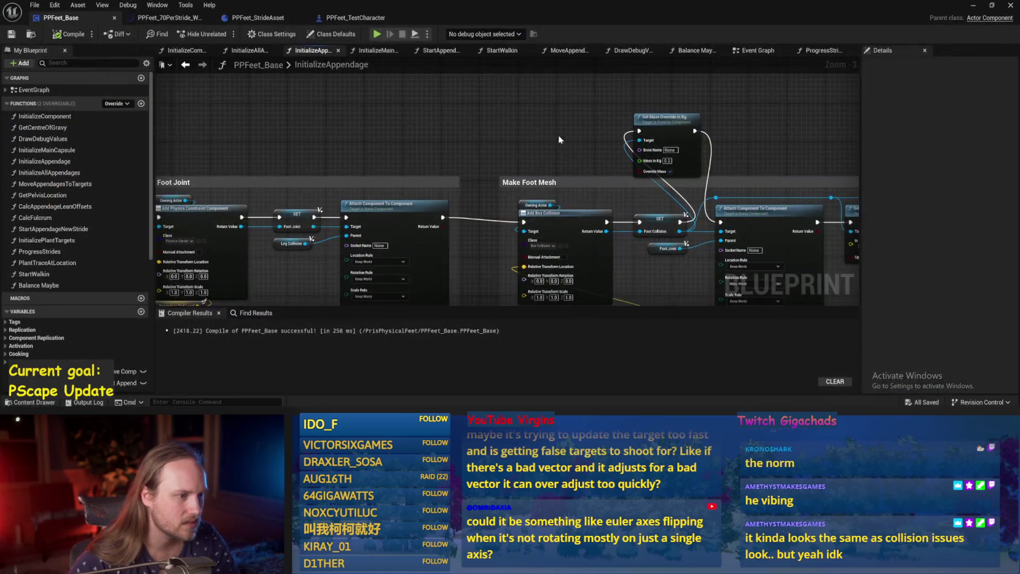
drag(559, 139, 464, 152)
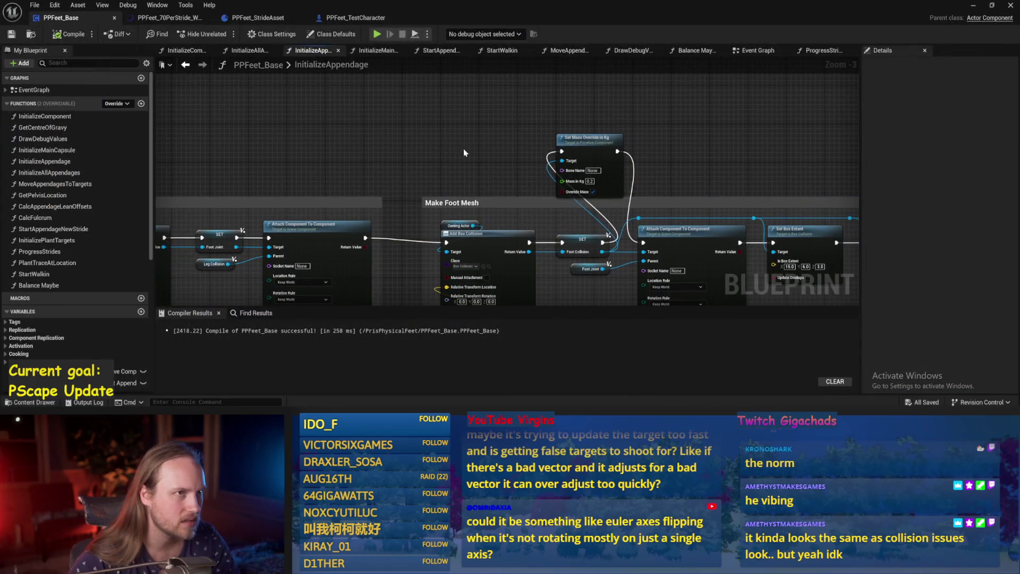
click(12, 34)
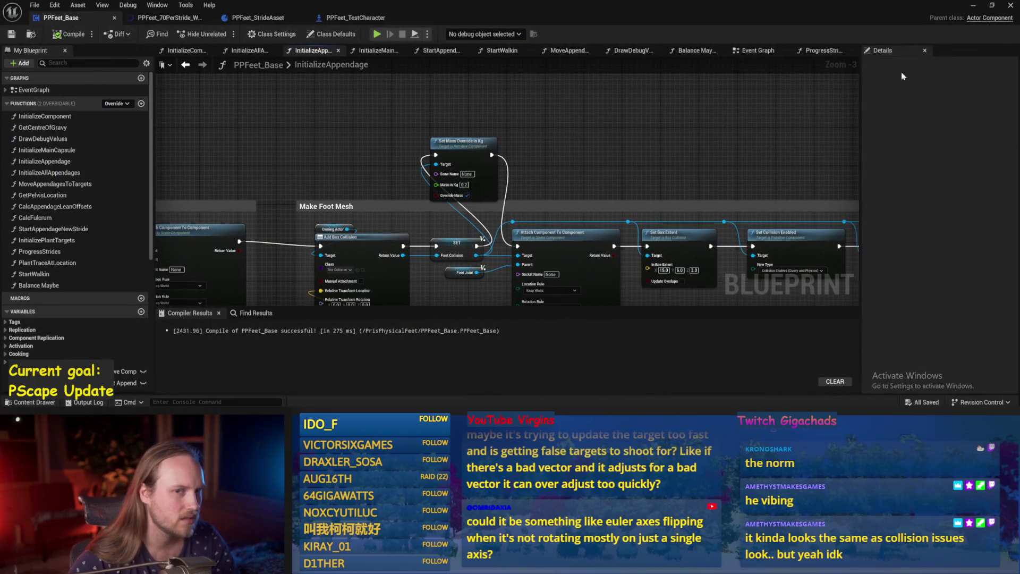
click(972, 6)
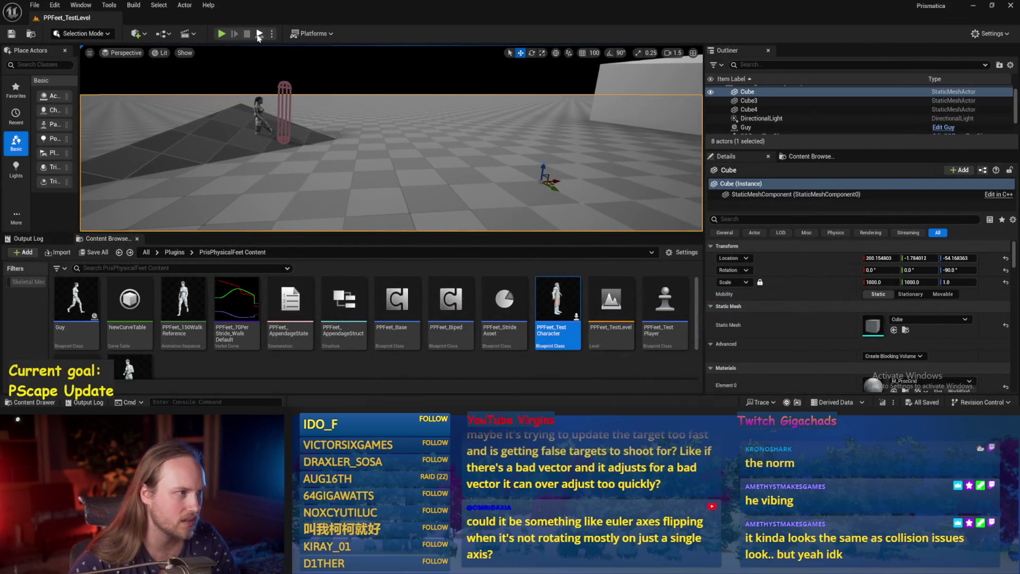
click(259, 34)
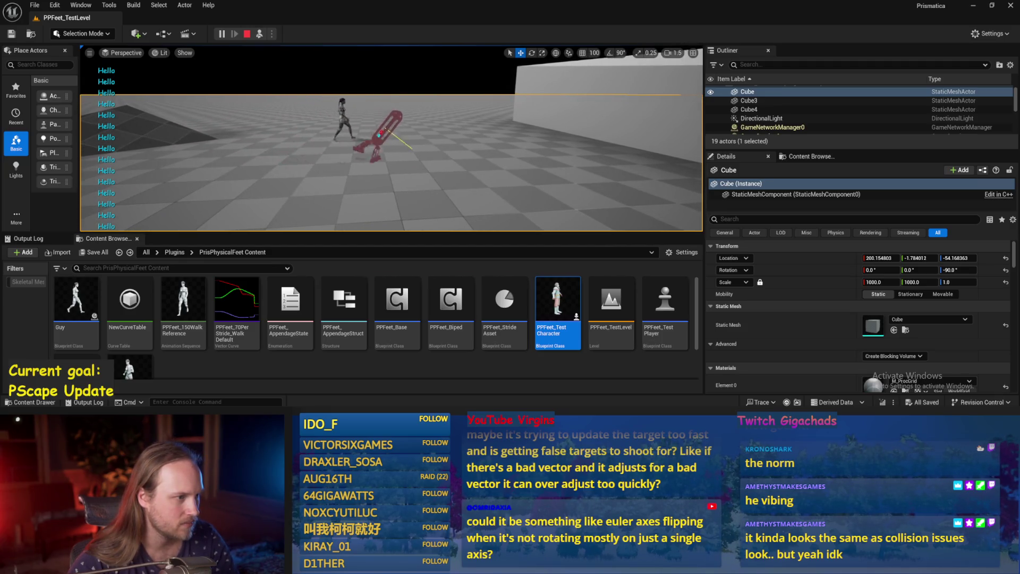
key(Escape)
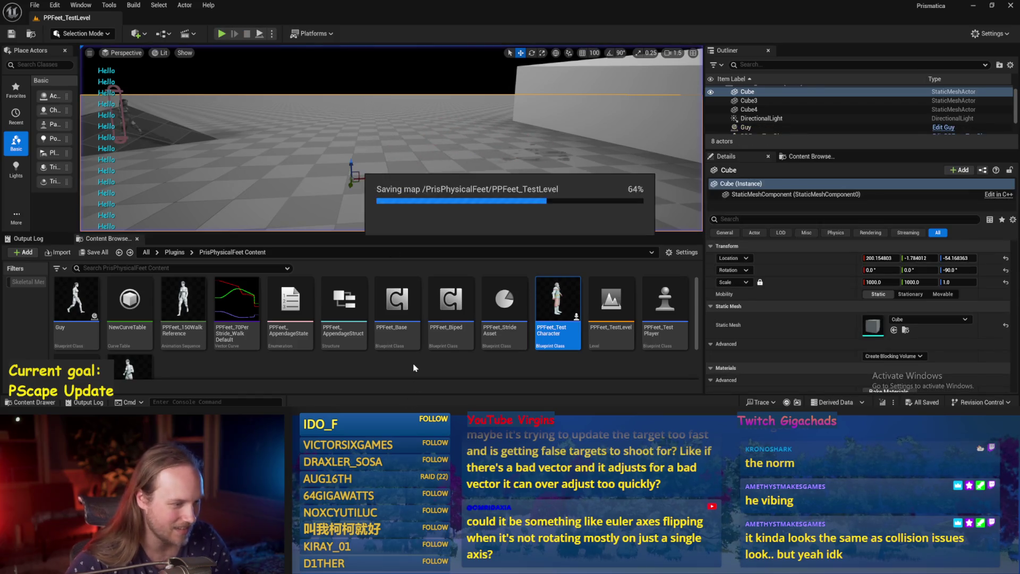
double_click(397, 301)
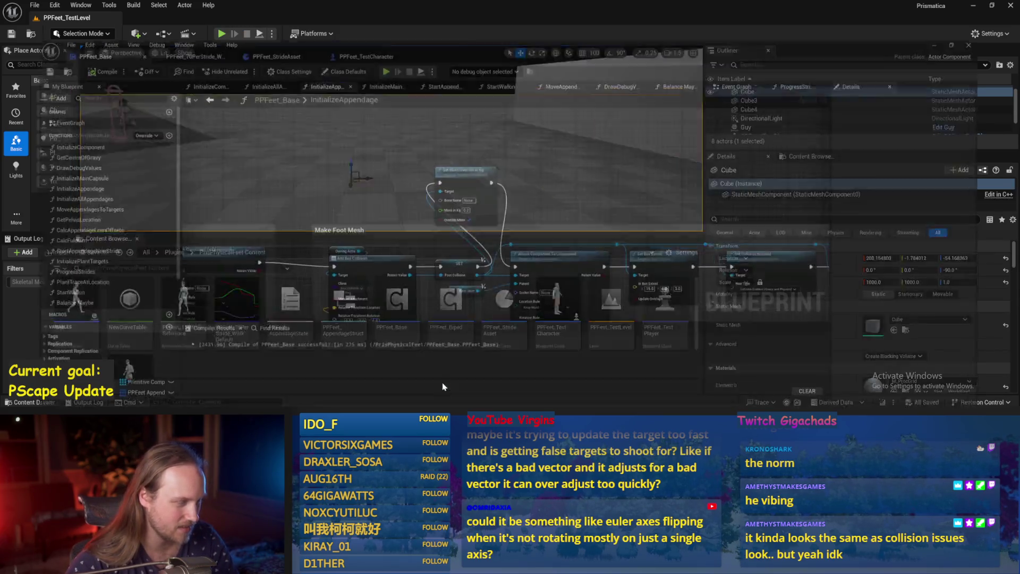
Step: Compile PPFeet_Base and look over its Event Graph and Balance Maybe graphs
click(68, 35)
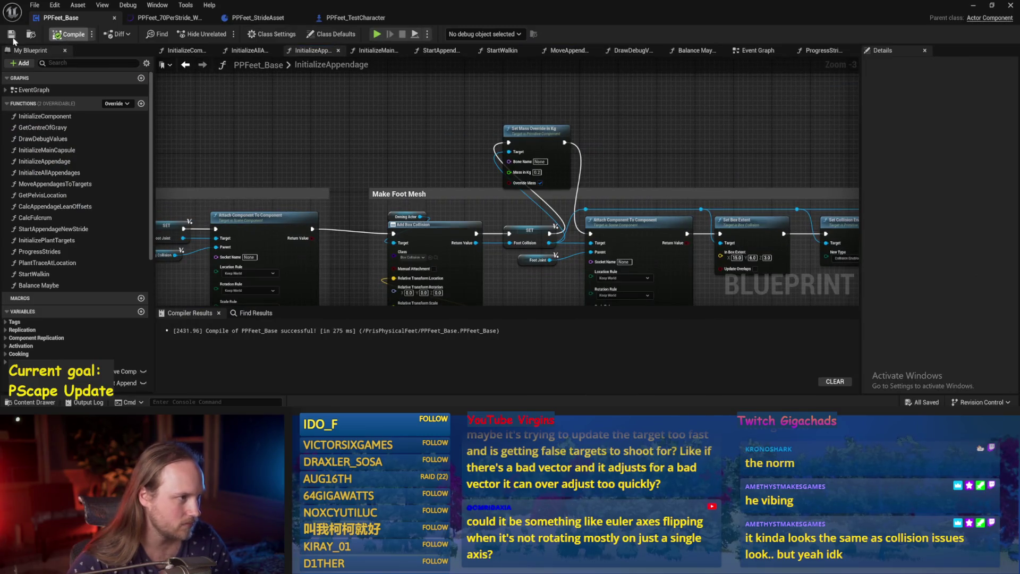
drag(466, 100, 543, 106)
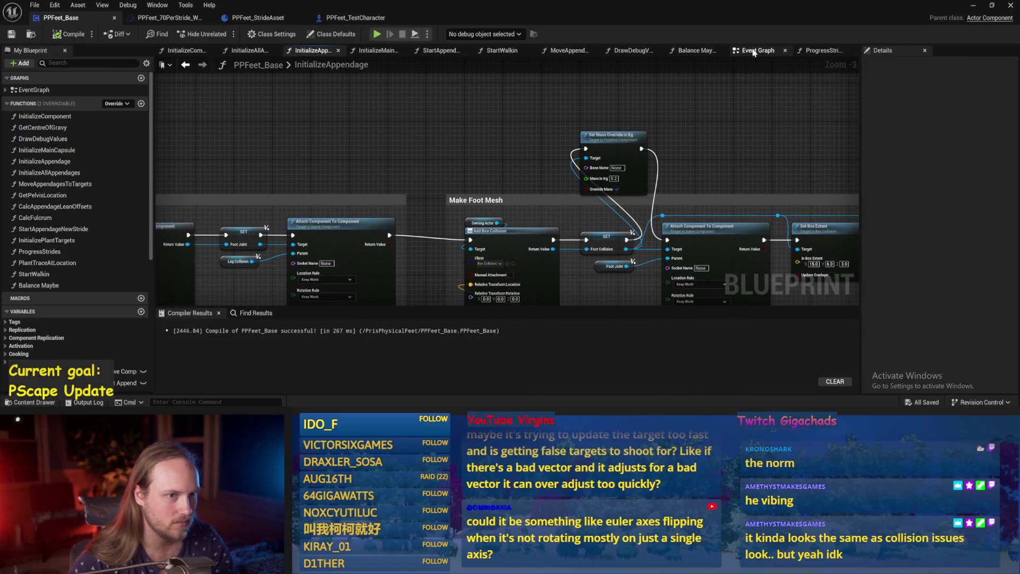
click(754, 52)
mouse_move(502, 196)
mouse_down()
mouse_move(566, 136)
mouse_move(537, 179)
mouse_move(280, 63)
mouse_up()
drag(313, 97, 314, 180)
click(692, 52)
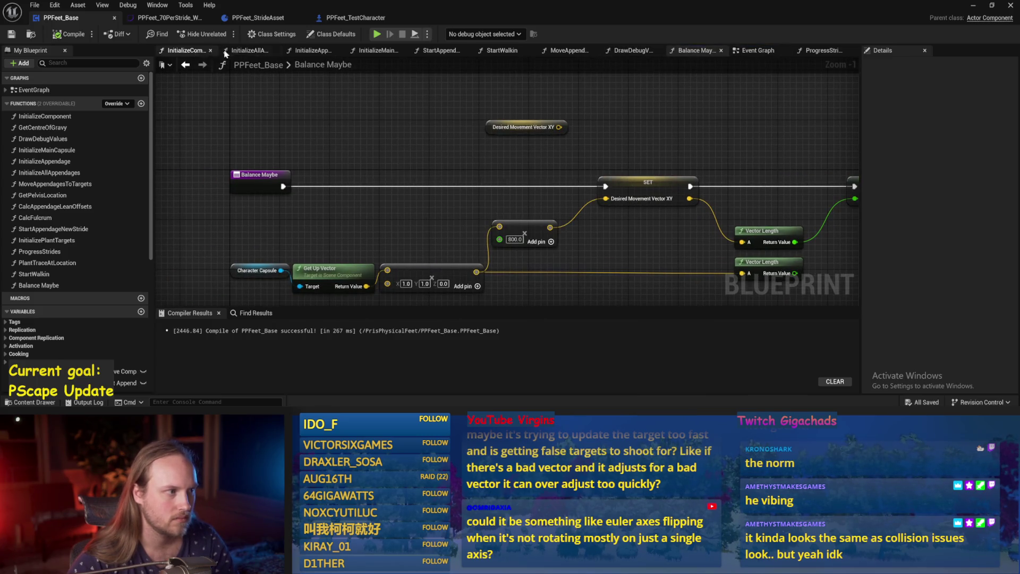
Step: Step through the Initialize function graphs to InitializeComponent's mass and damping nodes
click(242, 53)
drag(571, 116, 507, 139)
click(312, 51)
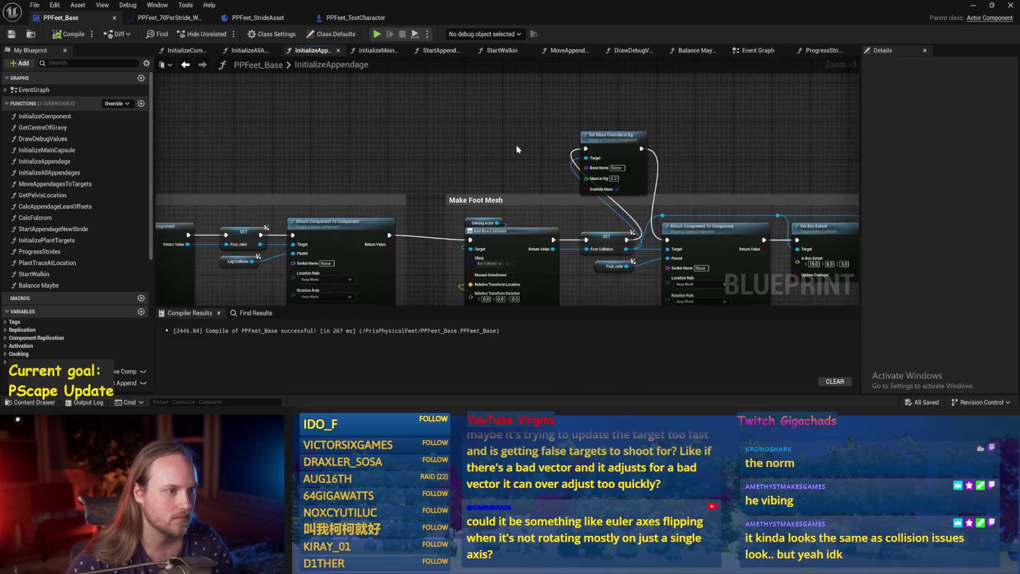
click(378, 52)
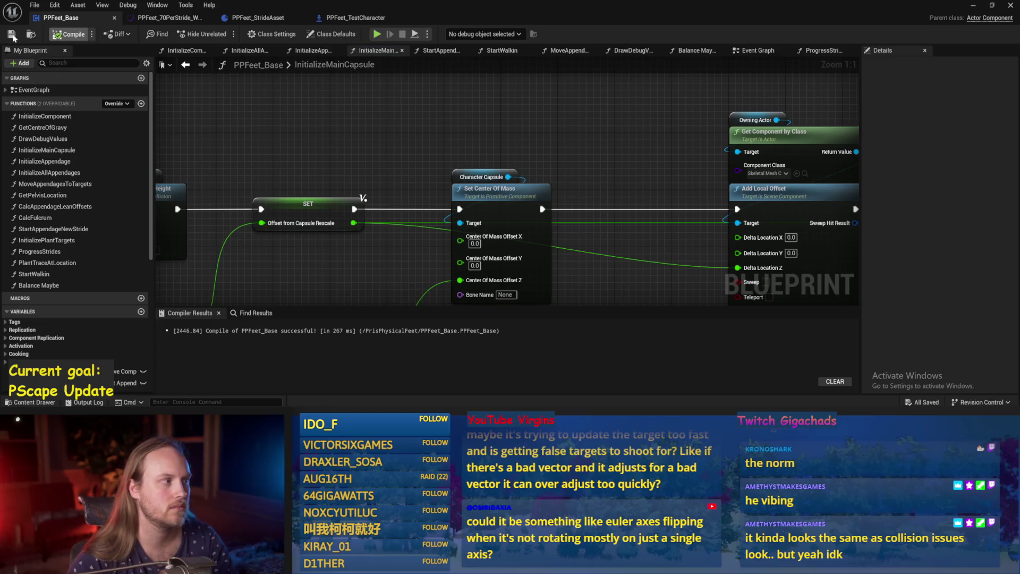
scroll(521, 162, down, 2)
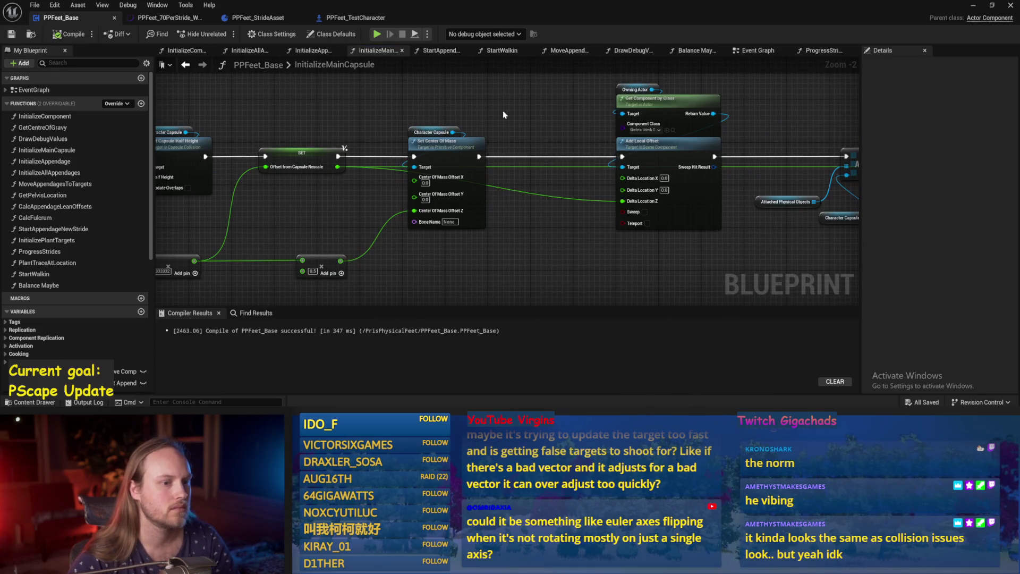
mouse_move(504, 114)
mouse_down()
mouse_move(256, 149)
mouse_move(494, 140)
mouse_up()
click(184, 51)
drag(465, 82, 466, 242)
scroll(513, 221, up, 1)
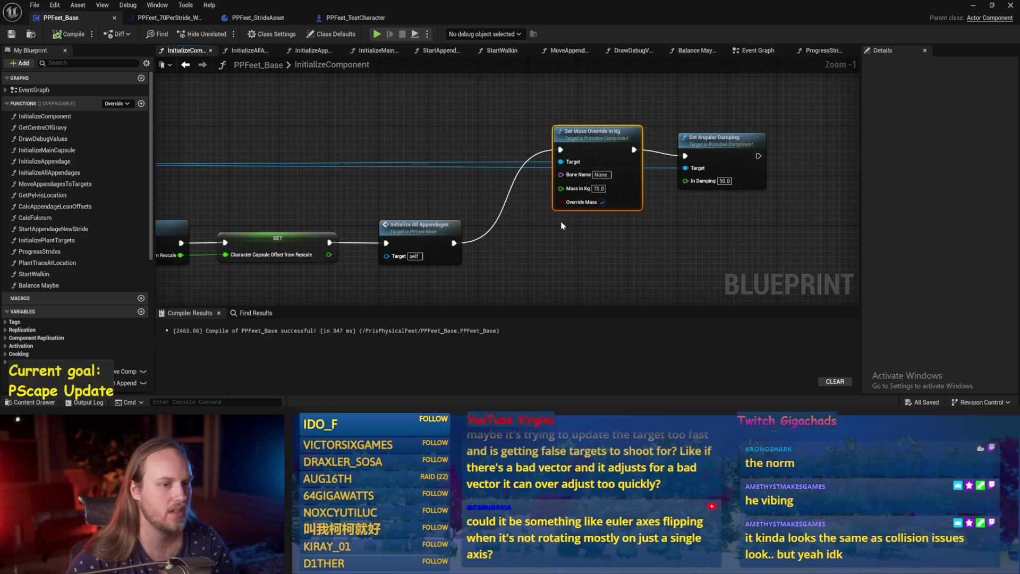
Step: Set In Damping on Set Angular Damping to 10.0, compile, and start a play test
drag(713, 138, 705, 131)
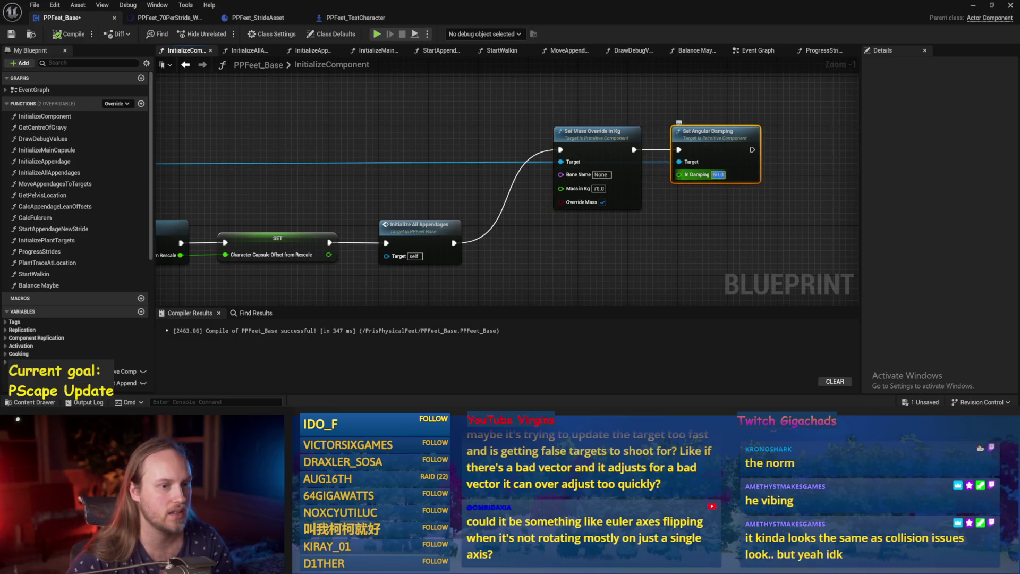
click(706, 210)
click(11, 34)
click(971, 7)
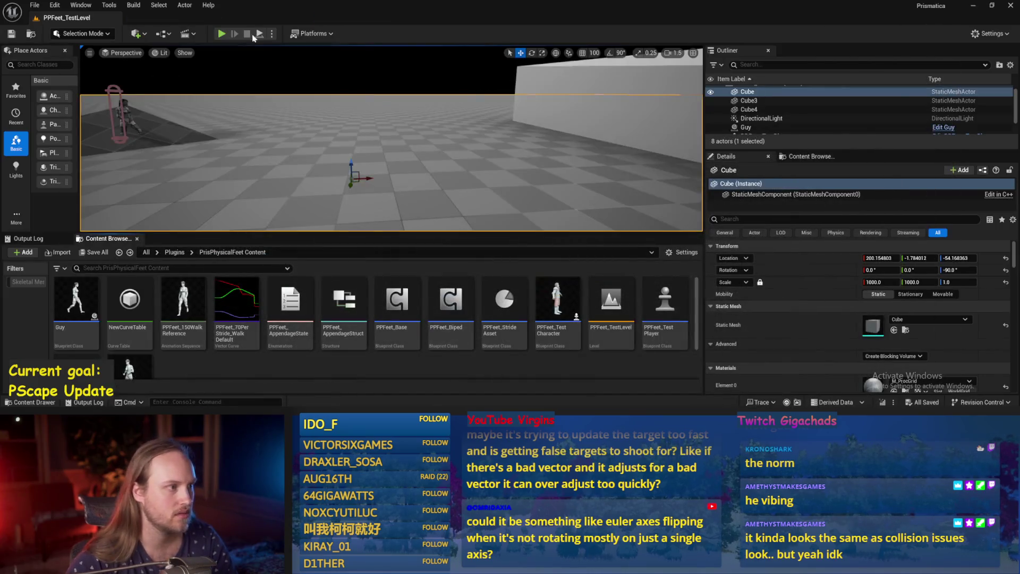
key(alt+p)
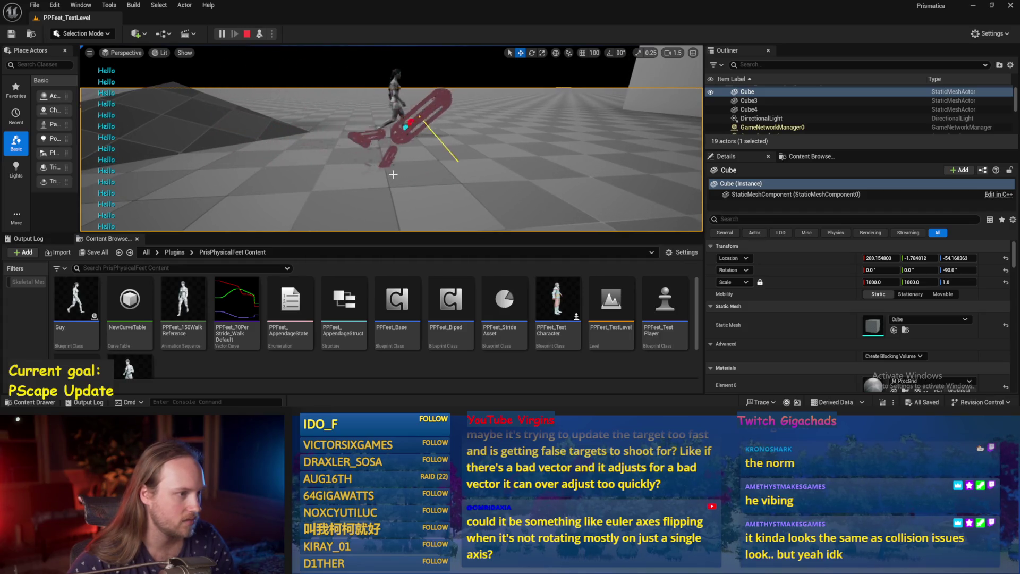
Step: Recompile PPFeet_Base and play the test level again
key(alt+Tab)
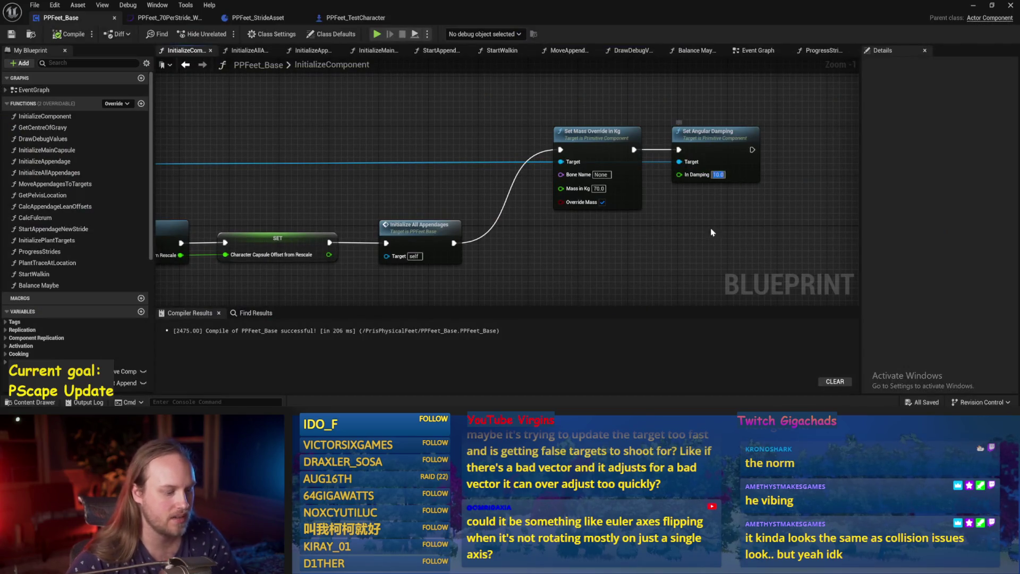
click(55, 32)
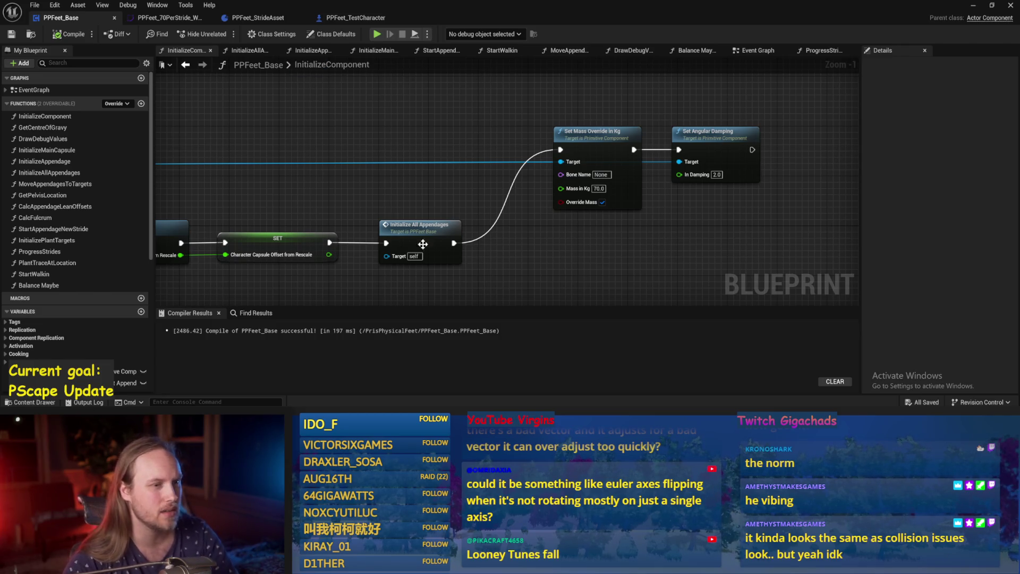
scroll(721, 173, up, 1)
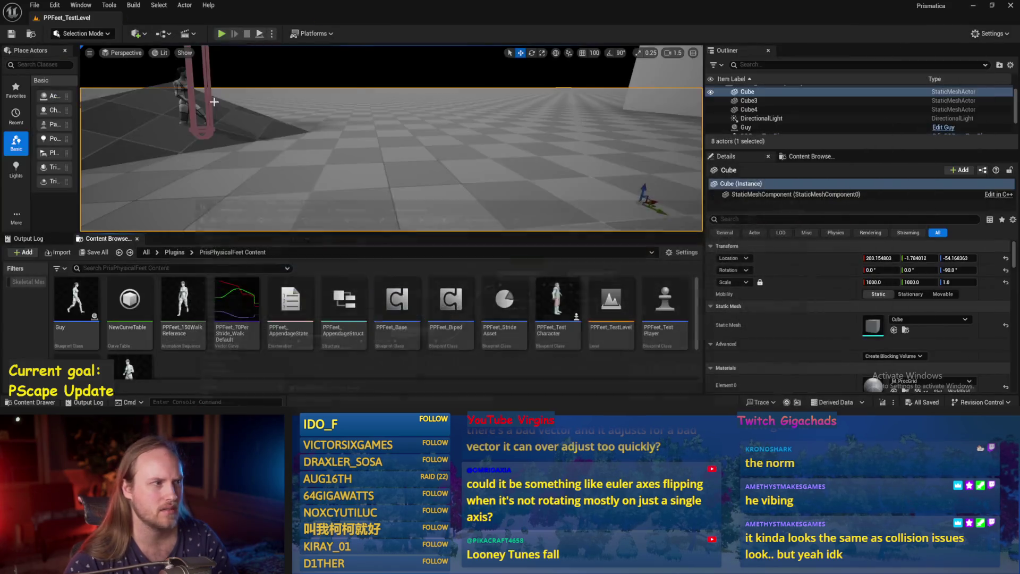
click(973, 5)
click(221, 34)
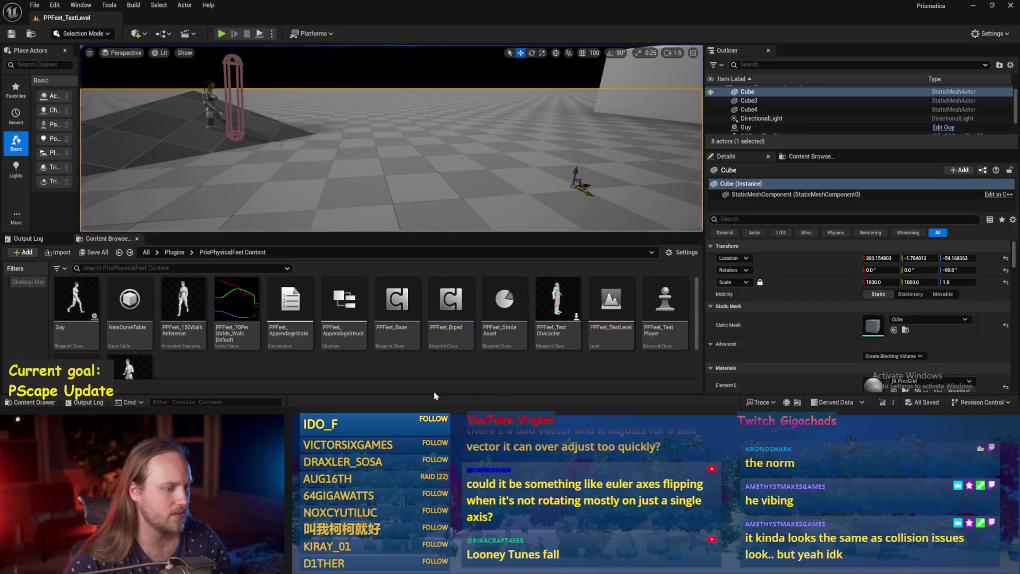
Step: Compile and save the damping change, stop the test, and save the level packages
key(alt+Tab)
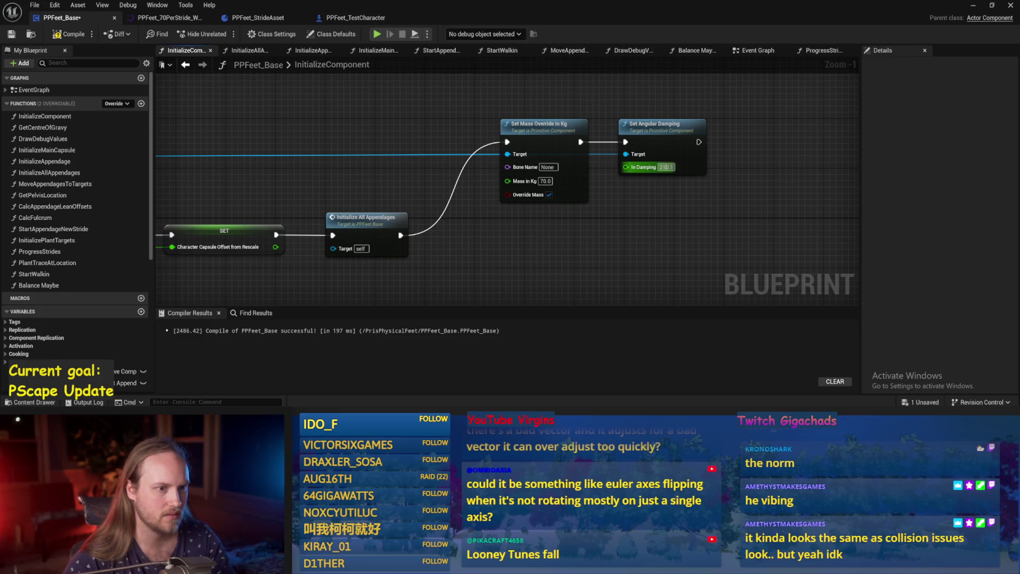
click(71, 38)
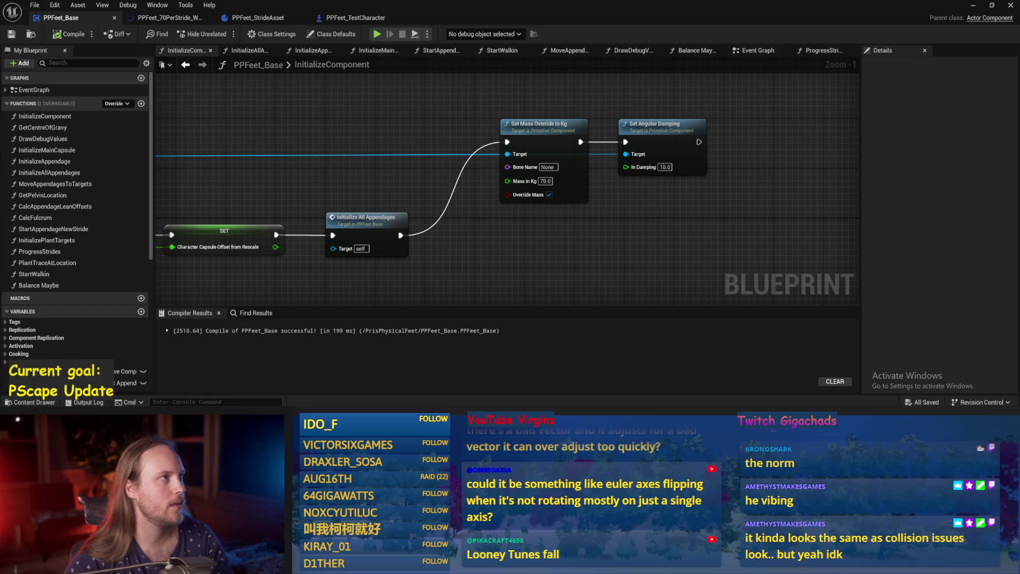
click(973, 6)
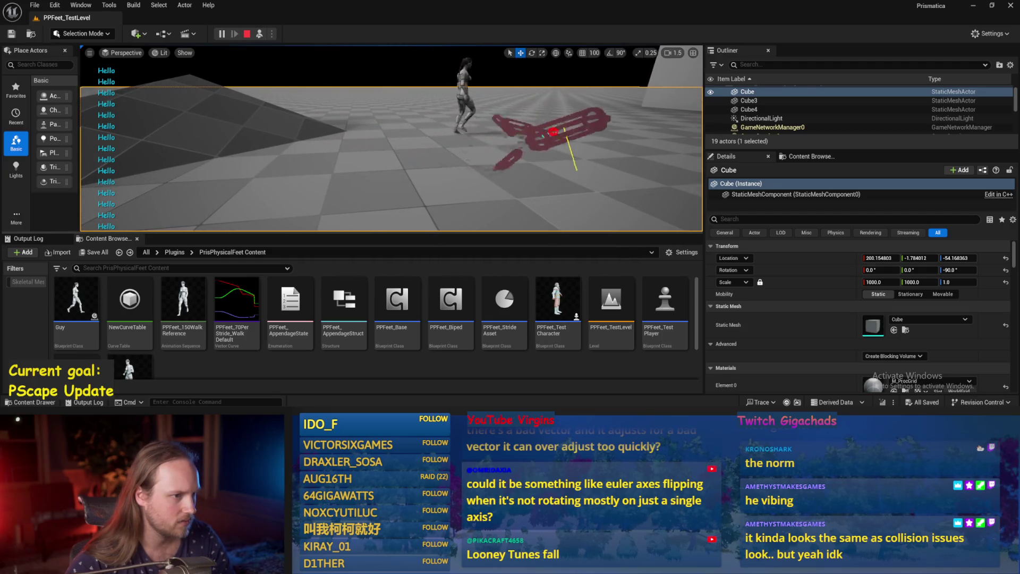
key(Escape)
key(ctrl+s)
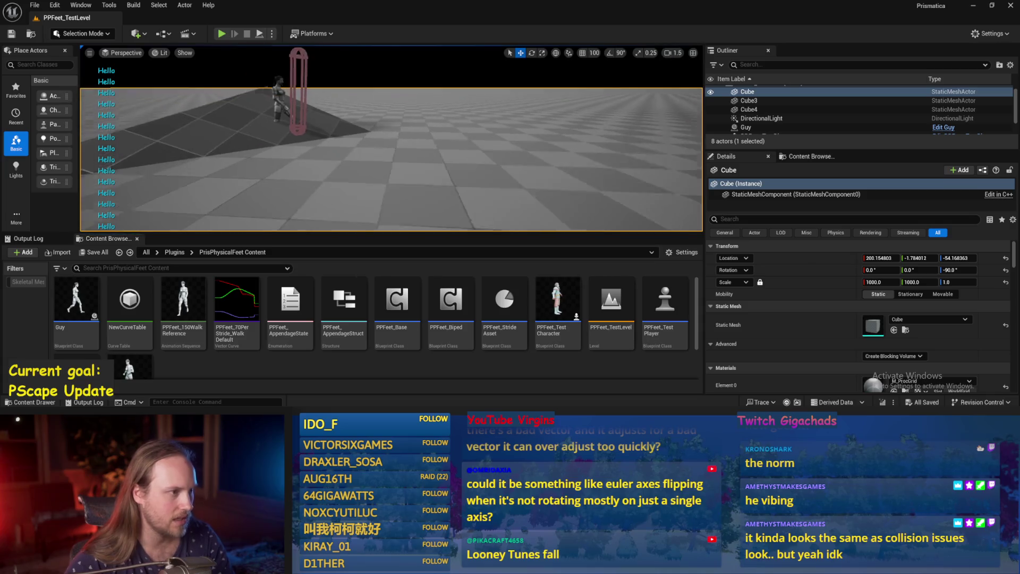
double_click(397, 300)
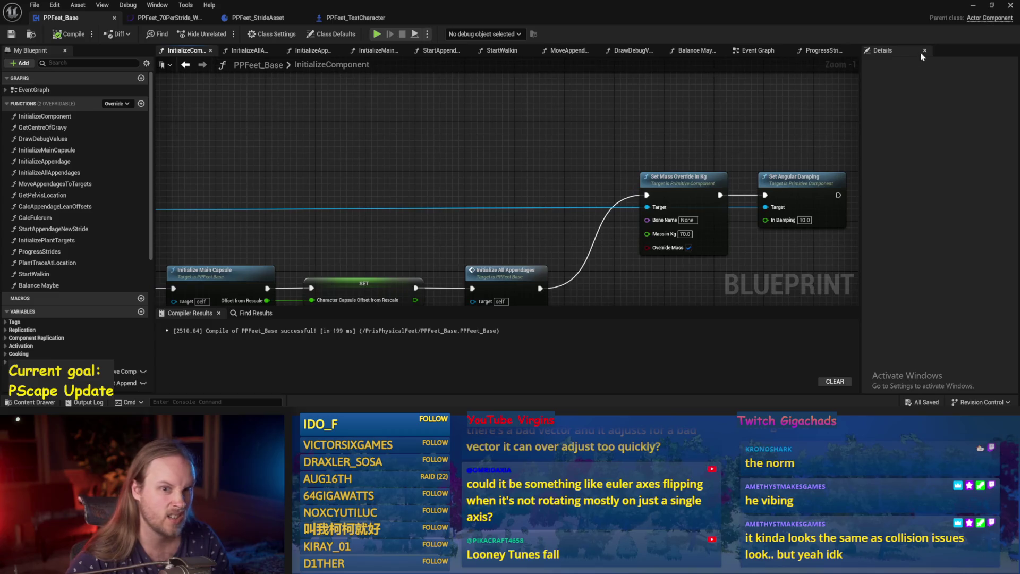
click(978, 8)
click(733, 219)
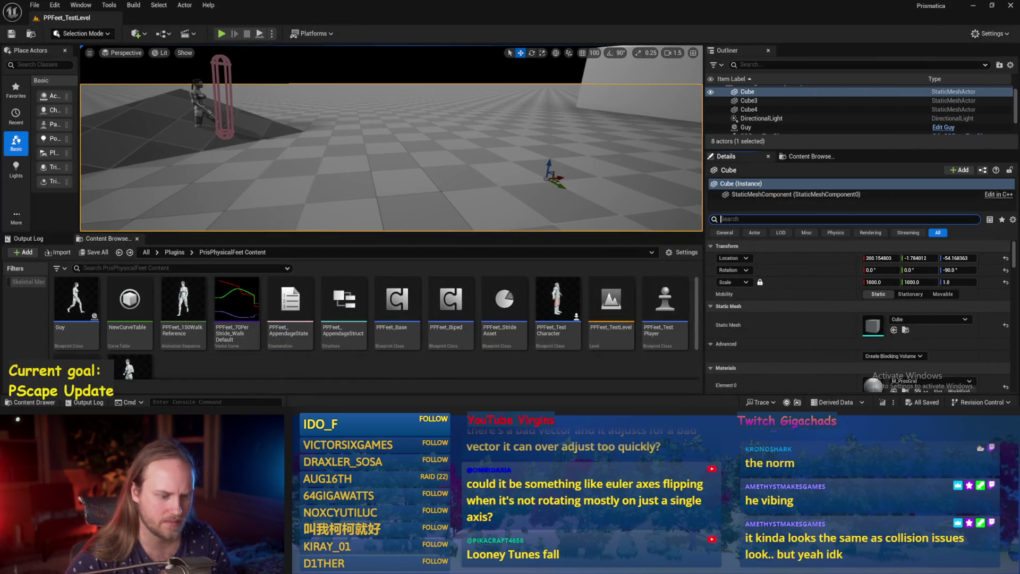
Step: Filter the cube's details, then reopen PPFeet_Base, recompile it, and show its Event Graph
text(phys)
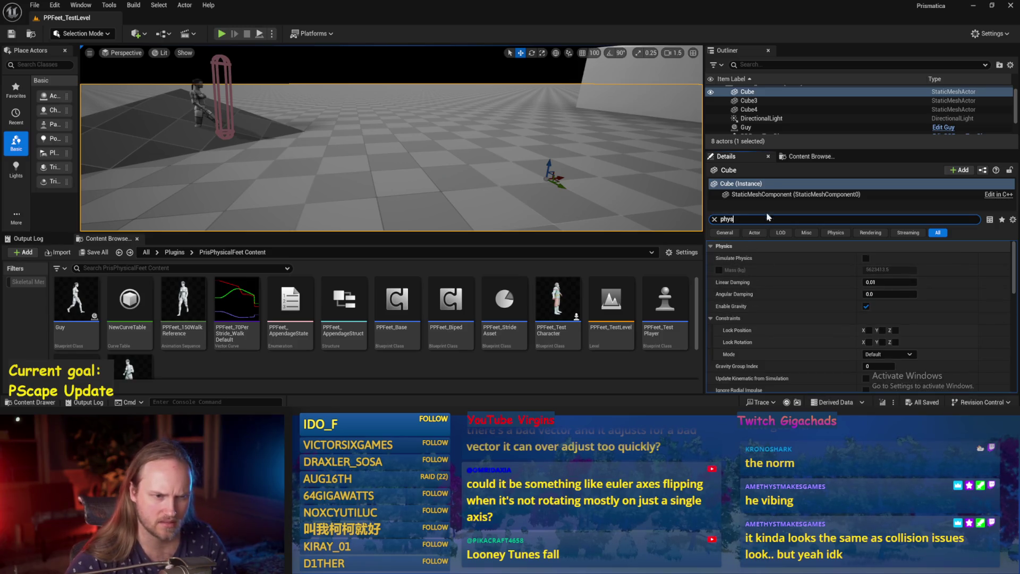
scroll(769, 282, down, 5)
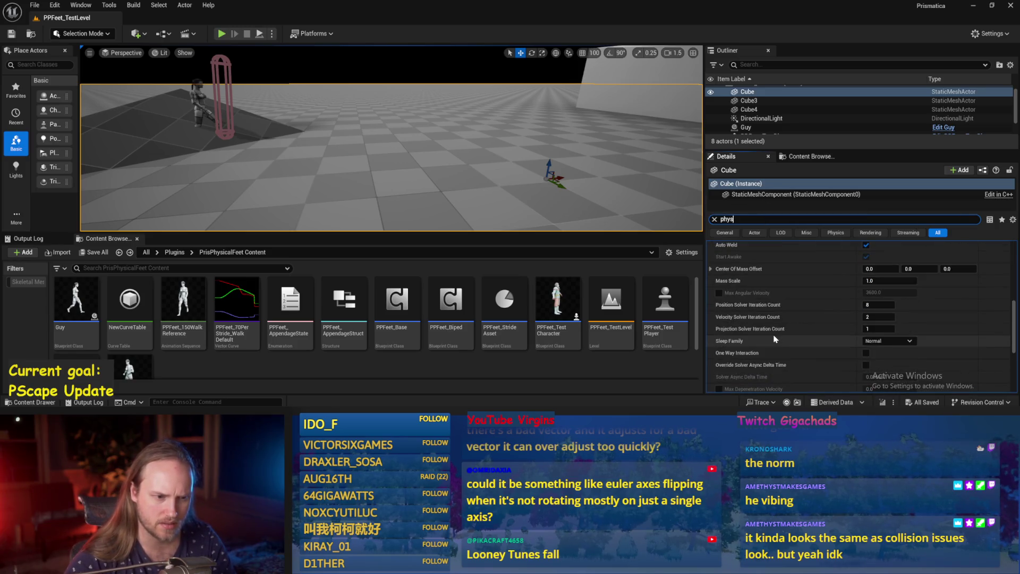
scroll(776, 338, down, 5)
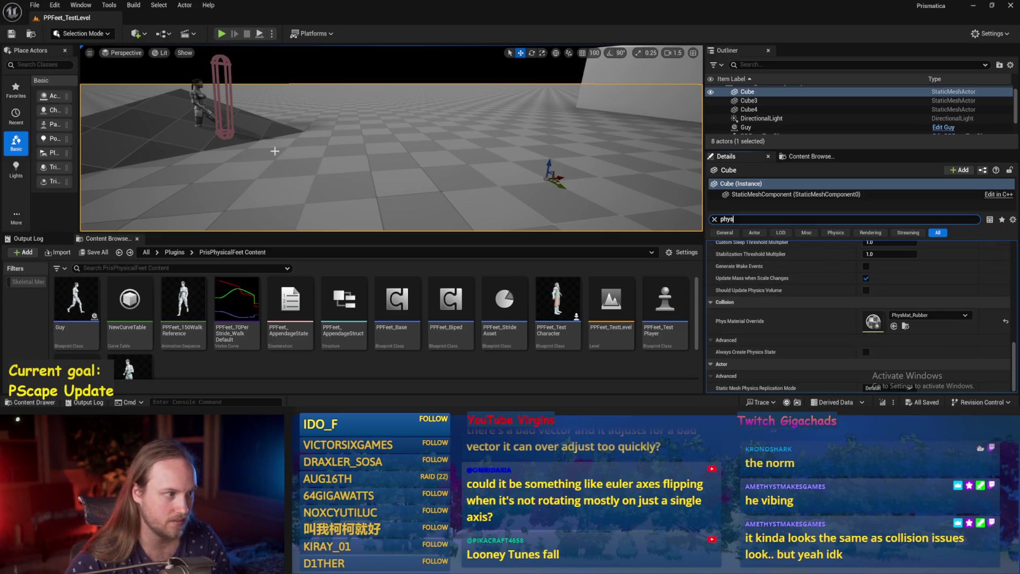
drag(339, 182, 299, 184)
double_click(397, 308)
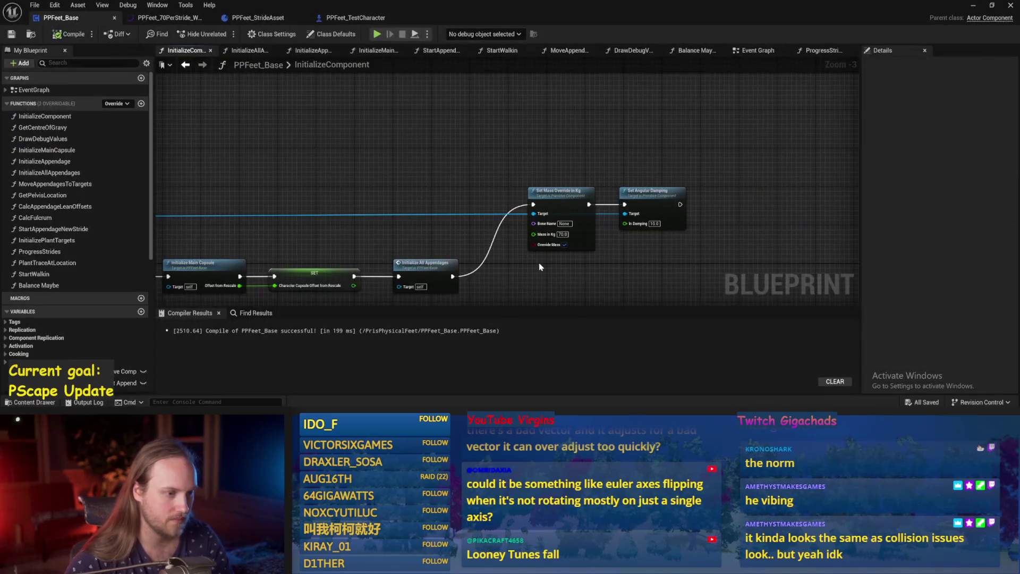
click(19, 40)
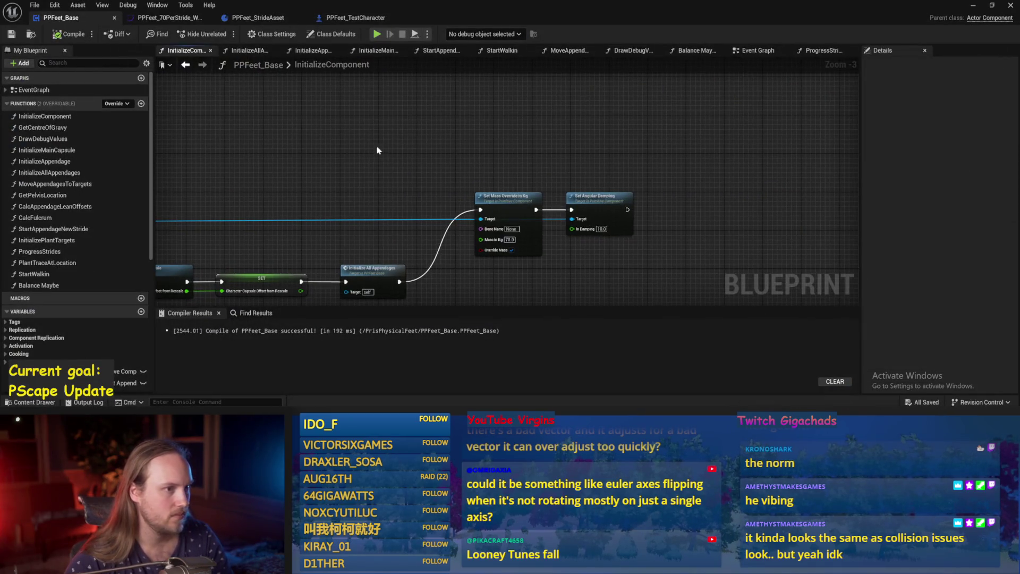
click(763, 51)
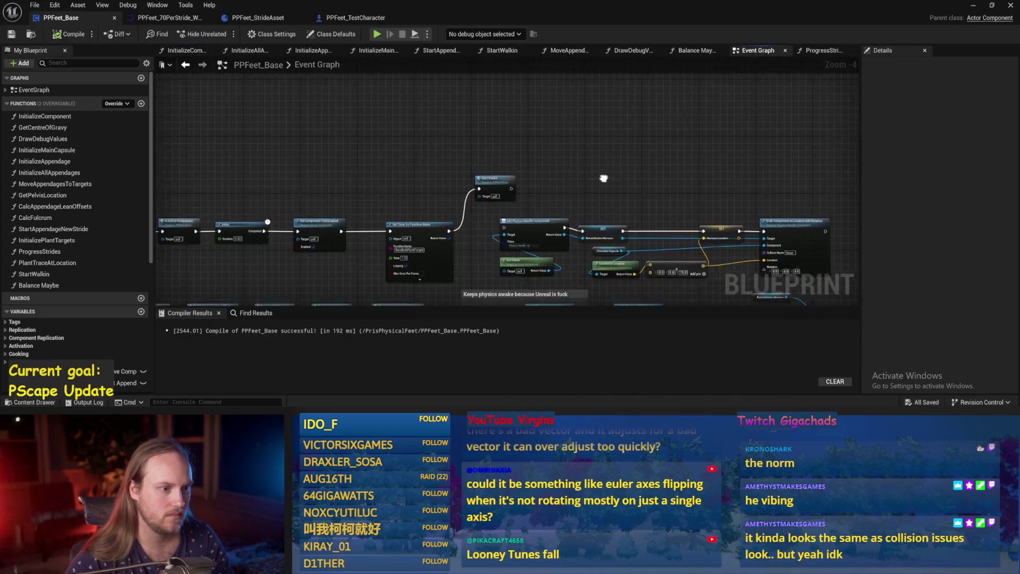
Step: In ProgressStrides, wire the Add result into Make Transform's Rotation Y (pitch) pin
click(822, 50)
scroll(579, 234, up, 3)
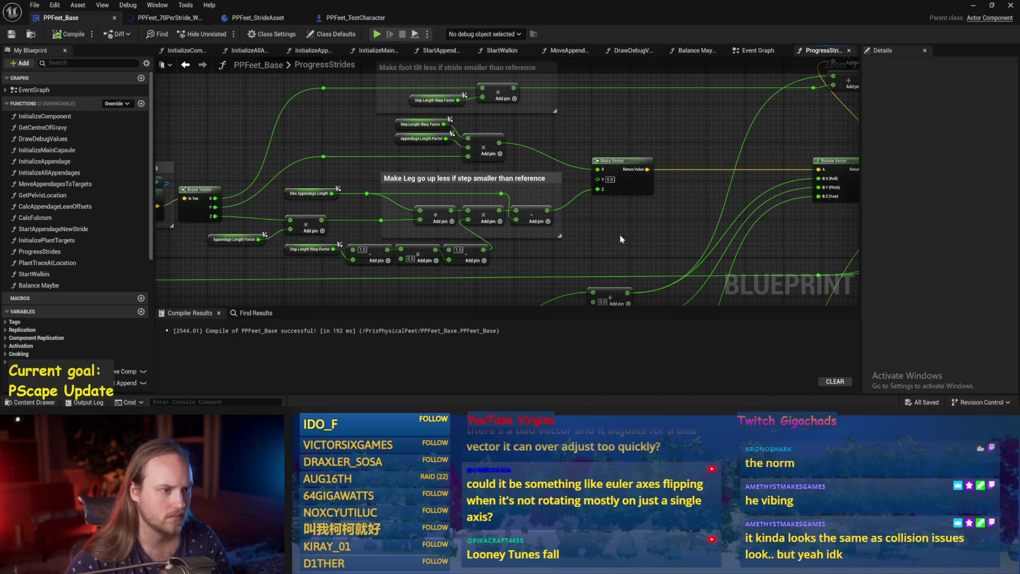
scroll(622, 240, up, 1)
mouse_move(705, 227)
mouse_down()
mouse_move(494, 209)
mouse_move(635, 187)
mouse_move(800, 179)
mouse_move(590, 180)
mouse_up()
scroll(494, 209, down, 1)
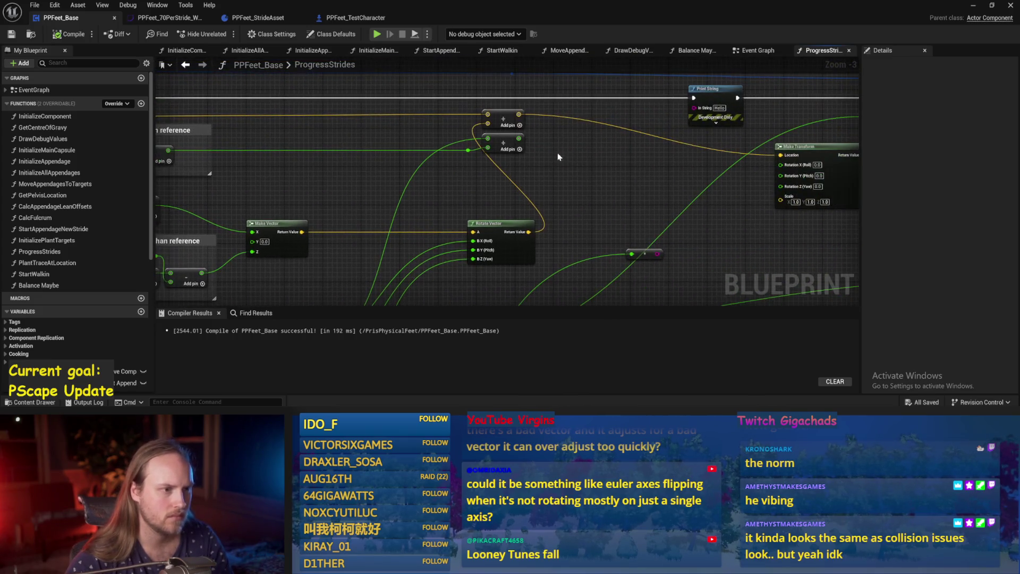
mouse_move(517, 139)
mouse_down()
mouse_move(843, 190)
mouse_move(772, 176)
mouse_up()
drag(691, 191, 505, 203)
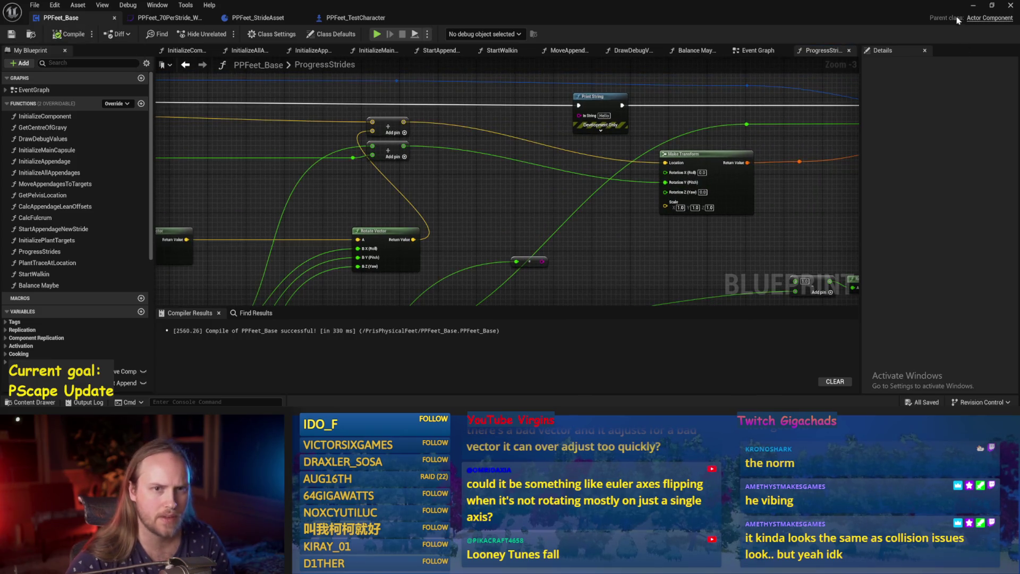
Step: Play-test the walker in the level, then bring up the MoveAppendagesToTargets graph
click(974, 5)
key(alt+p)
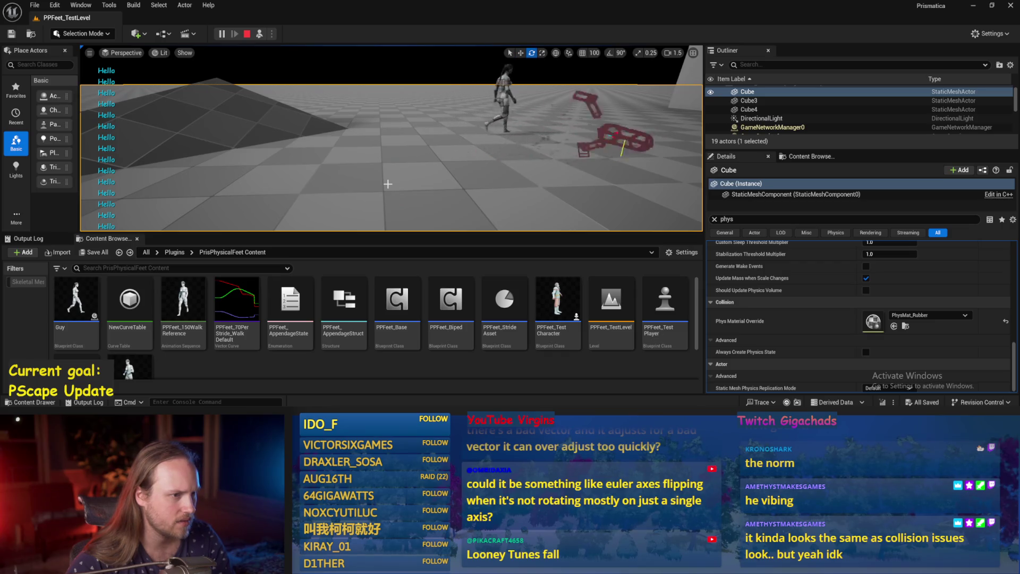
key(Escape)
click(445, 388)
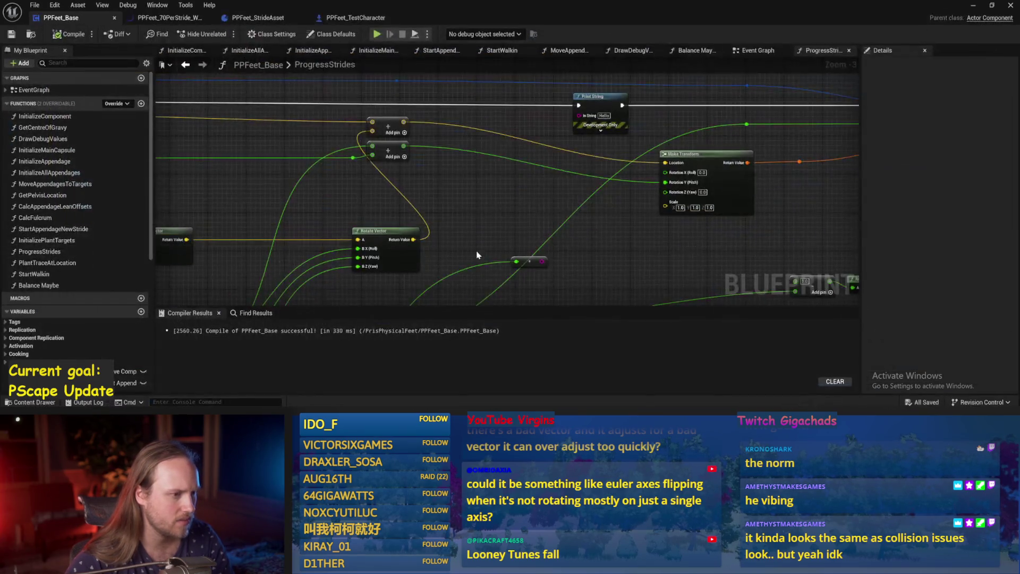
mouse_move(579, 158)
mouse_down()
mouse_move(615, 208)
mouse_move(405, 233)
mouse_move(509, 210)
mouse_up()
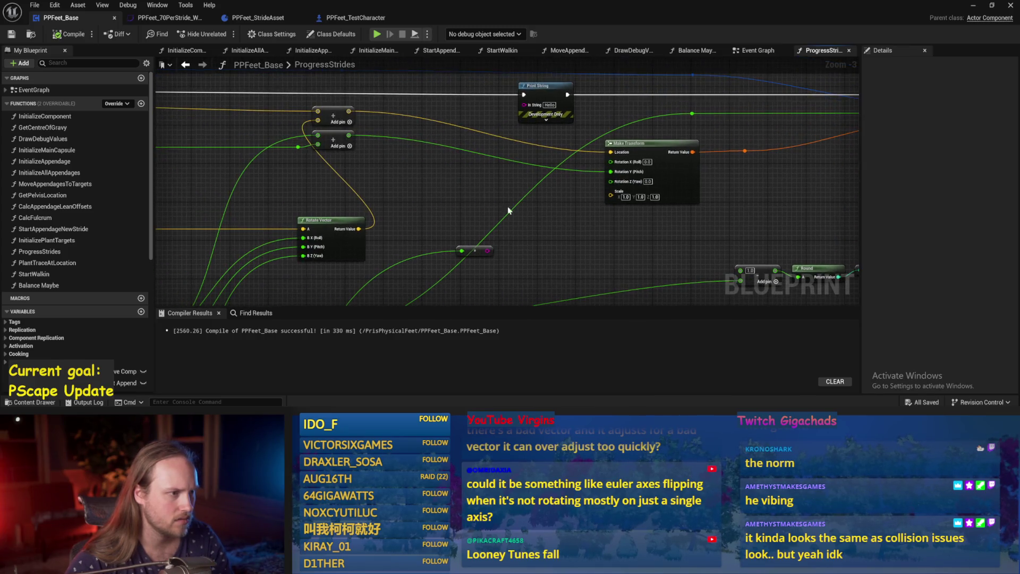
click(570, 51)
drag(588, 178, 509, 140)
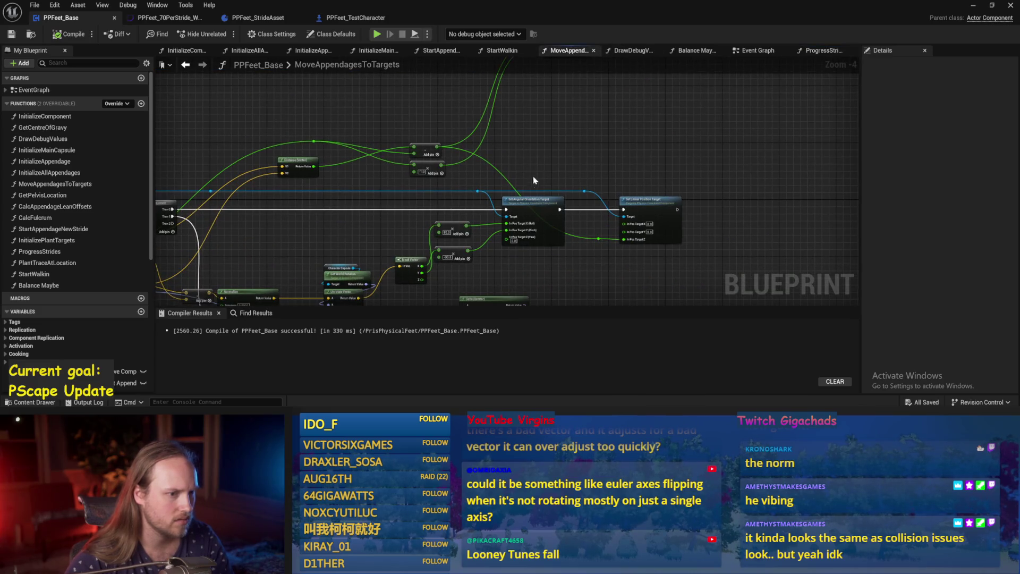
Step: Inspect the MoveAppendagesToTargets nodes, then compile and save PPFeet_Base
scroll(621, 243, up, 2)
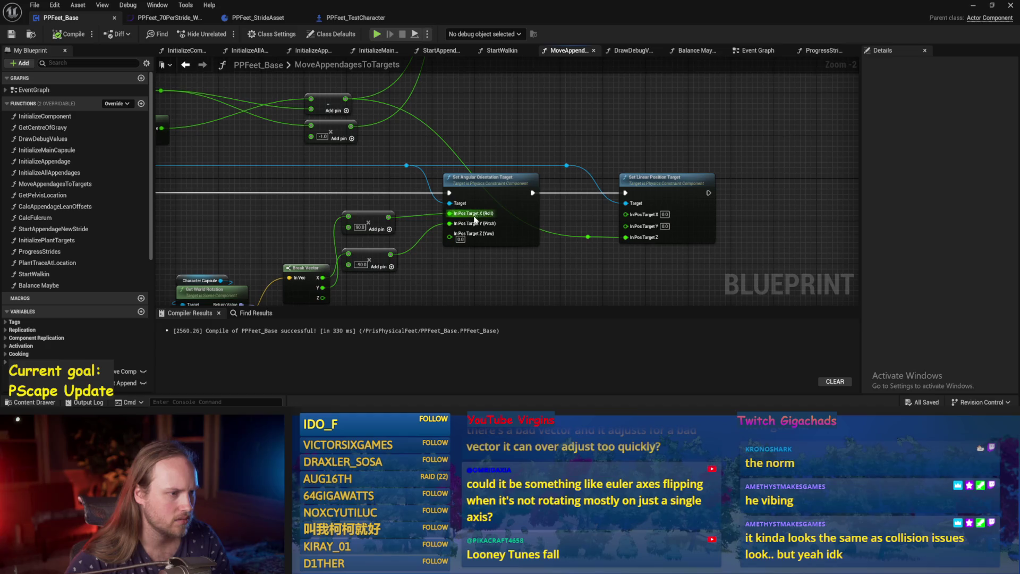
scroll(554, 252, down, 1)
mouse_move(443, 304)
mouse_down()
mouse_move(554, 252)
mouse_move(535, 225)
mouse_up()
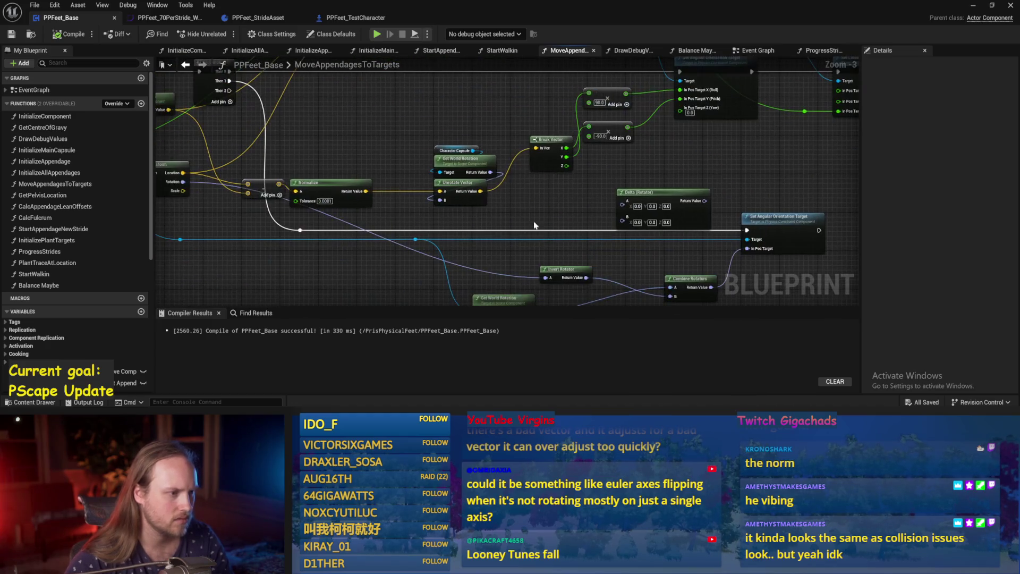
drag(259, 206, 365, 253)
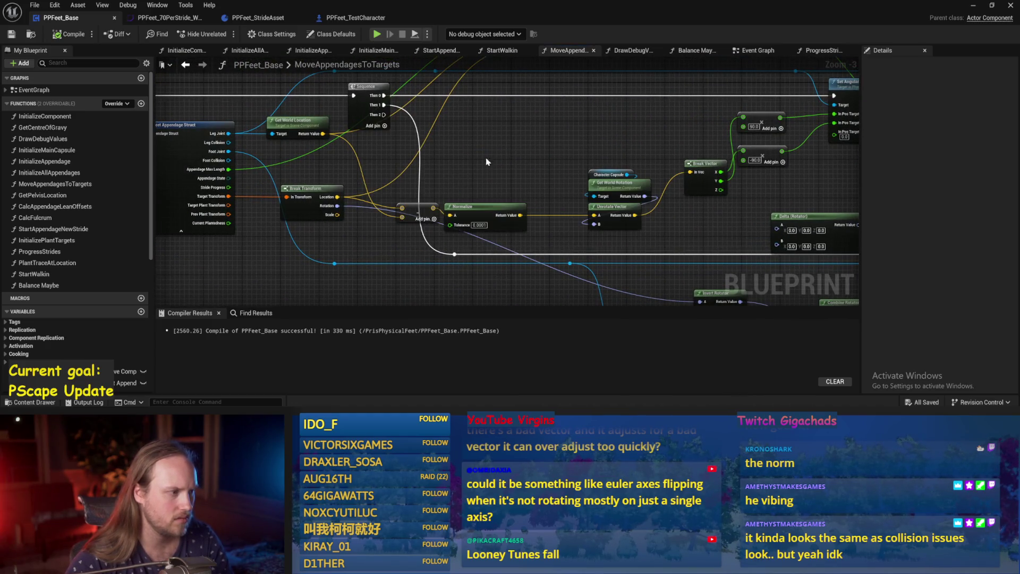
drag(487, 162, 448, 166)
mouse_move(547, 122)
mouse_down()
mouse_move(451, 149)
mouse_move(436, 185)
mouse_up()
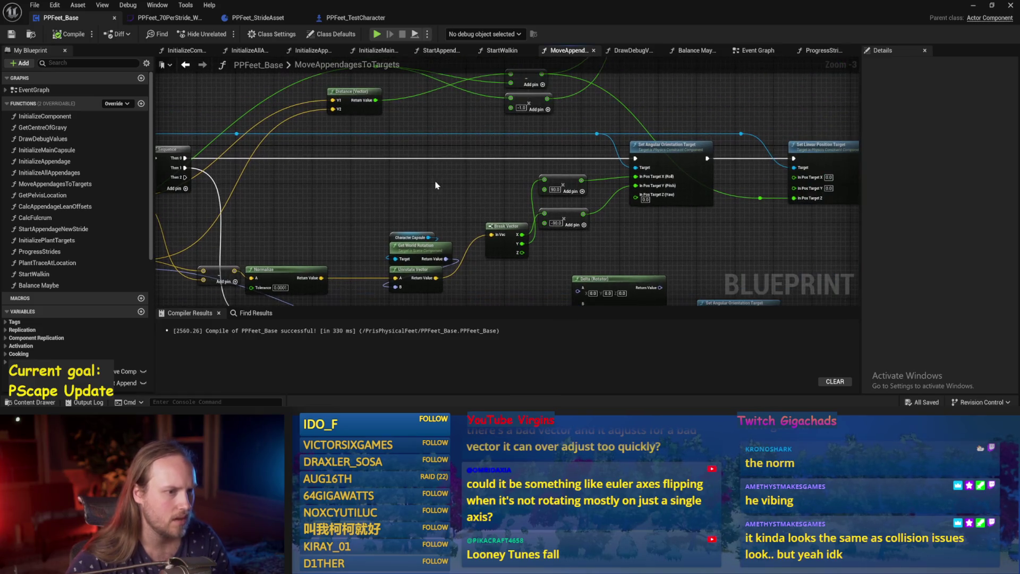
click(69, 34)
click(10, 34)
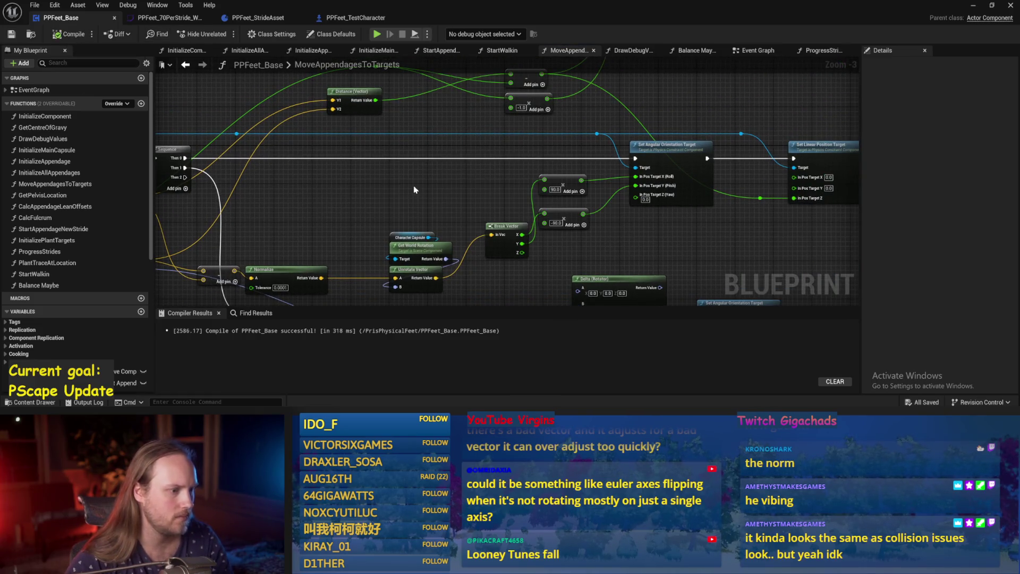
Step: Look over the Event Graph around Start Walkin, then open InitializeAllAppendages
drag(617, 100, 594, 151)
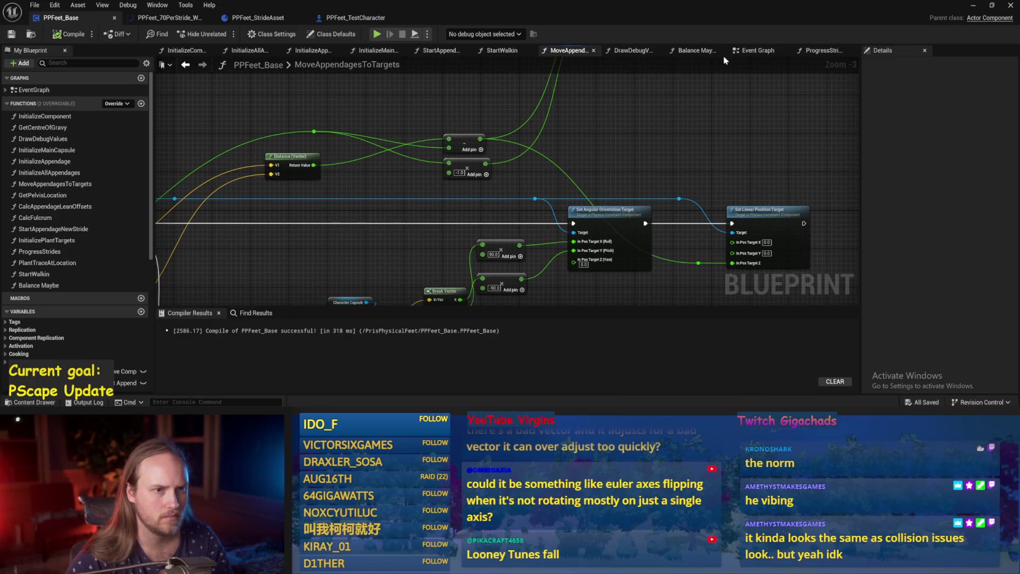
click(758, 51)
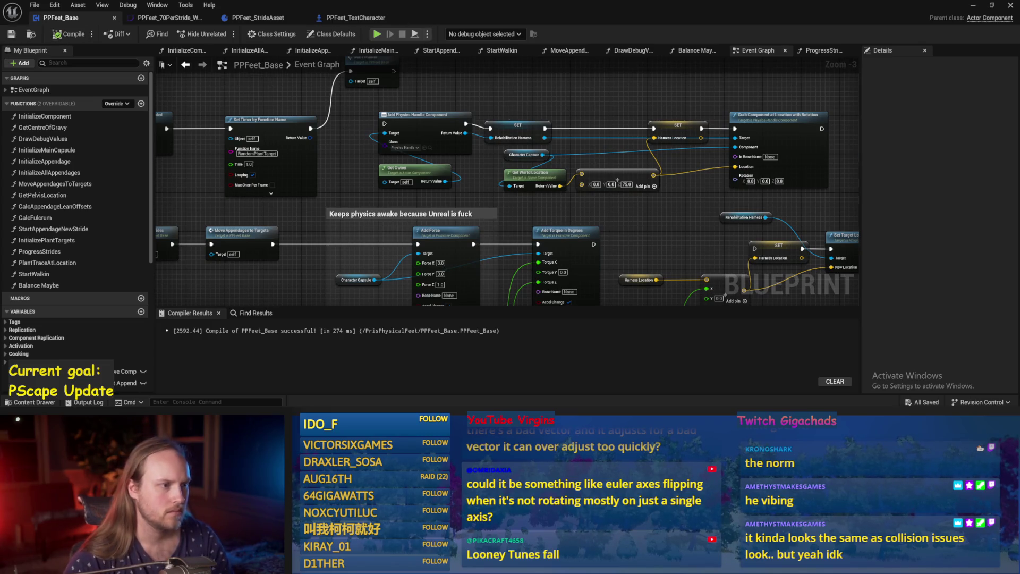
drag(510, 87, 601, 160)
drag(644, 118, 602, 143)
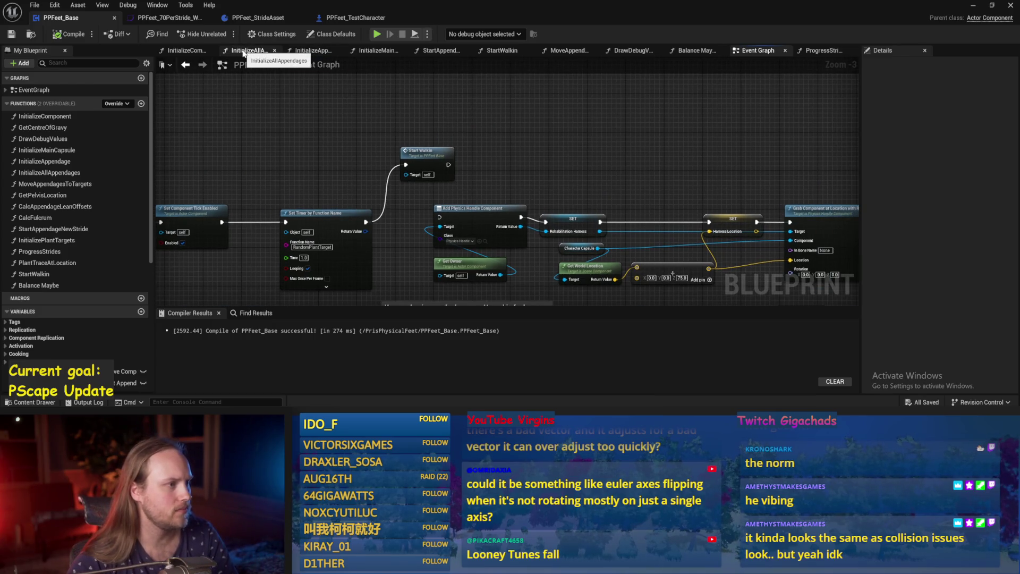
click(191, 51)
Step: Open the InitializeAppendage graph, save, and move to the end of its node chain
click(248, 50)
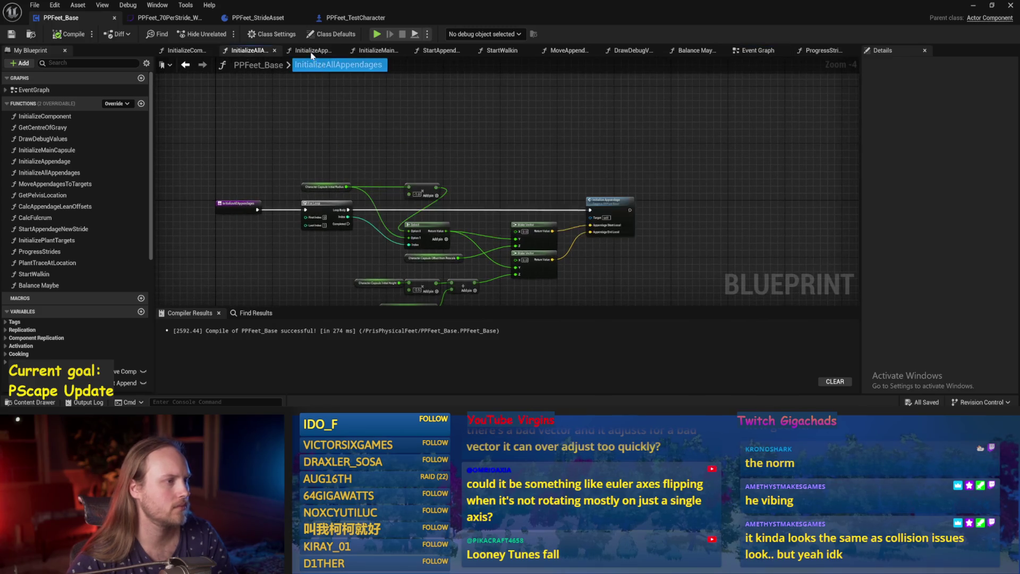
click(312, 51)
scroll(409, 181, down, 1)
key(ctrl+s)
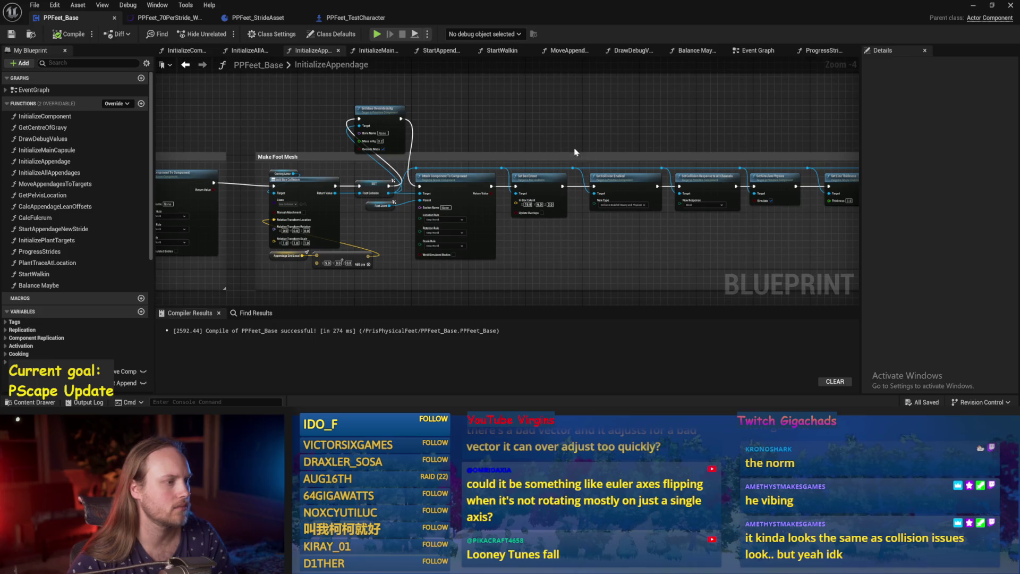
drag(574, 153, 370, 131)
scroll(642, 218, up, 2)
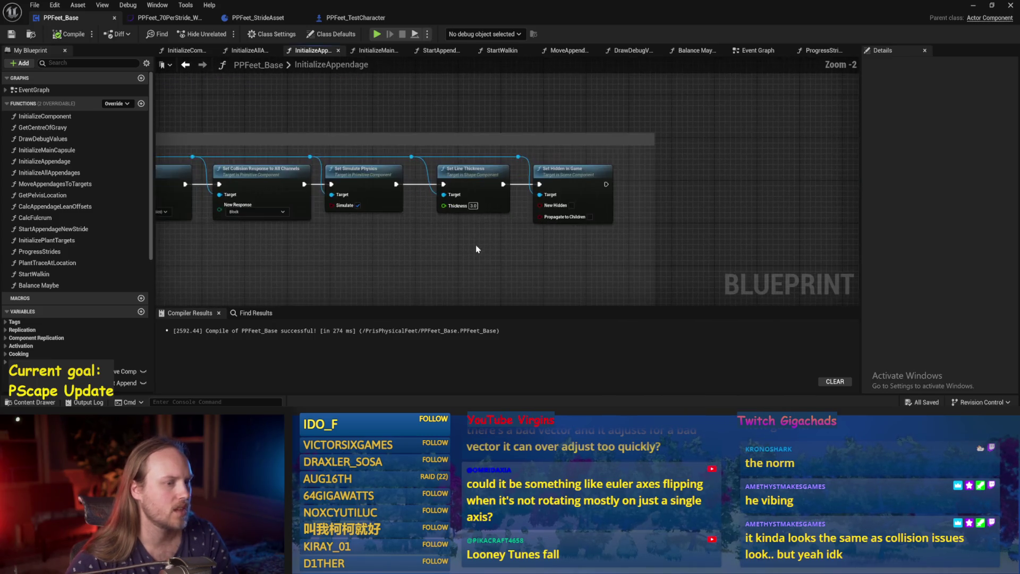
Step: Add a Set PhysicalMaterial Override on the collision using PhysMat_Rubber, then test-play
drag(519, 157, 698, 170)
text(set phys)
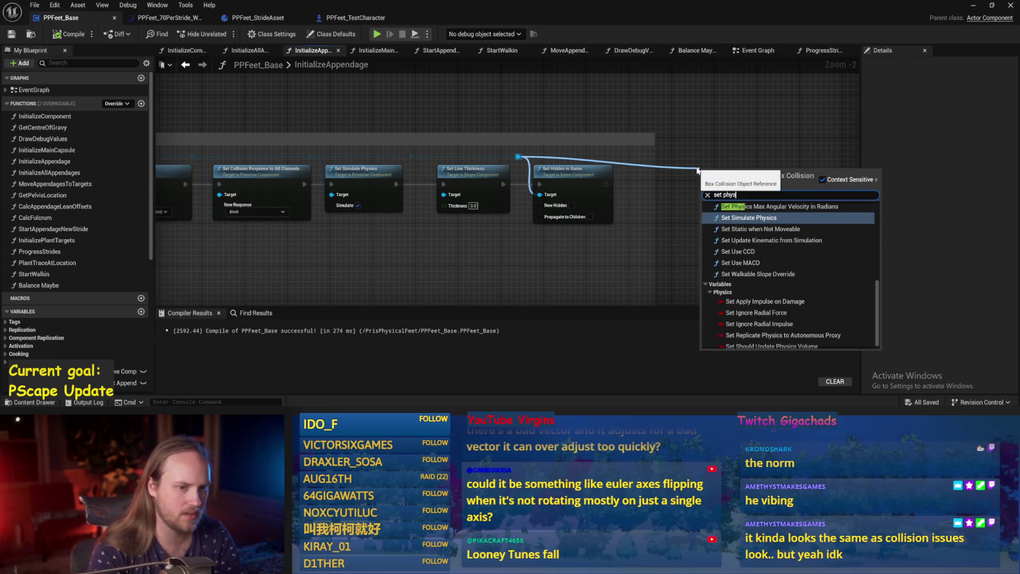
text( mt)
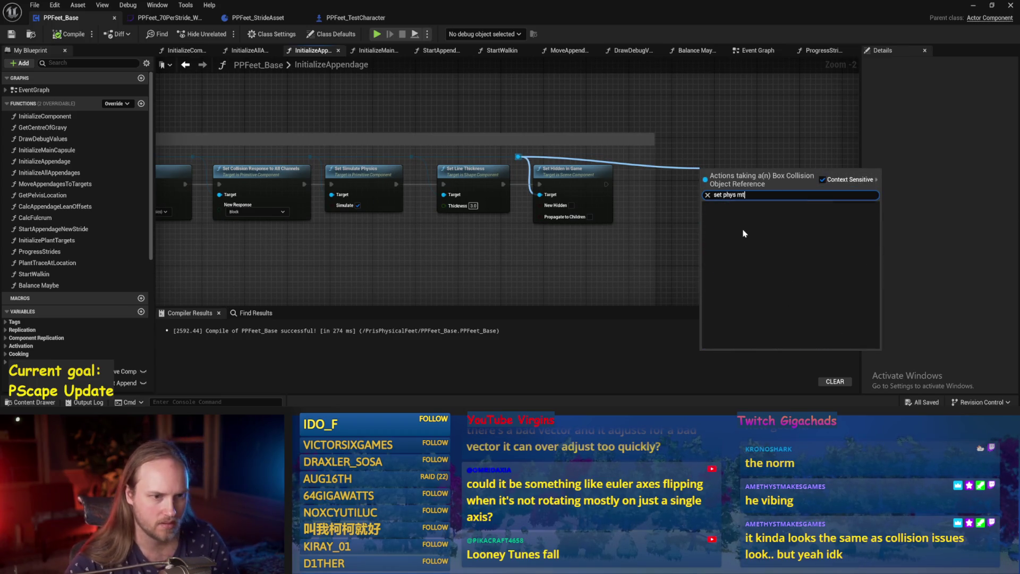
key(BackSpace)
text(at)
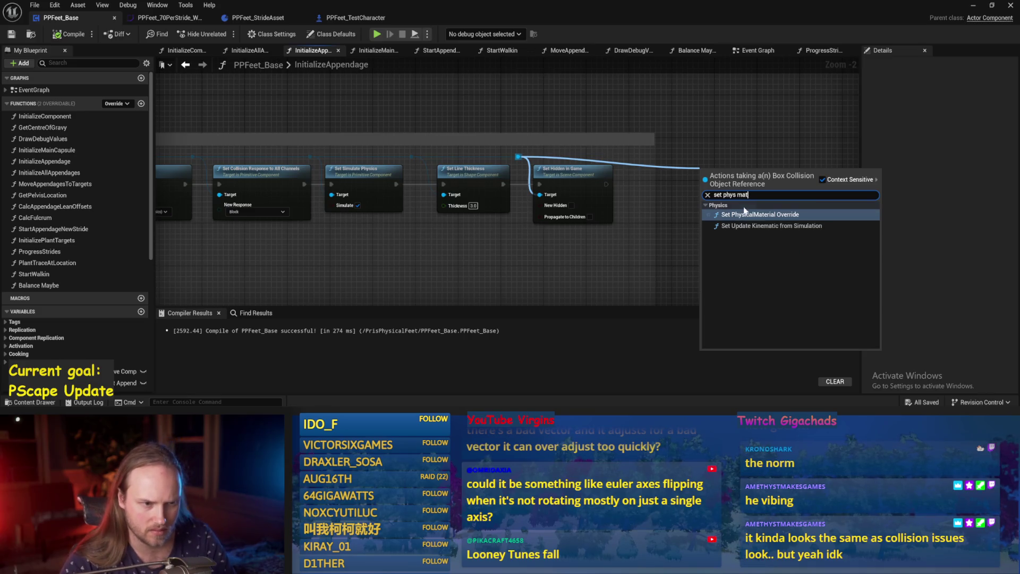
click(744, 212)
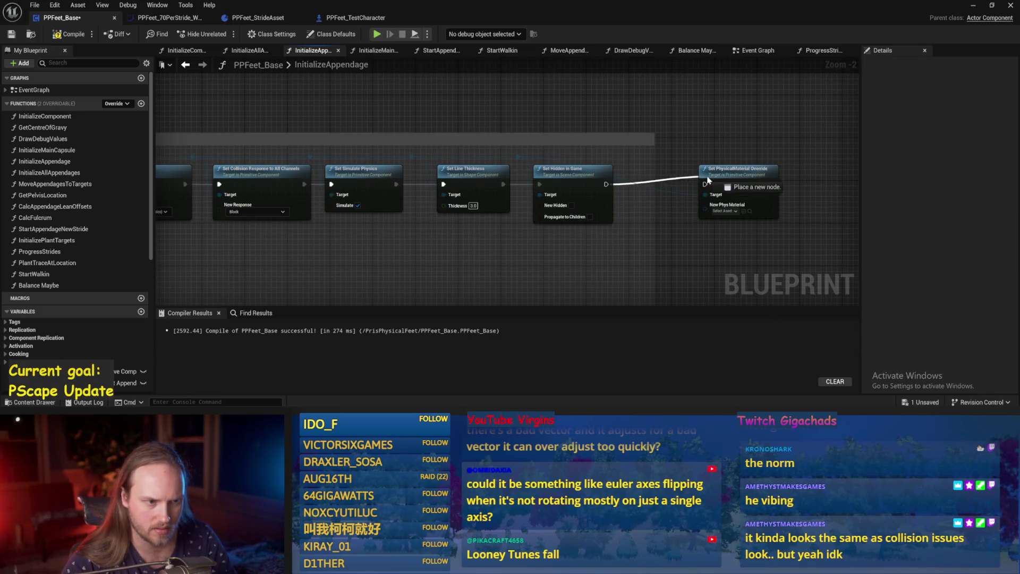
click(726, 212)
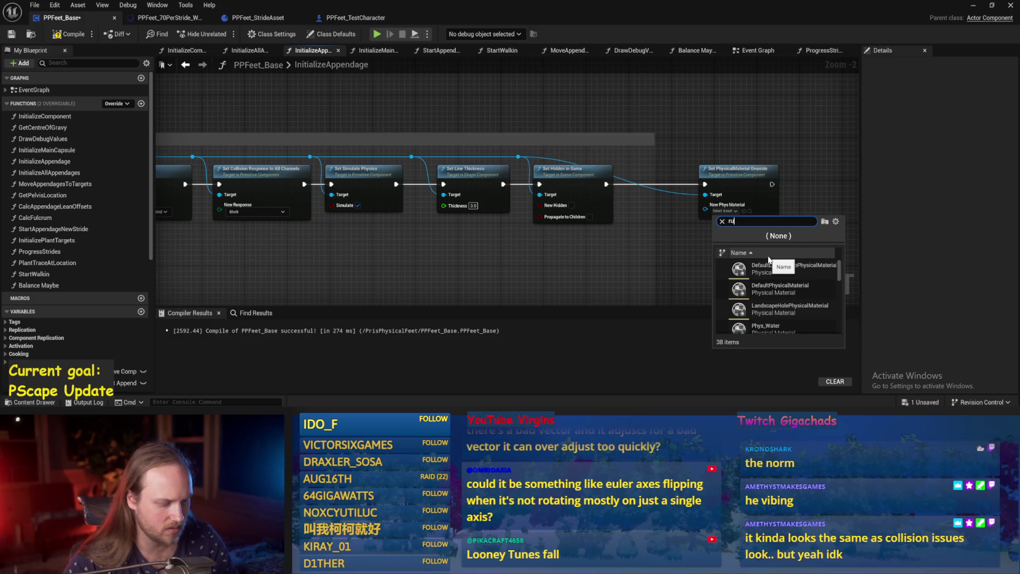
click(785, 270)
key(alt+Tab)
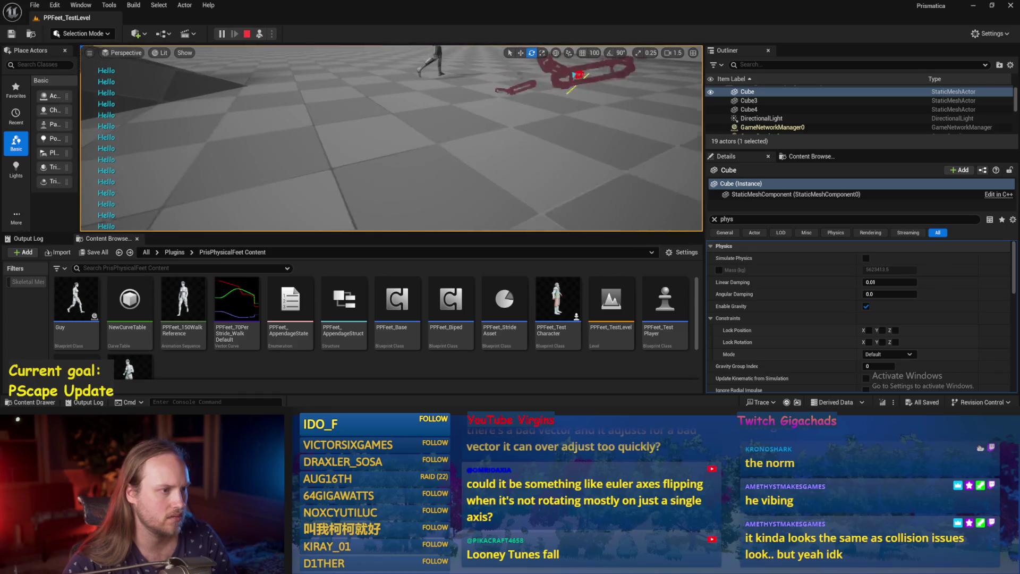
key(alt+Tab)
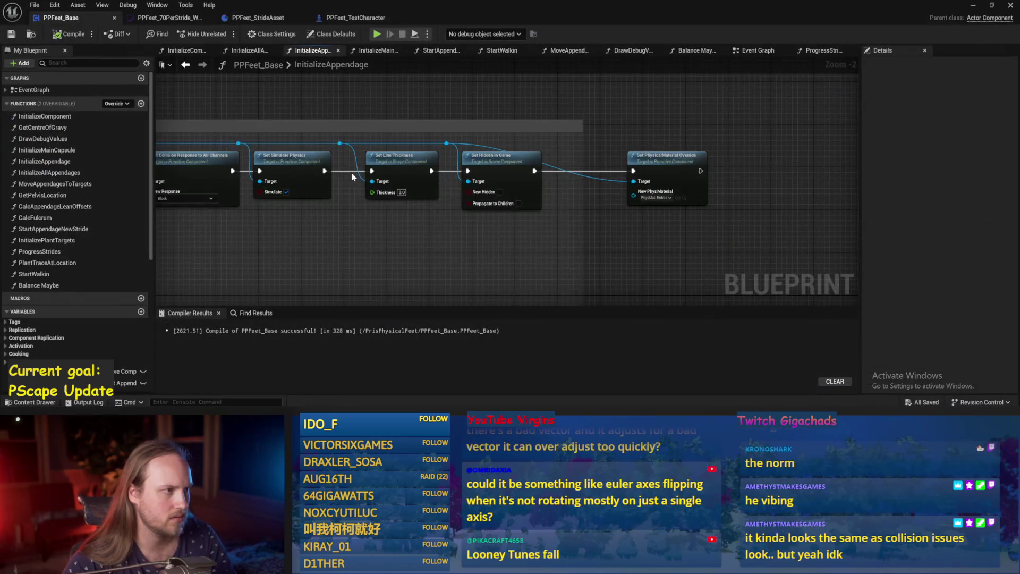
Step: Return to InitializeAppendage and bring the Make Foot Joint mass override section into view
click(247, 50)
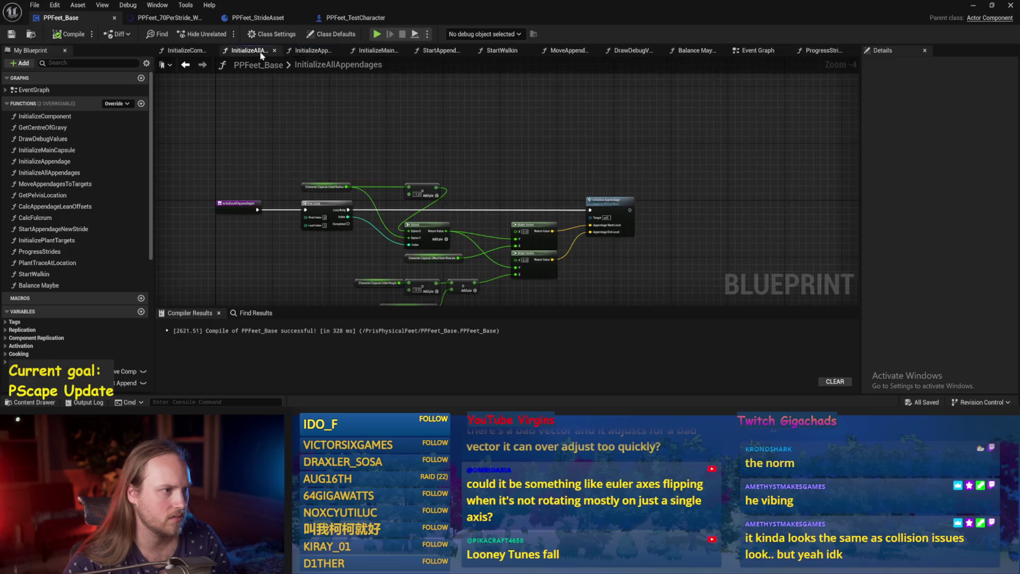
click(371, 53)
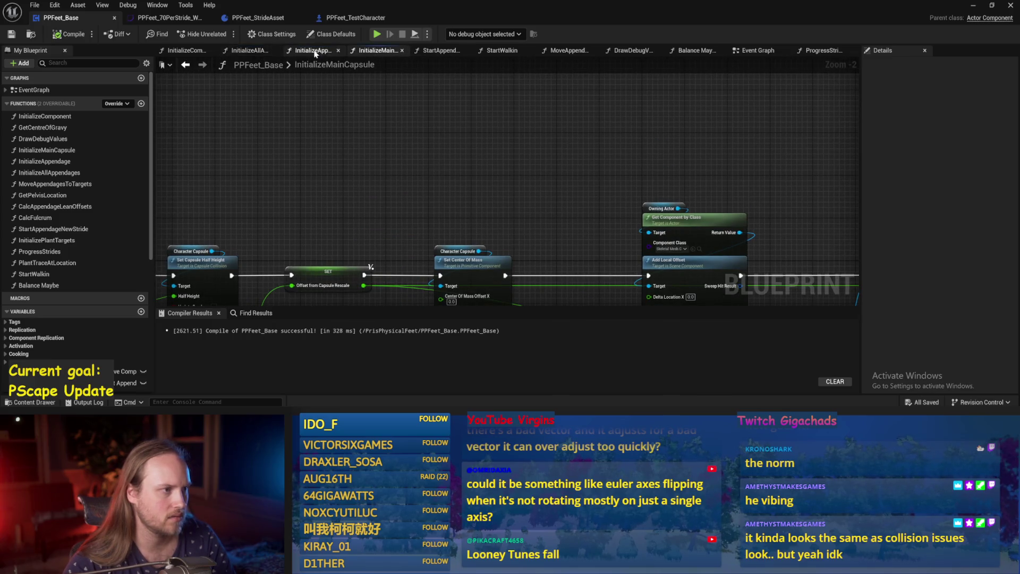
click(313, 52)
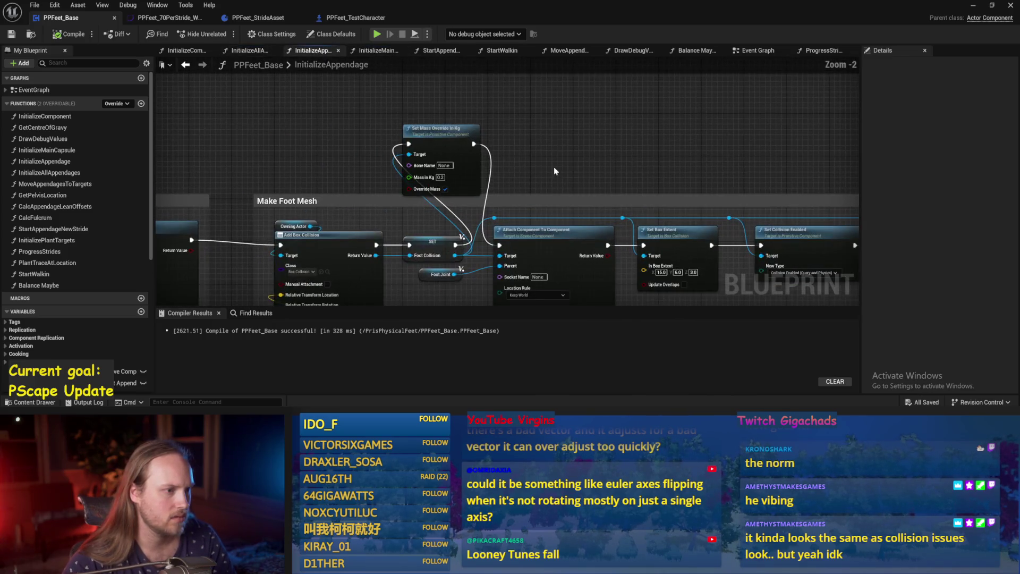
mouse_move(303, 147)
mouse_down()
mouse_move(442, 177)
mouse_move(462, 157)
mouse_move(343, 165)
mouse_move(463, 179)
mouse_move(687, 159)
mouse_move(467, 155)
mouse_move(661, 142)
mouse_move(465, 154)
mouse_up()
scroll(467, 154, down, 2)
scroll(465, 153, up, 4)
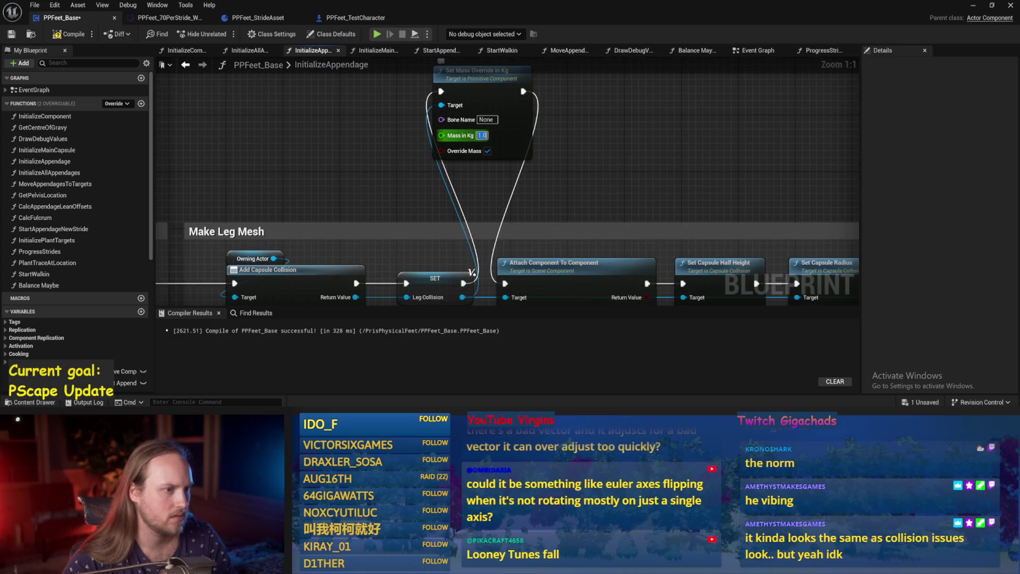
text(3)
Step: Save and recompile with the 3.0 kg mass, then play-test the walker and stop
key(ctrl+s)
key(F7)
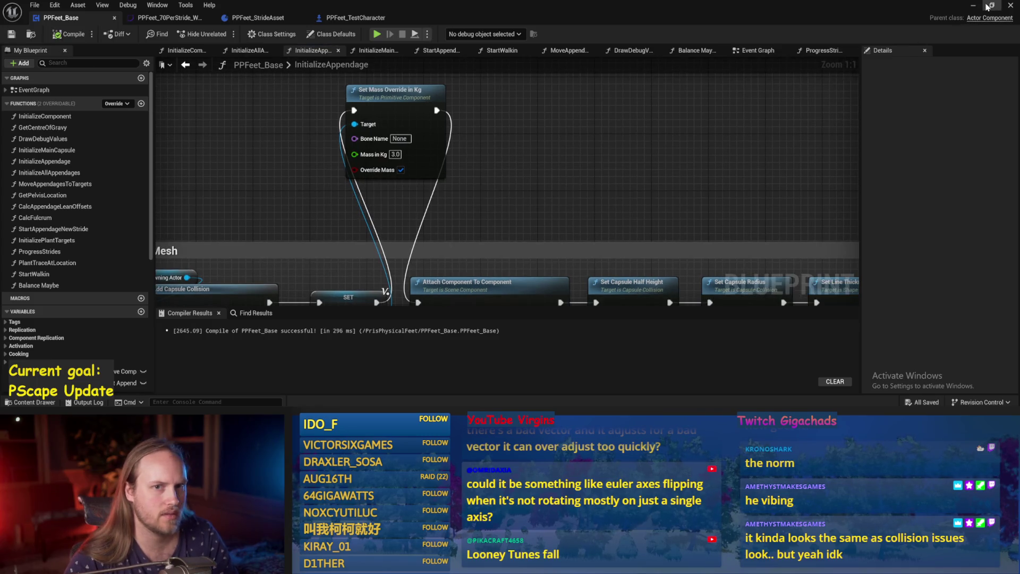
click(987, 6)
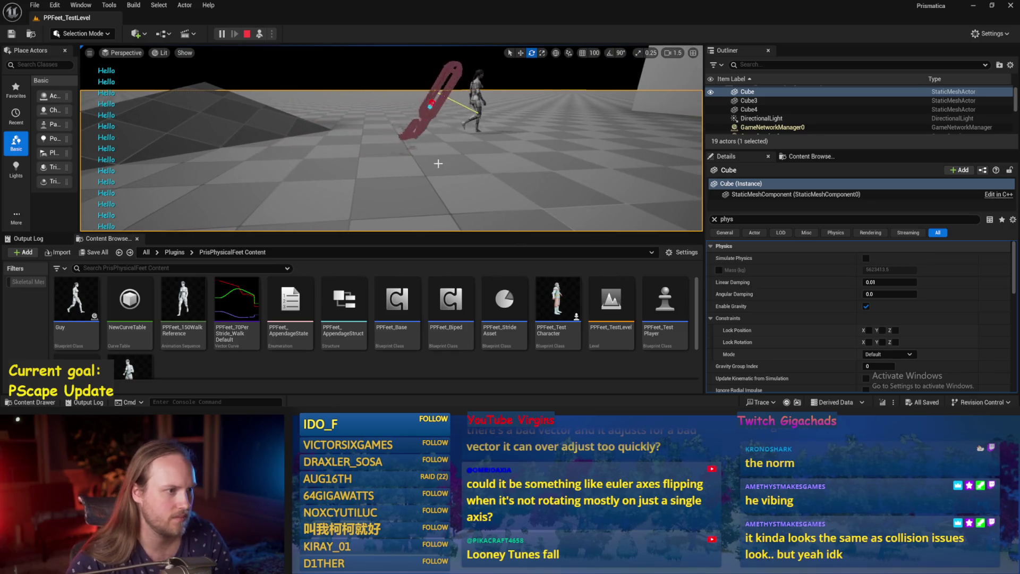
key(Escape)
key(ctrl+s)
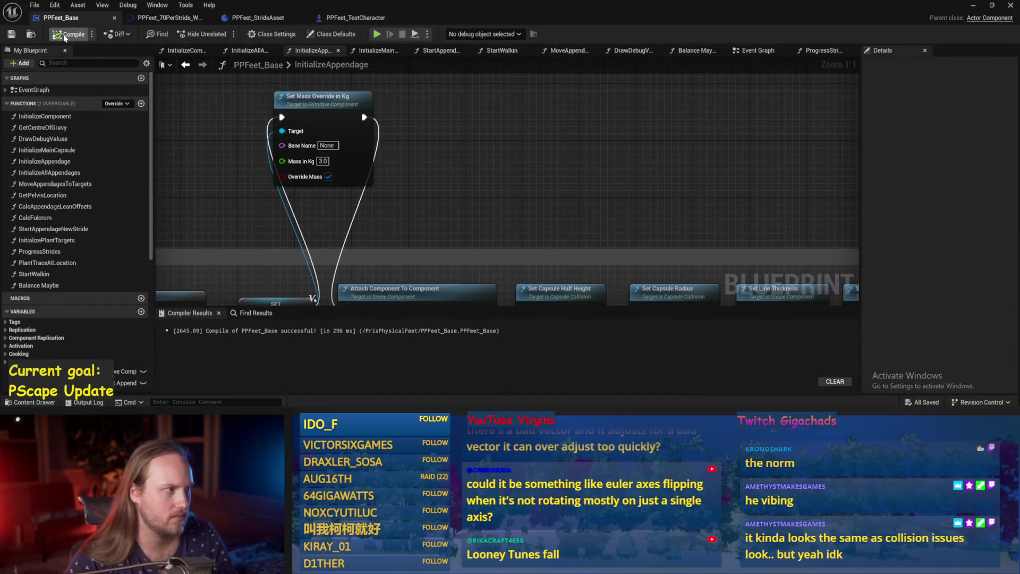
scroll(313, 299, down, 2)
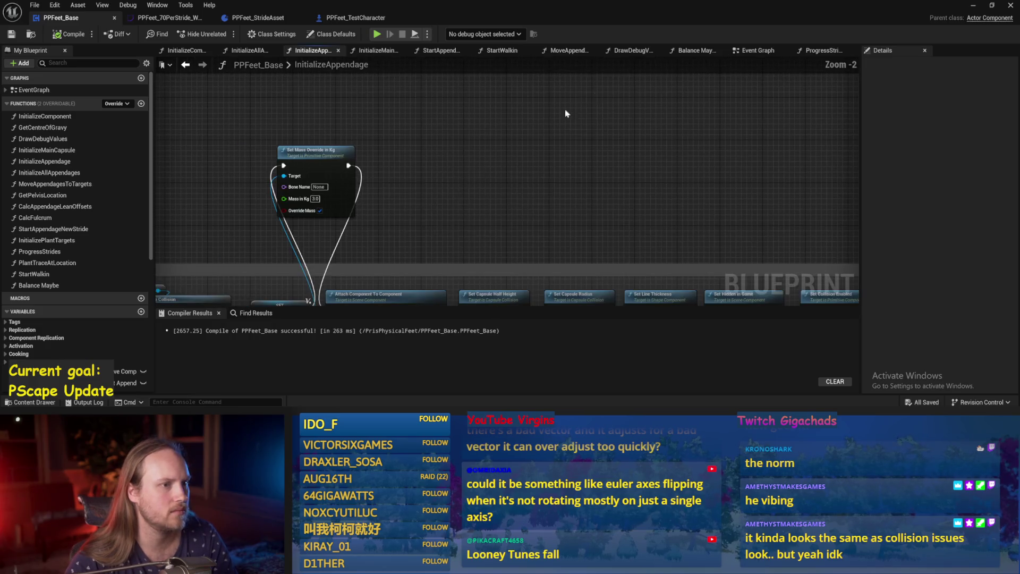
Step: Open the ProgressStrides graph, look it over, and save PPFeet_Base
click(817, 50)
drag(656, 249, 553, 186)
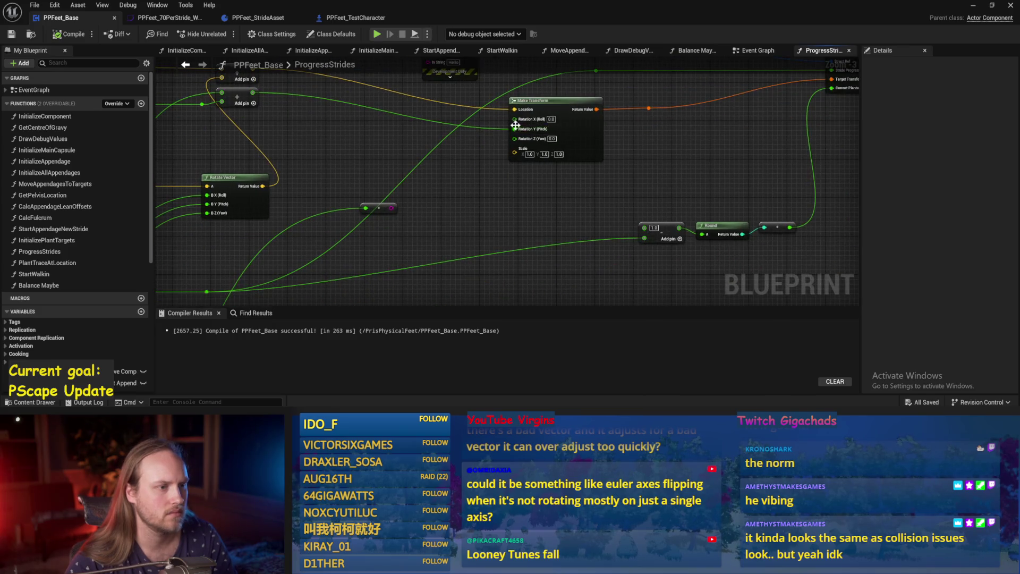
drag(516, 125, 534, 158)
key(ctrl+s)
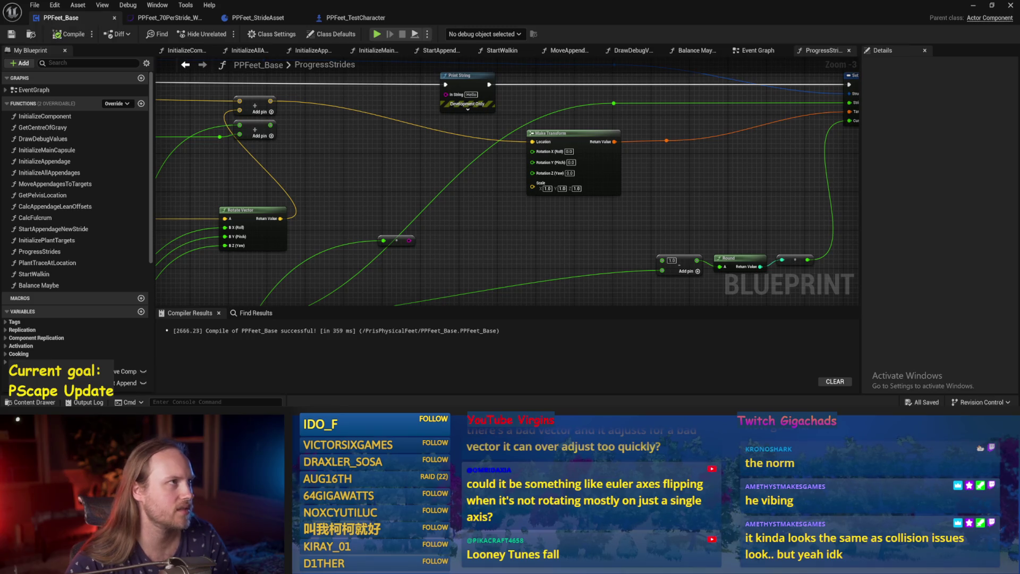
drag(638, 169, 591, 182)
key(ctrl+s)
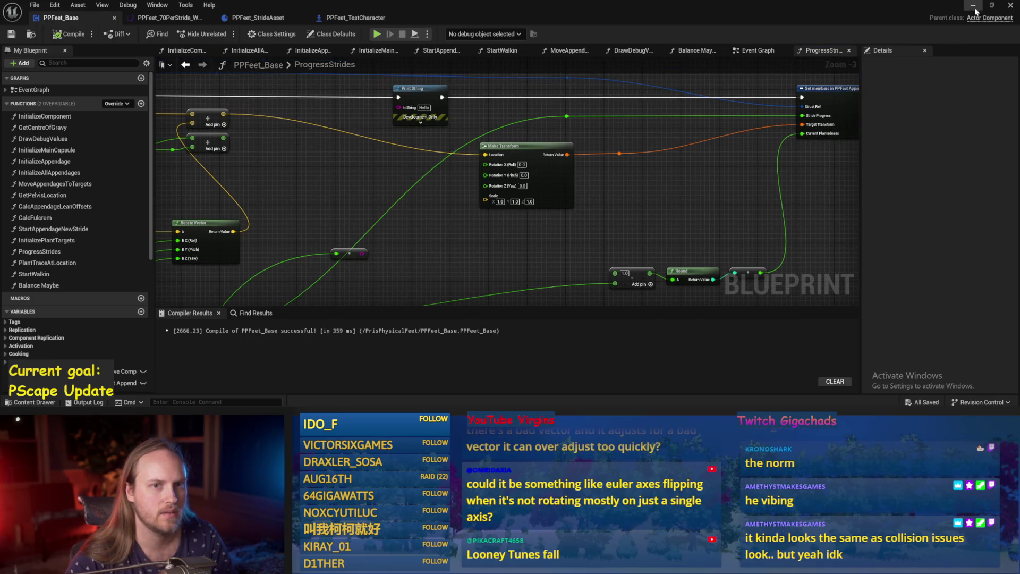
Step: Play-test the walker in the level, stop, and open the Balance Maybe graph
click(974, 6)
key(alt+p)
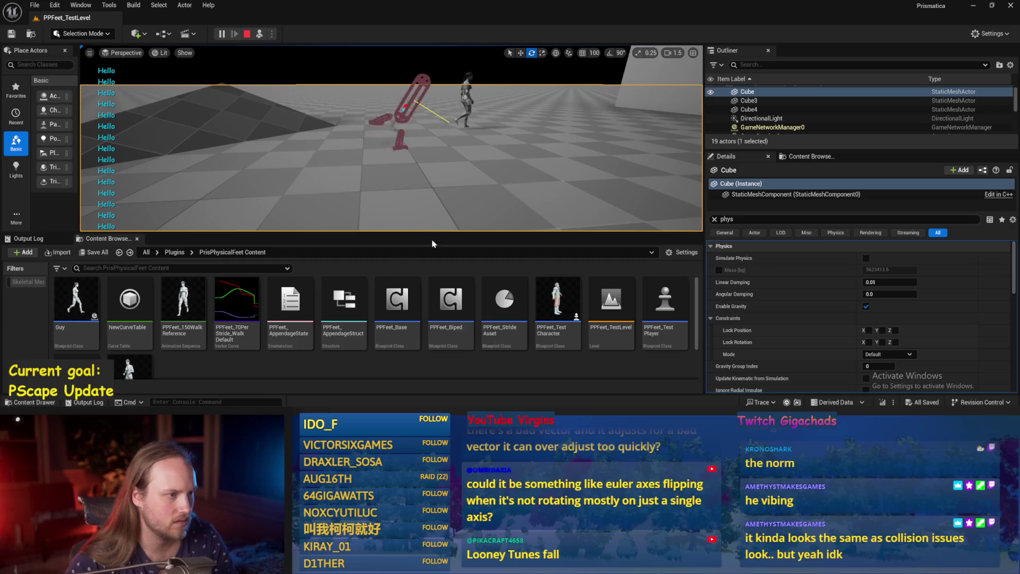
key(Escape)
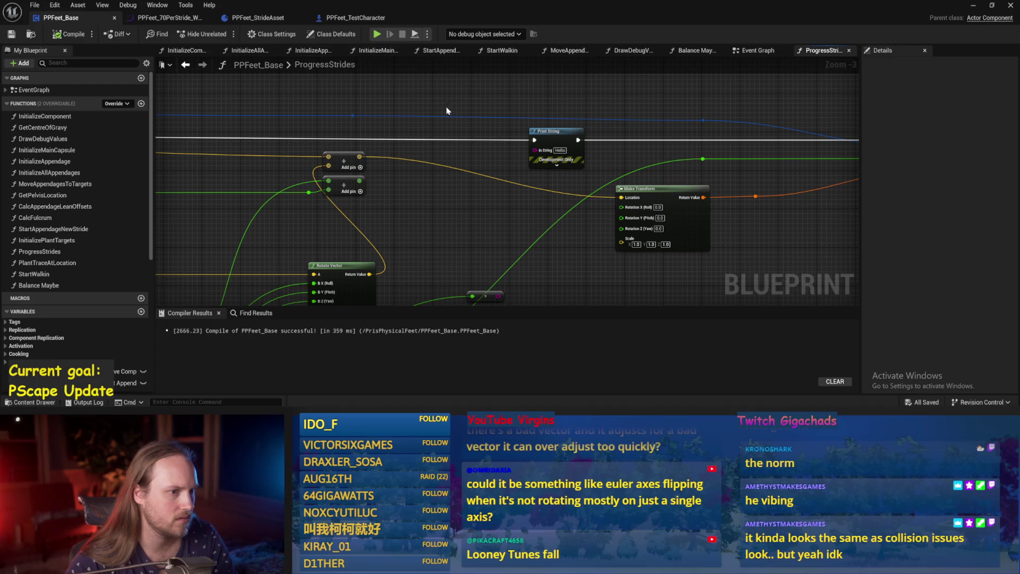
click(710, 52)
Step: Set Map Range Clamped In Range B to 150 in Balance Maybe, then compile and save
mouse_move(659, 143)
mouse_down()
mouse_move(599, 132)
mouse_move(508, 85)
mouse_up()
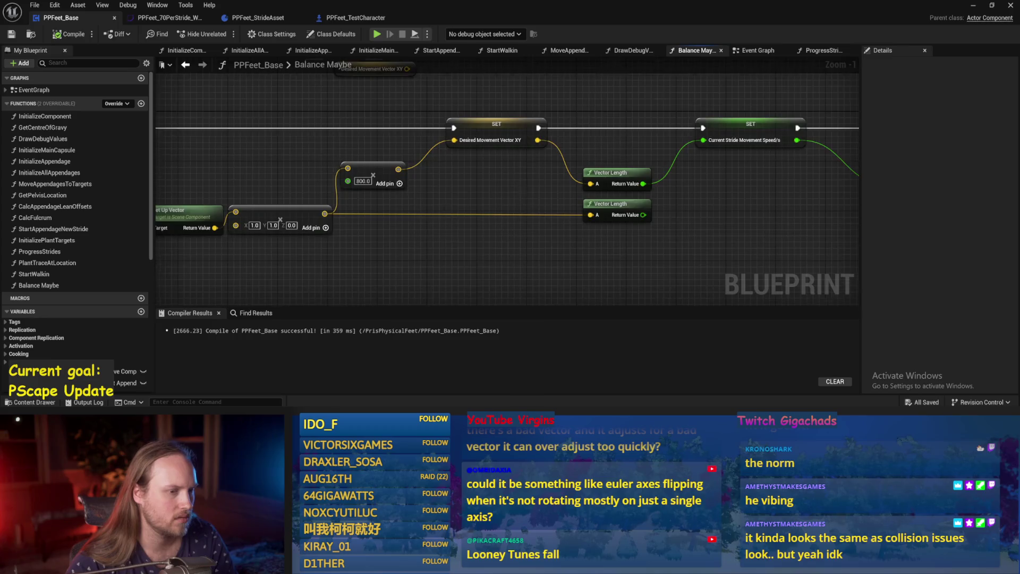
drag(845, 225, 646, 208)
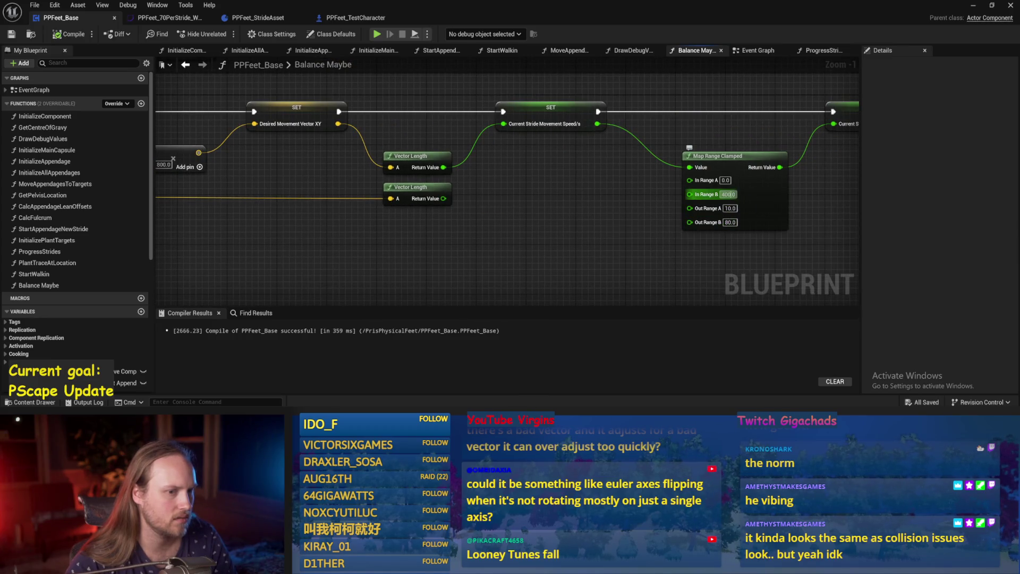
text(0)
key(Return)
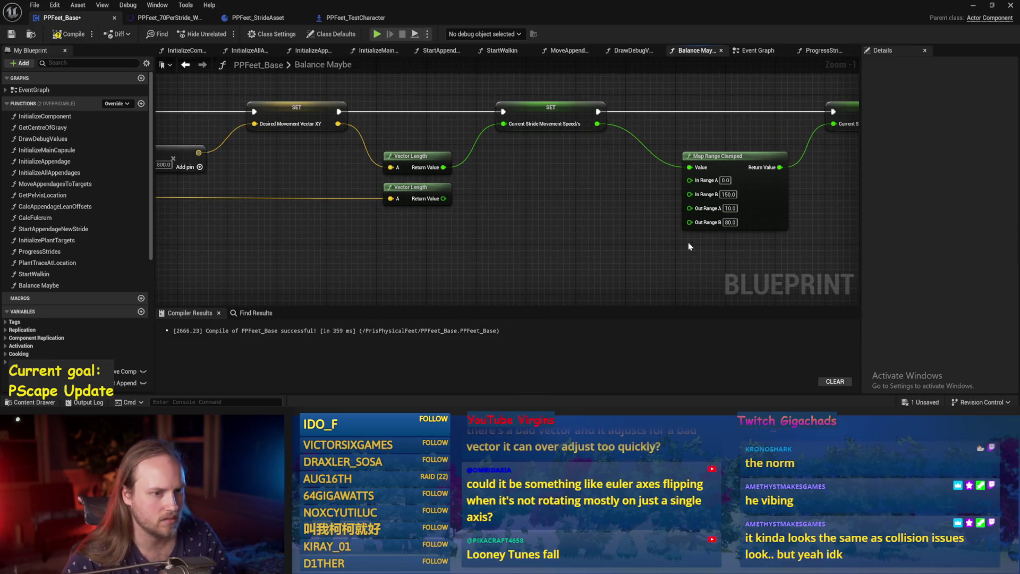
drag(558, 205, 597, 210)
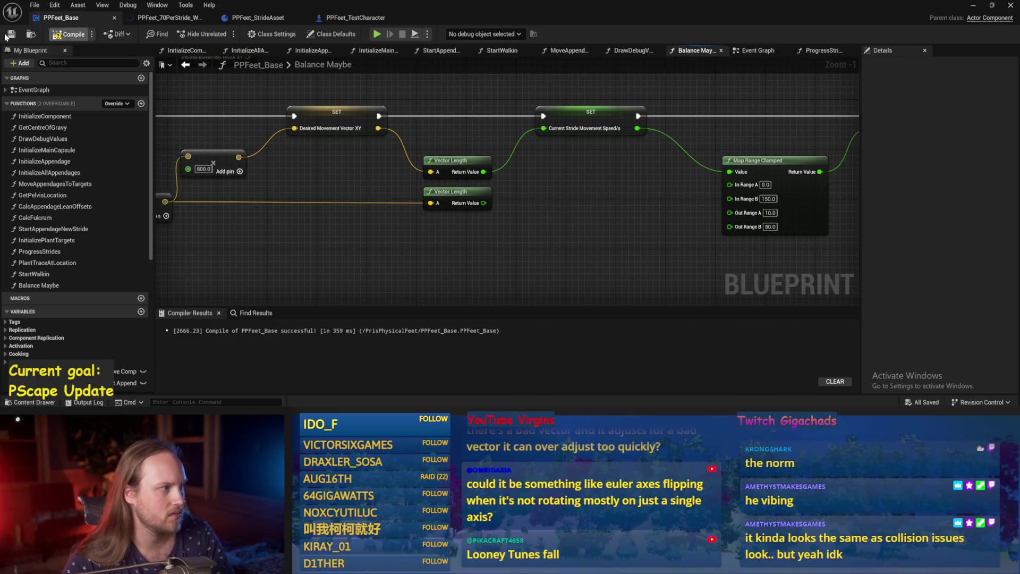
click(10, 35)
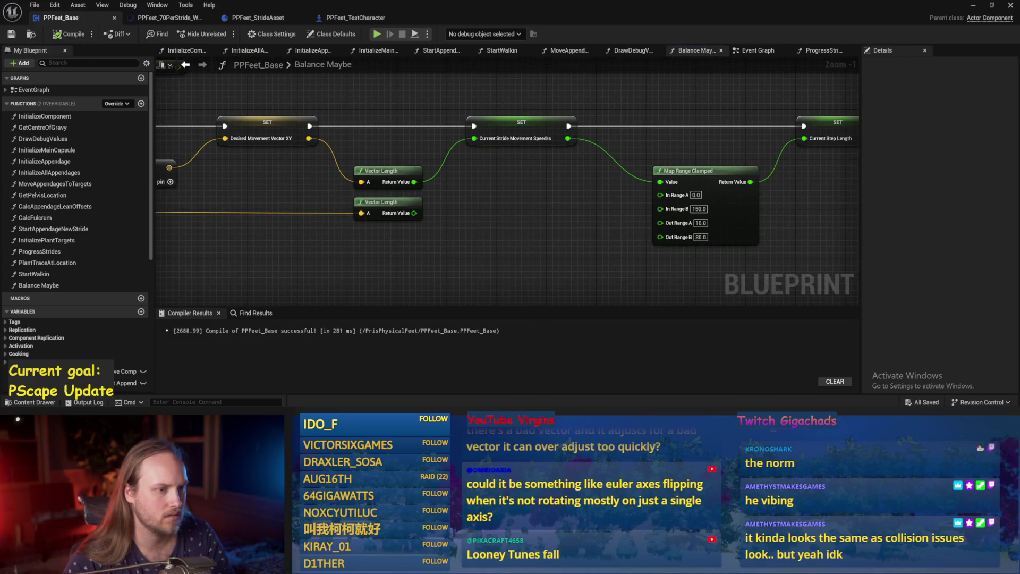
Step: Play-test the walker in the level editor viewport
click(973, 5)
click(273, 35)
click(318, 69)
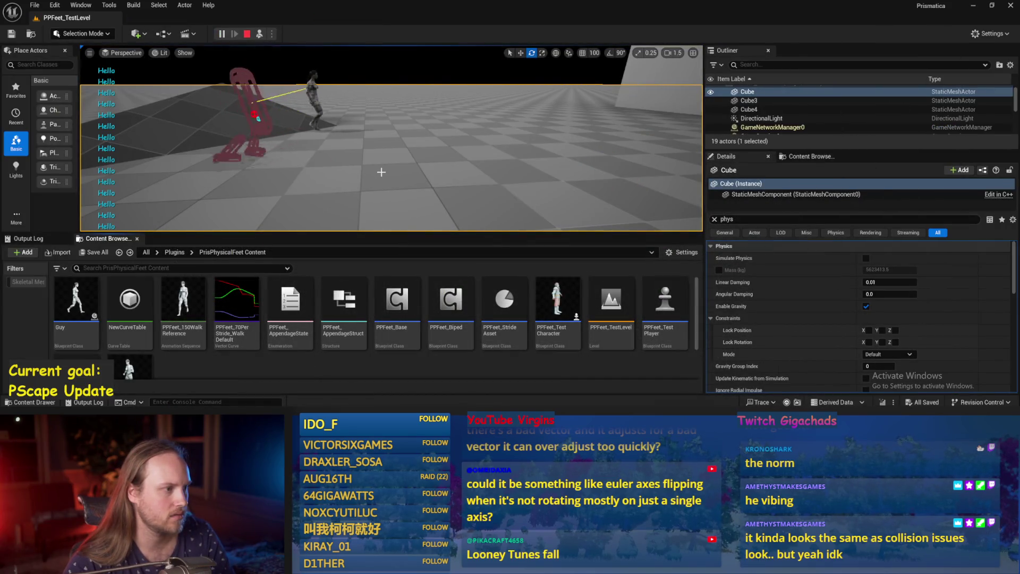
key(Escape)
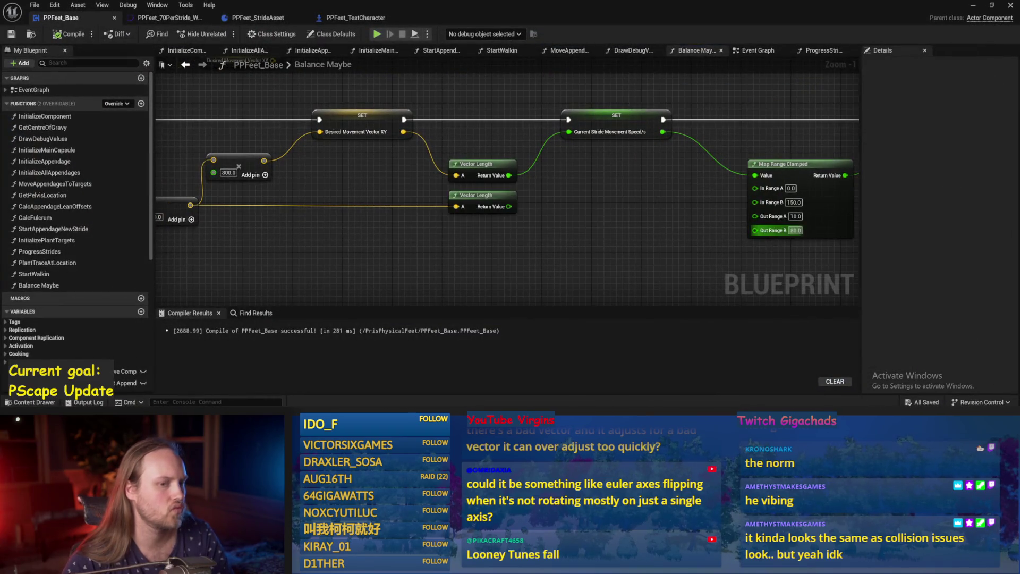
Step: Clear the 800.0 multiplier in Balance Maybe and play-test the walker again
drag(243, 186, 447, 195)
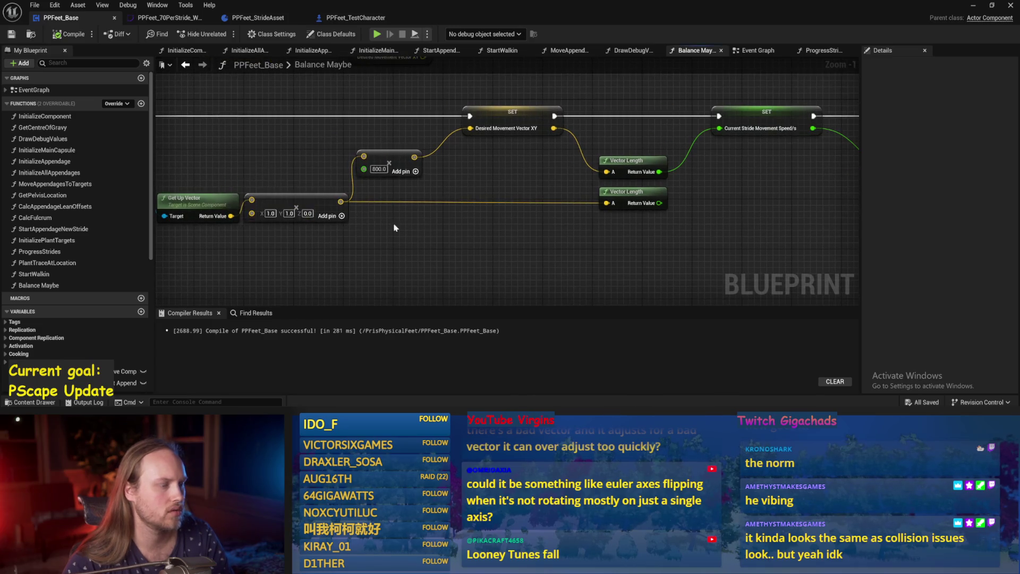
drag(394, 227, 450, 236)
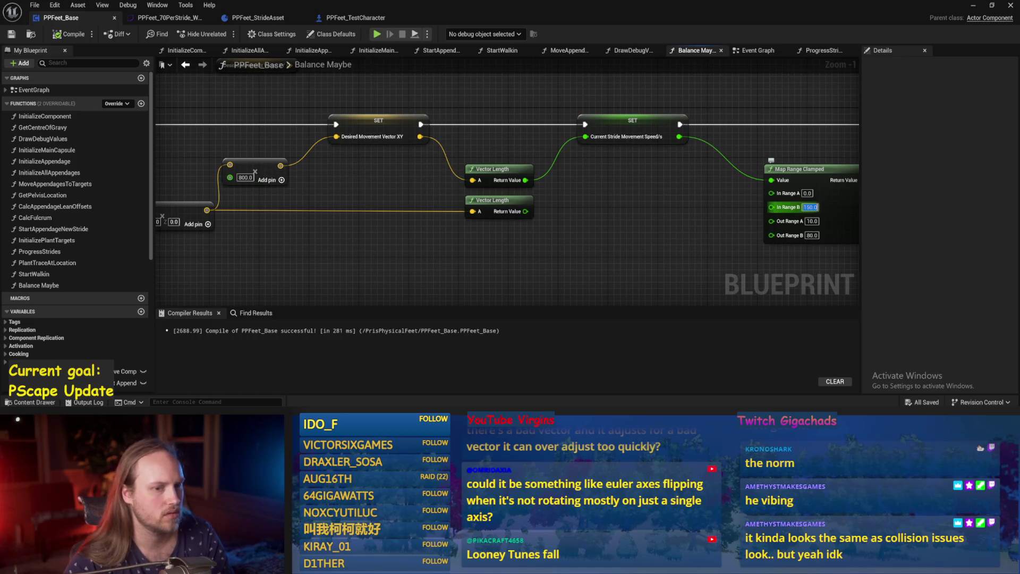
drag(362, 190, 482, 189)
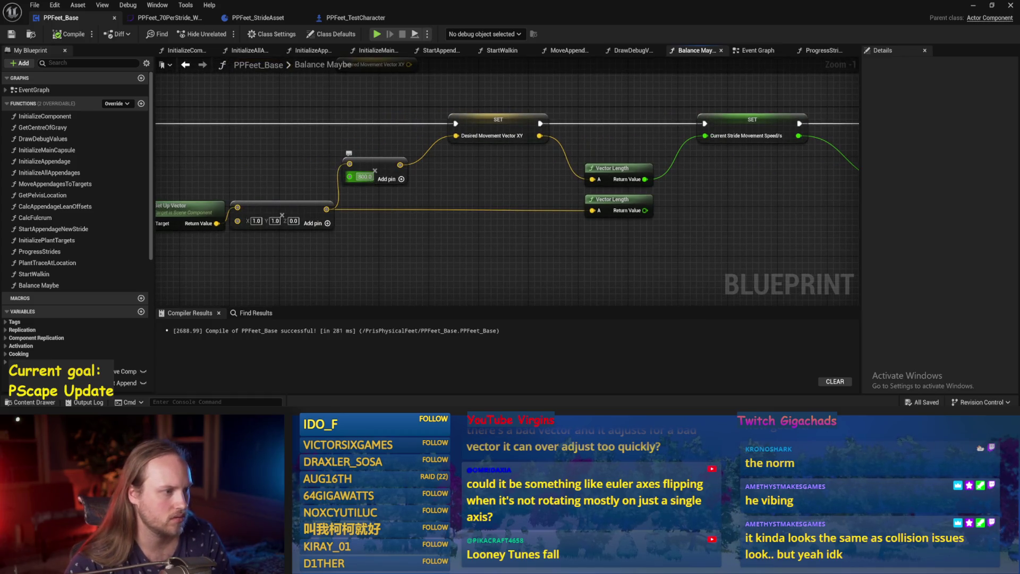
key(BackSpace)
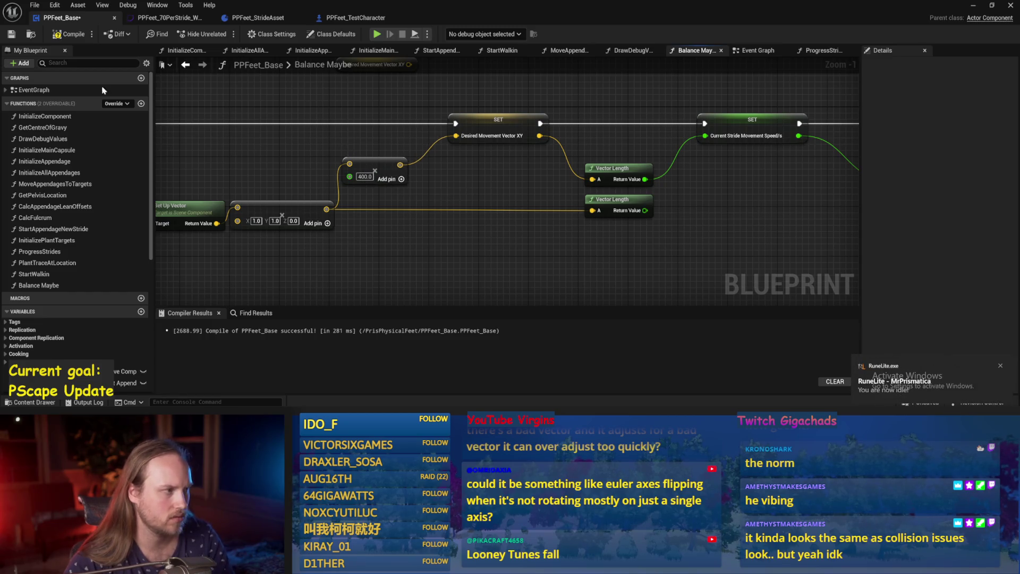
click(972, 8)
click(221, 33)
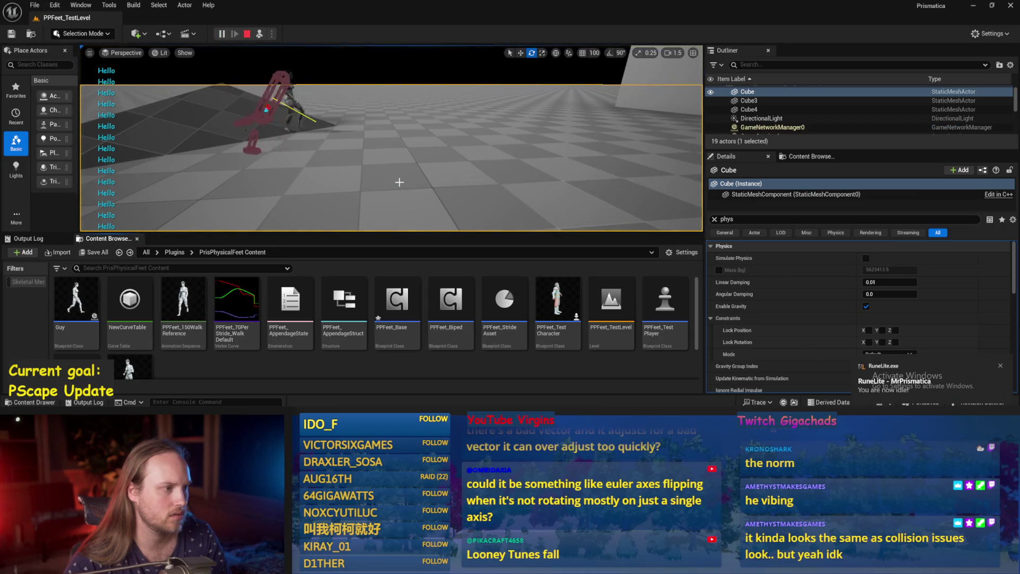
key(Escape)
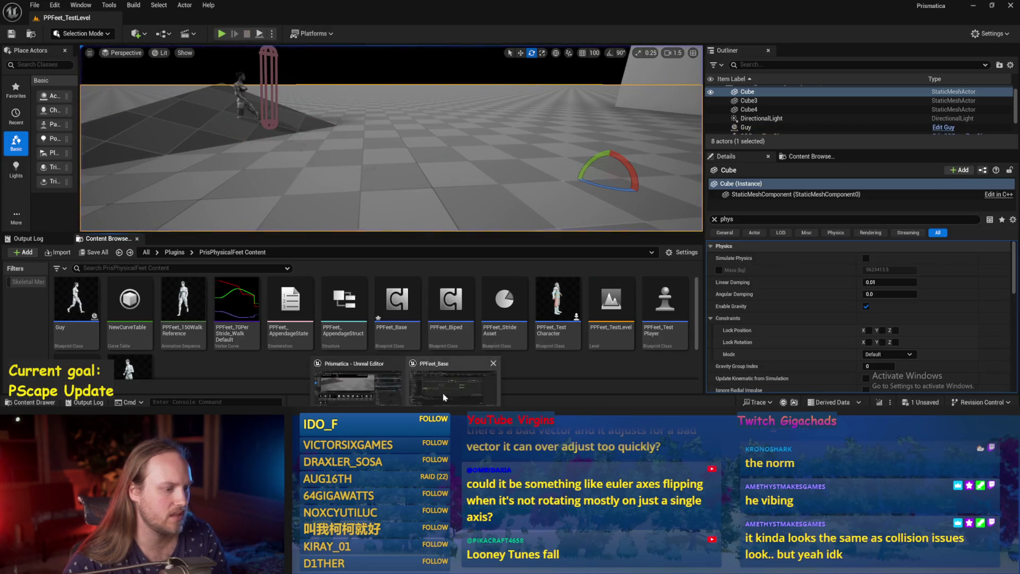
Step: Save and compile PPFeet_Base, entering 400 for In Range B
click(461, 374)
key(ctrl+s)
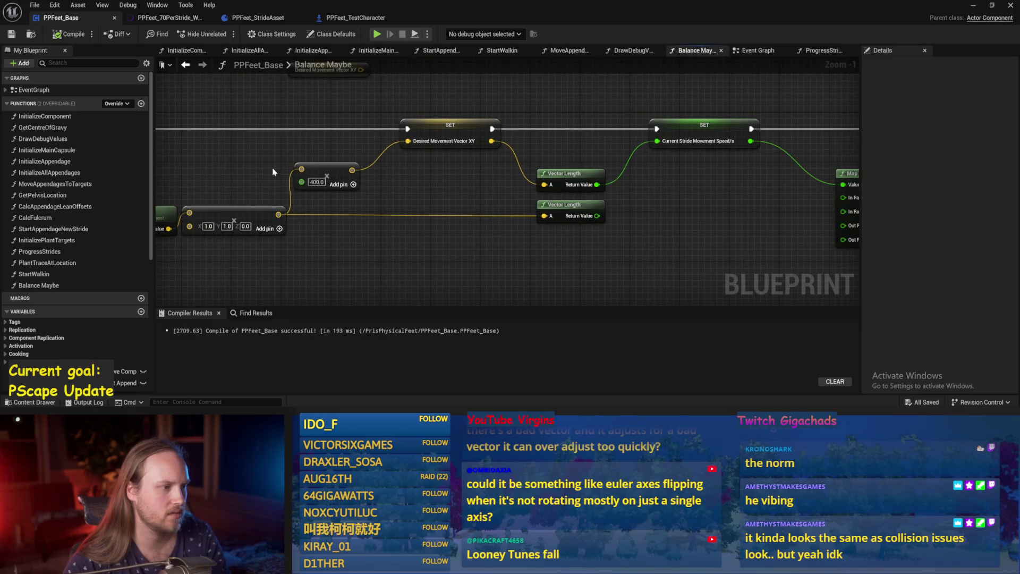
mouse_move(367, 193)
mouse_down()
mouse_move(386, 211)
mouse_move(415, 196)
mouse_move(346, 186)
mouse_move(565, 222)
mouse_up()
click(68, 34)
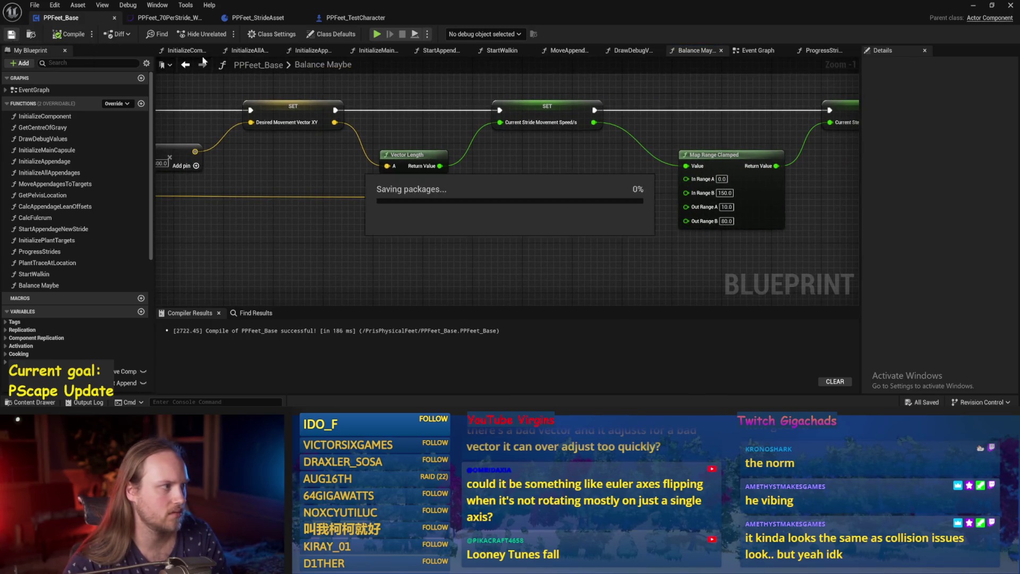
text(400)
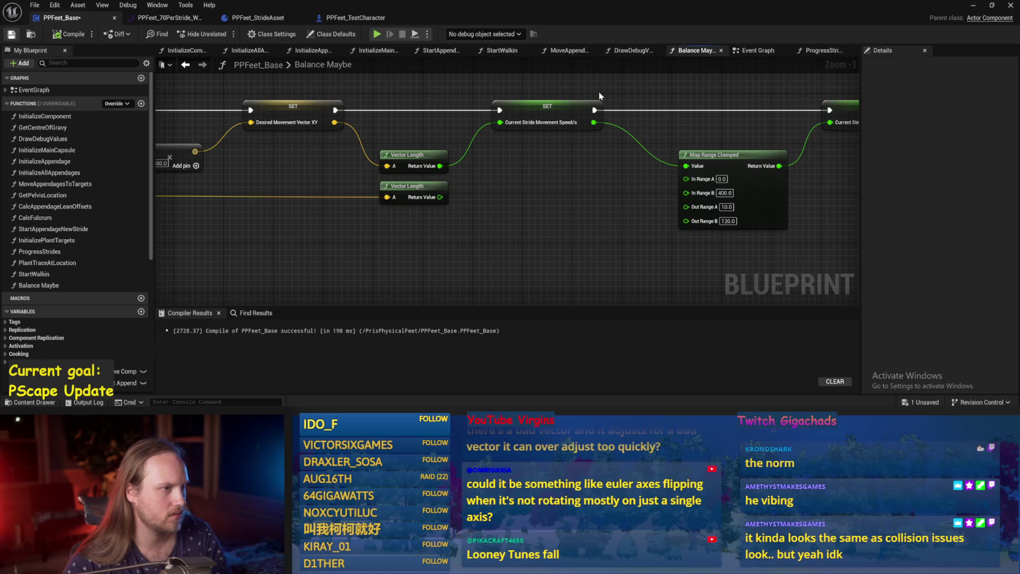
Step: Play-test the walker with the new range, then compile and save PPFeet_Base
click(973, 5)
click(222, 33)
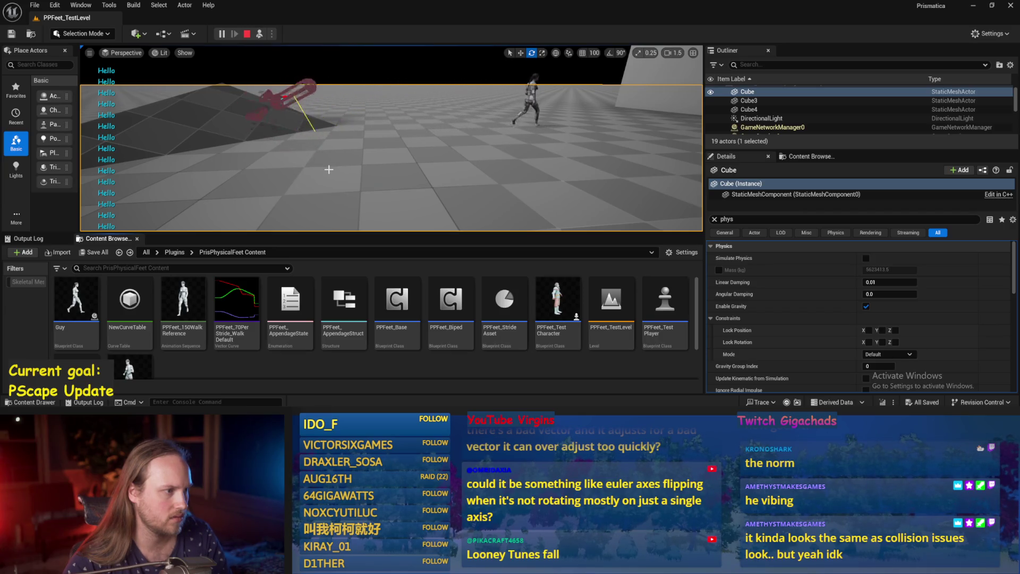
key(Escape)
key(alt+Tab)
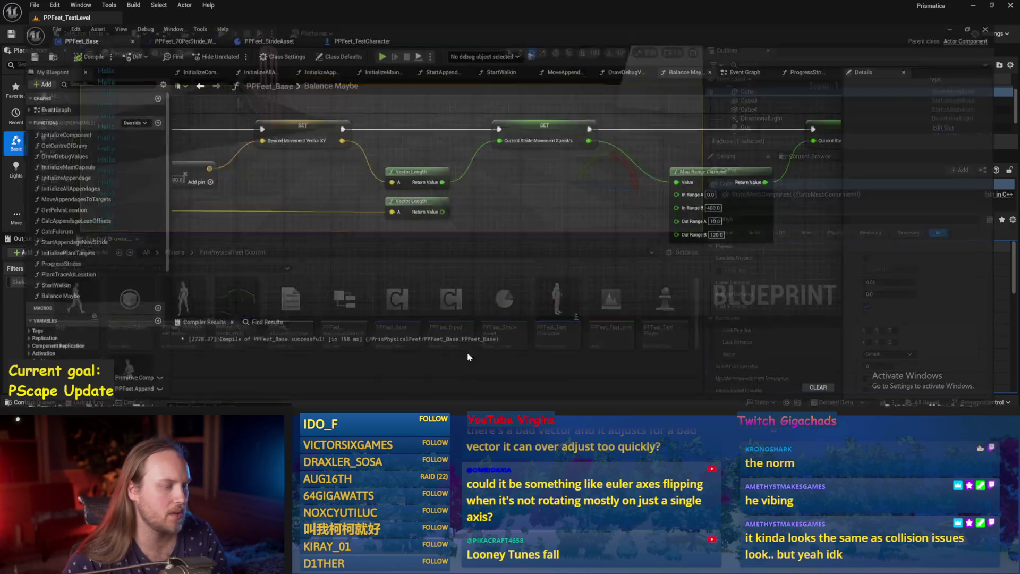
click(12, 35)
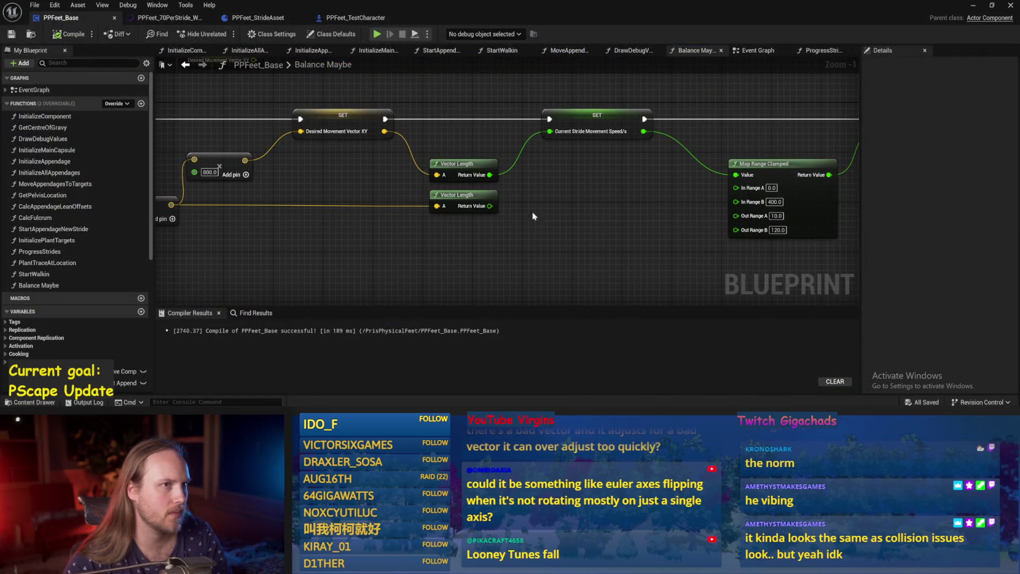
click(764, 51)
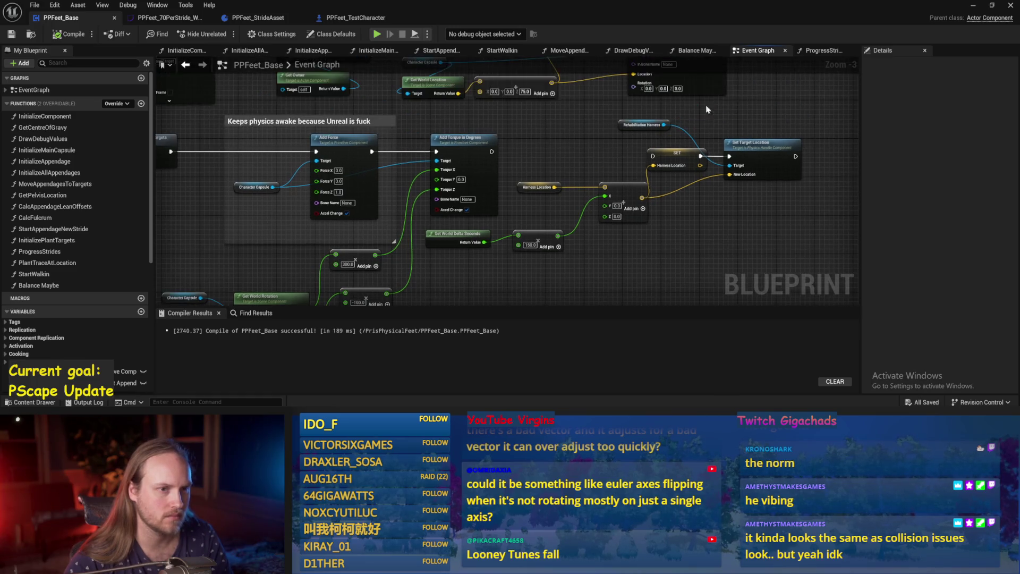
Step: Inspect the ProgressStrides graph's Get World Rotation Yaw output, then bring PPFeet_TestLevel forward
click(822, 49)
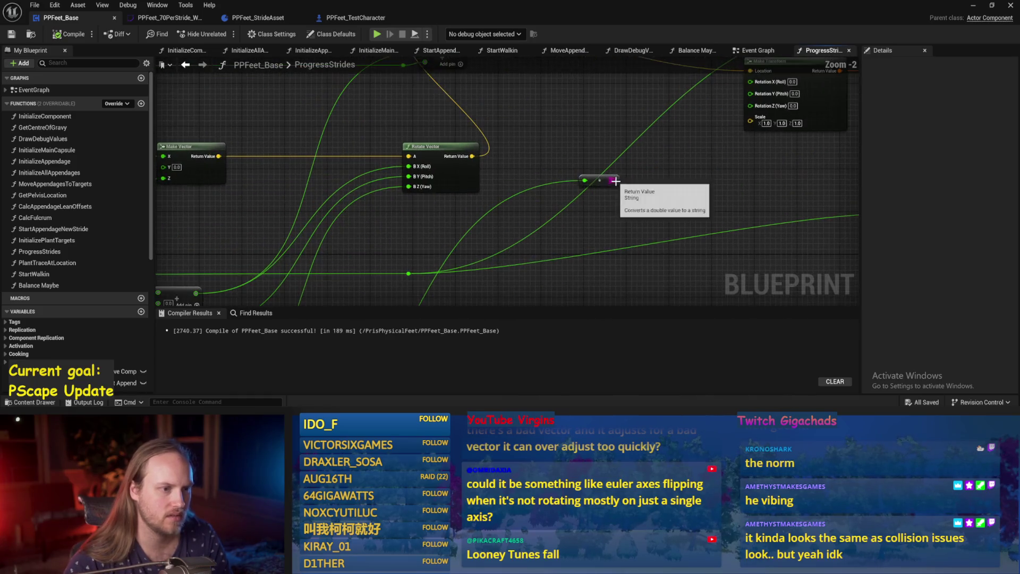
scroll(463, 222, down, 1)
scroll(463, 222, up, 1)
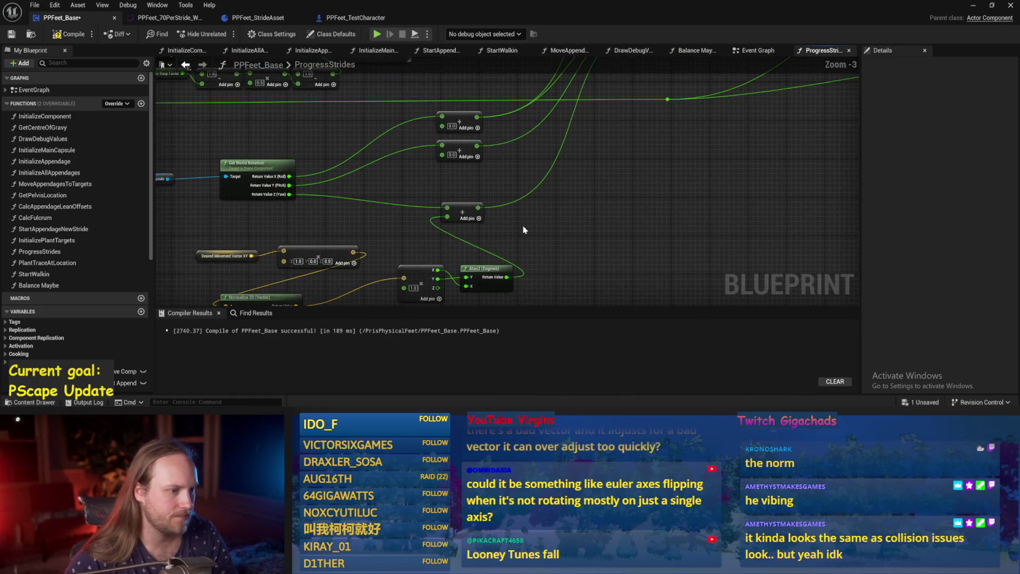
mouse_move(291, 195)
mouse_down()
mouse_move(569, 207)
mouse_move(334, 249)
mouse_up()
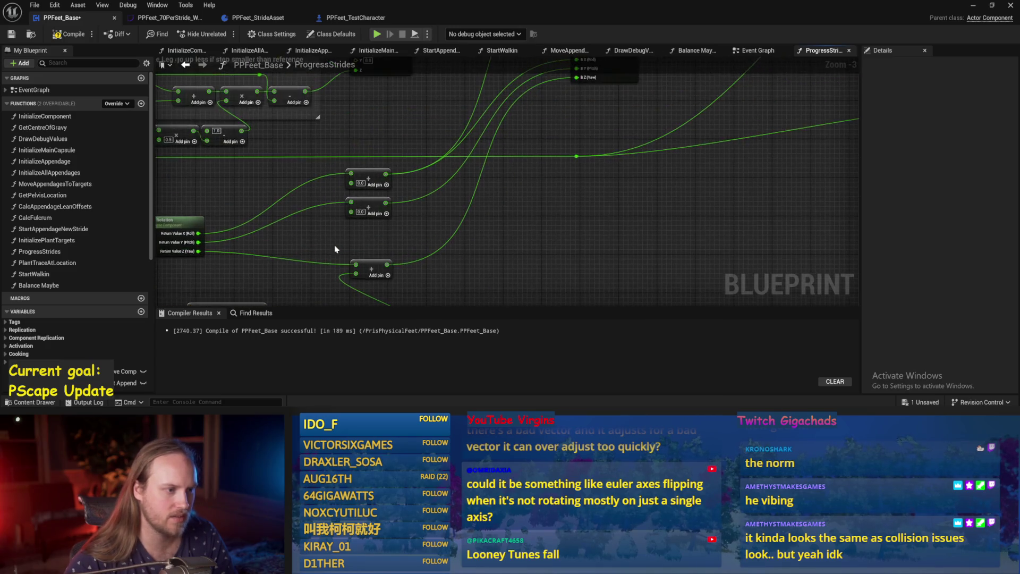
scroll(395, 272, up, 1)
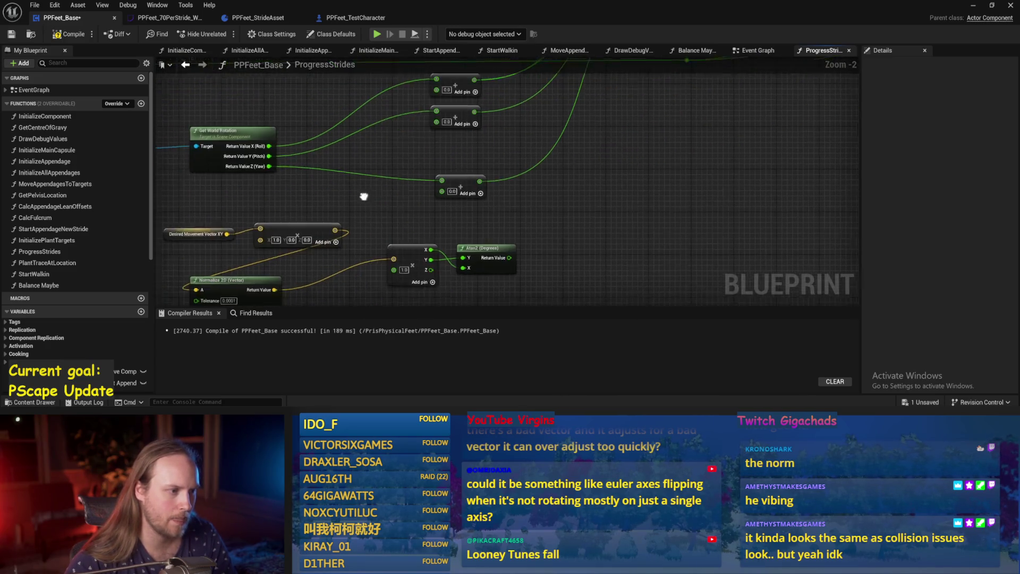
click(973, 6)
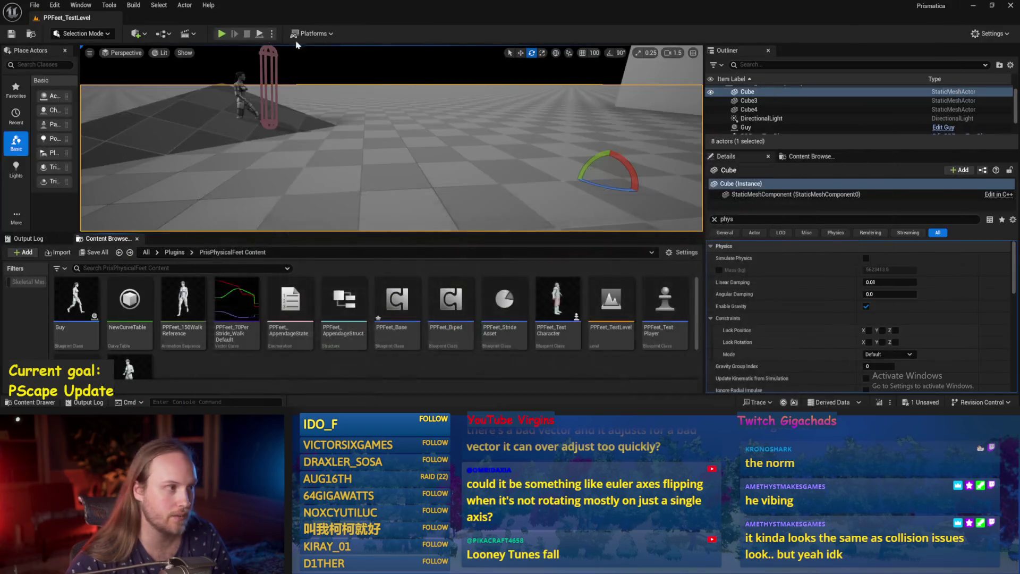
Step: Play-test the walker in PPFeet_TestLevel
click(258, 35)
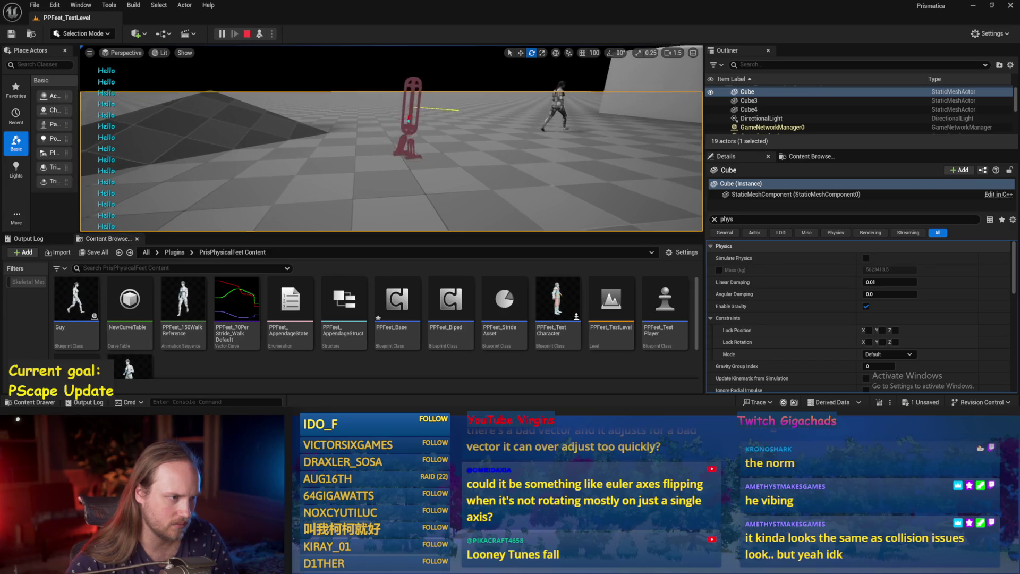
scroll(391, 138, down, 3)
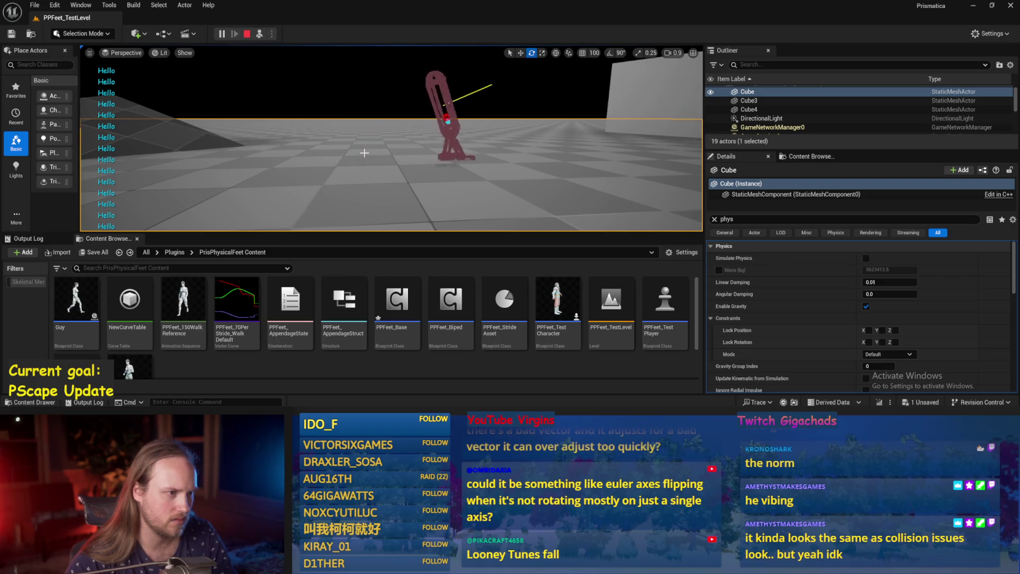
key(Escape)
Step: Tip PPFeet_TestPlayer over 90° and play the level twice with it
mouse_move(267, 85)
mouse_down()
mouse_move(234, 93)
mouse_move(267, 85)
mouse_move(251, 18)
mouse_up()
click(274, 90)
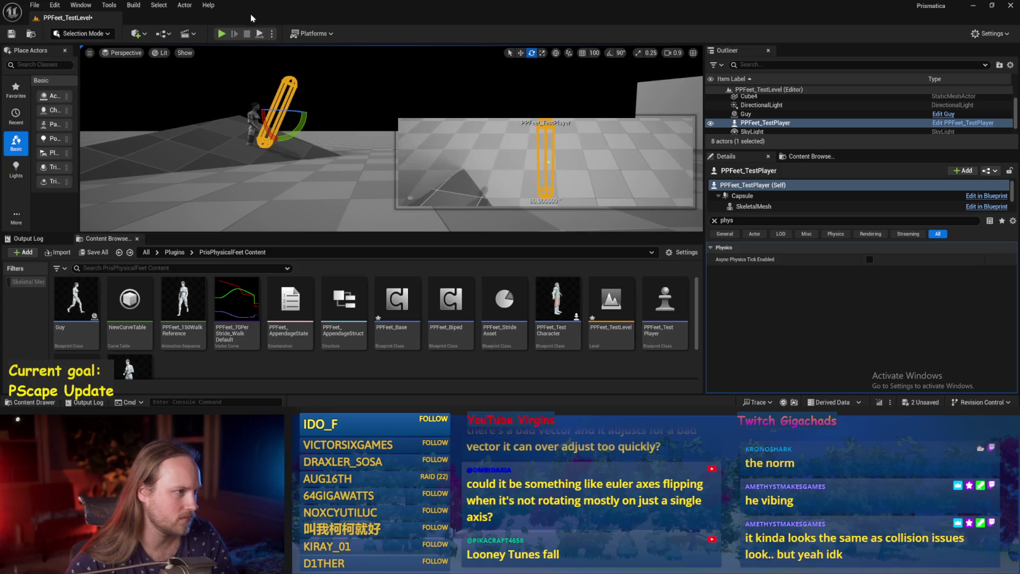
key(alt+p)
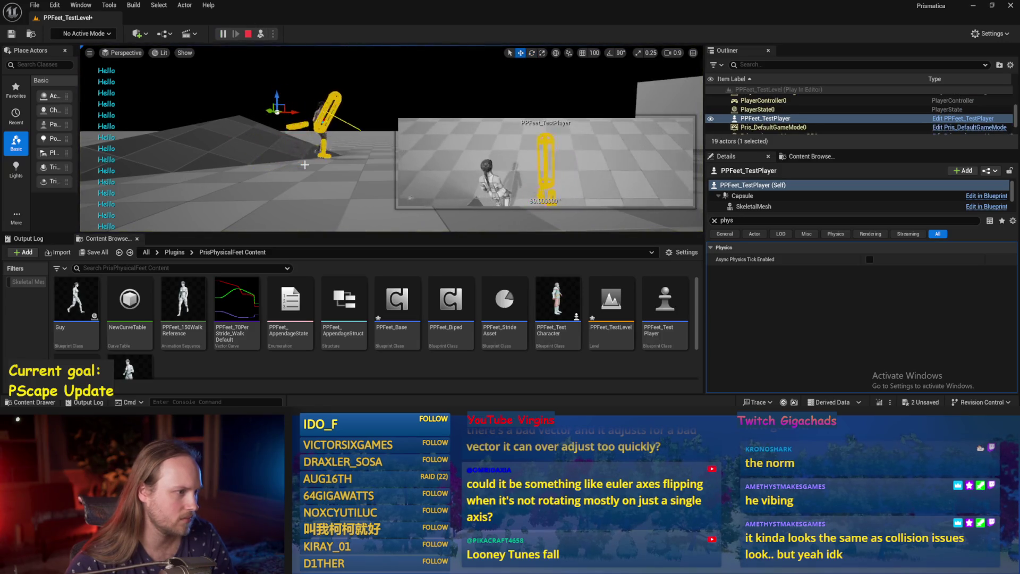
key(Escape)
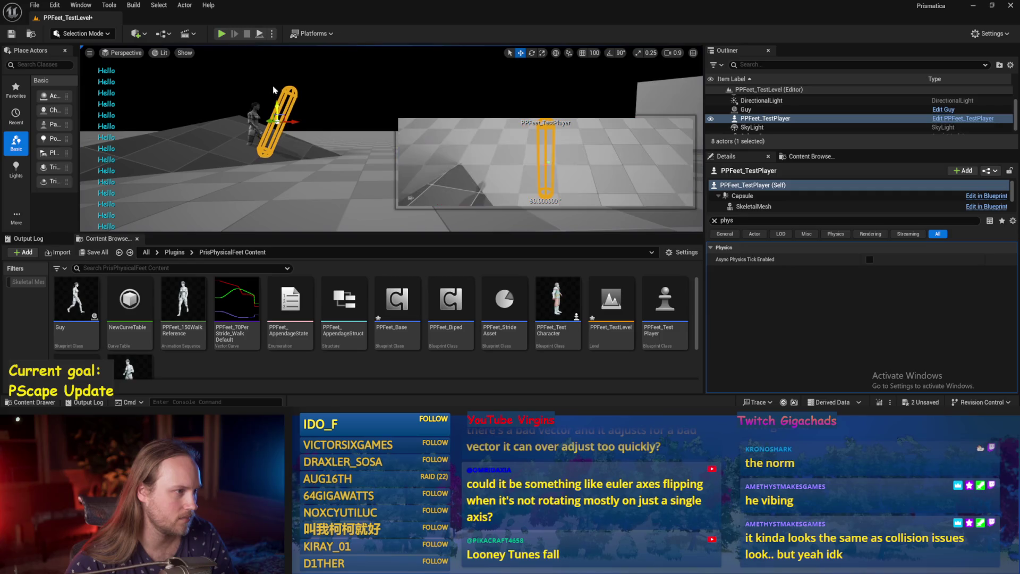
key(alt+p)
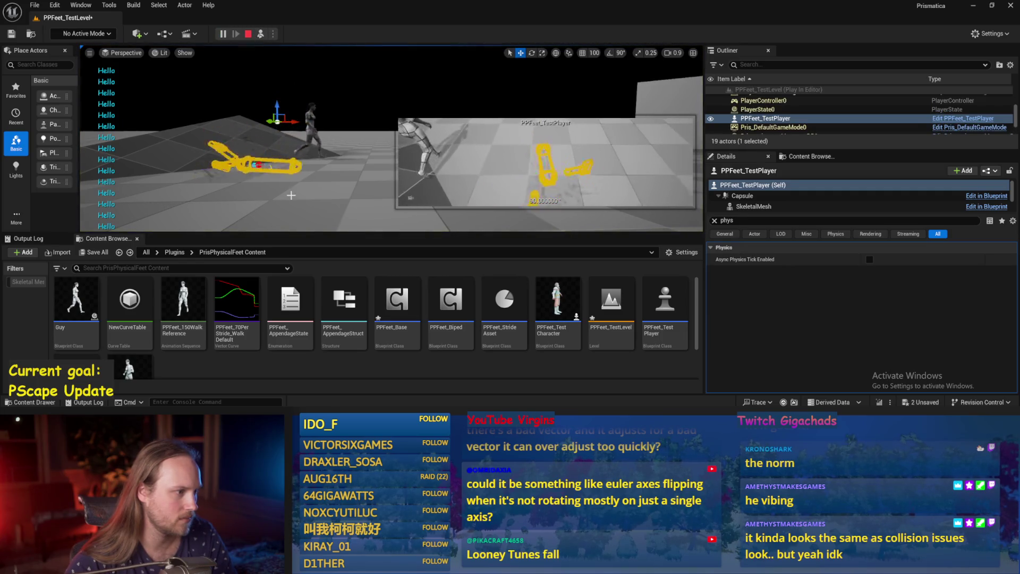
key(Escape)
Step: Undo the tilt and play-test the upright walker twice before returning to ProgressStrides
key(ctrl+z)
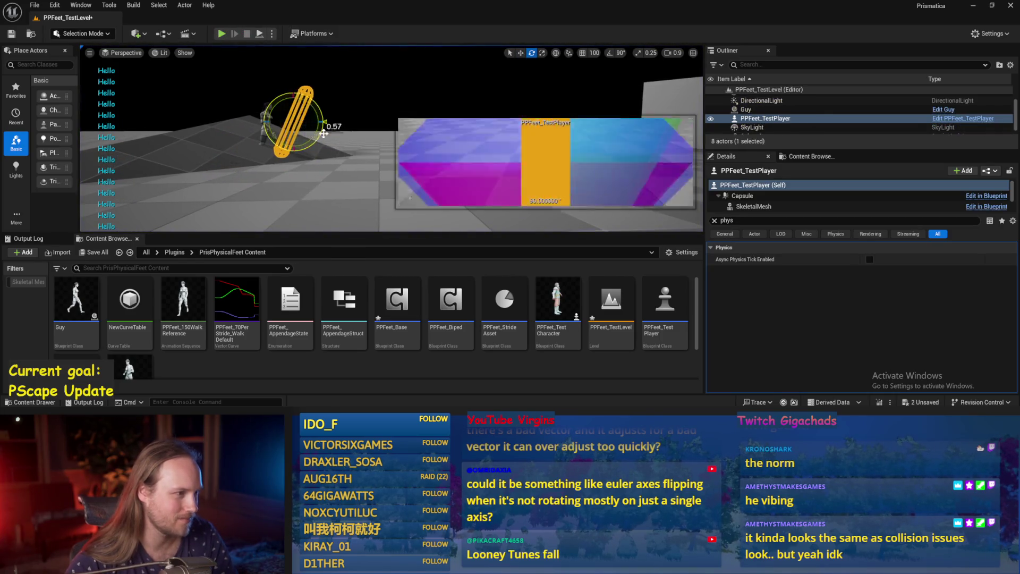
key(alt+p)
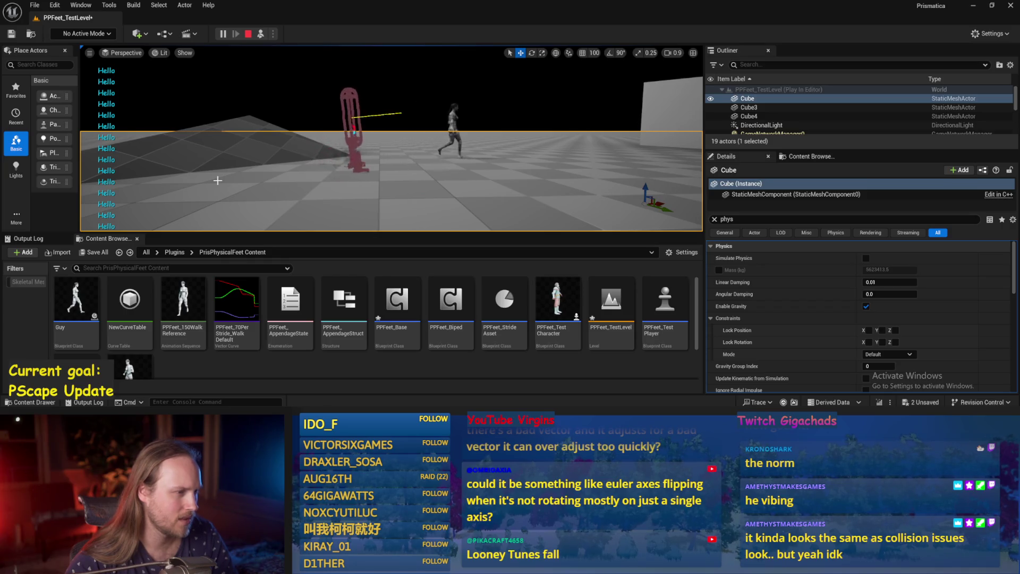
key(Escape)
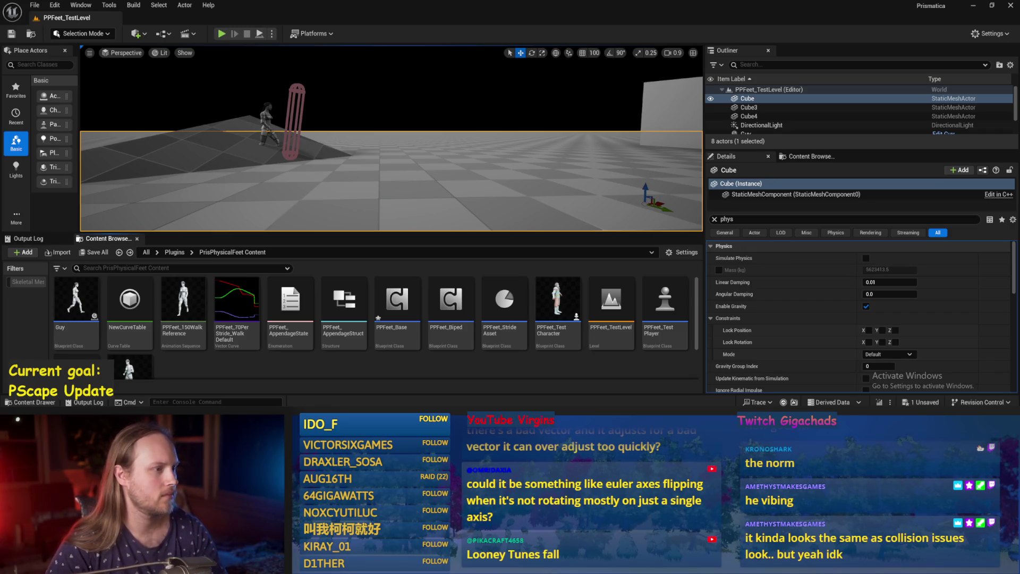
drag(270, 52, 270, 69)
key(alt+p)
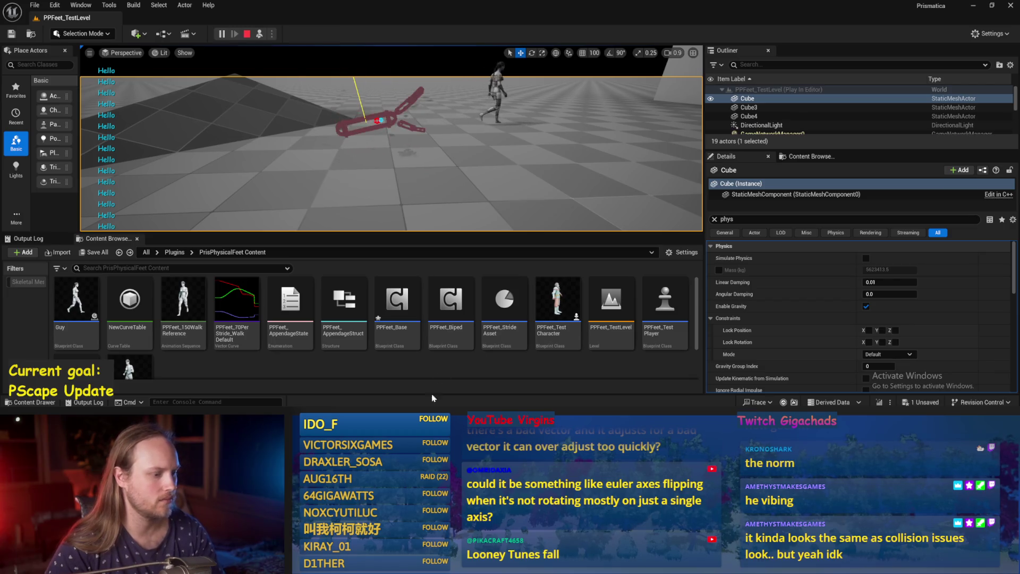
key(Escape)
drag(384, 265, 500, 244)
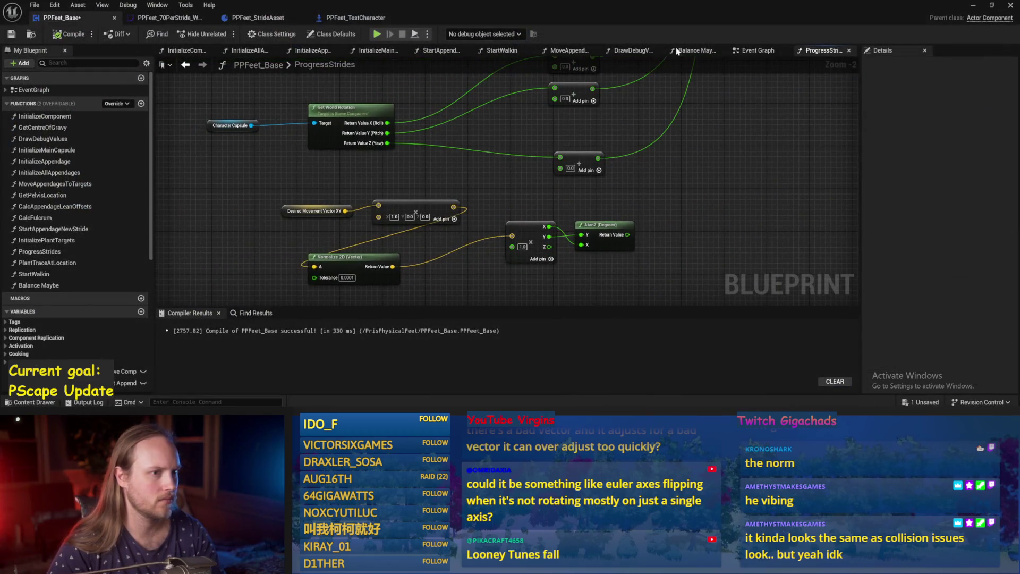
Step: Change the Balance Maybe multiplier from 800.0 to 600.0, then save and compile PPFeet_Base
click(308, 50)
click(260, 52)
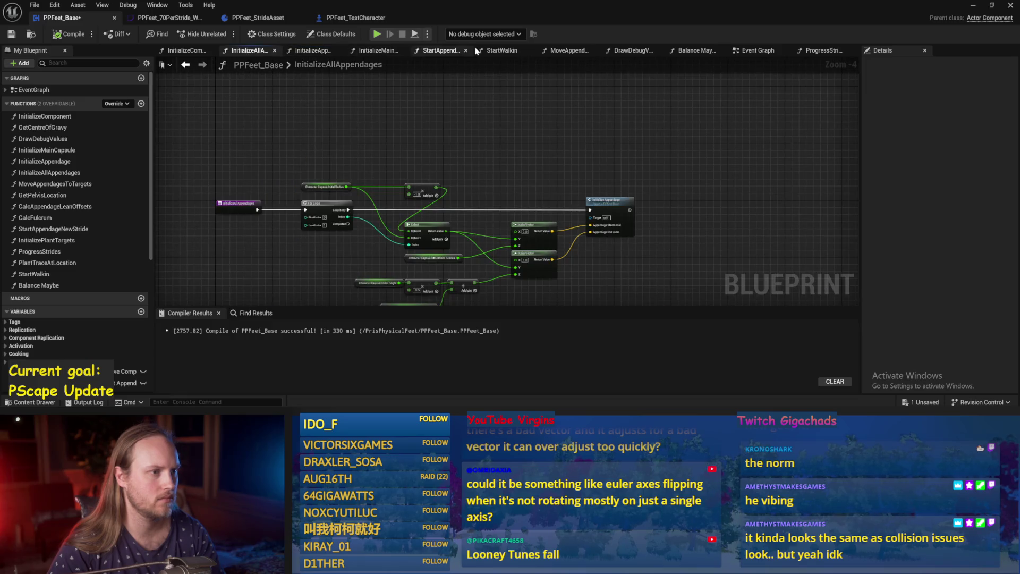
click(698, 51)
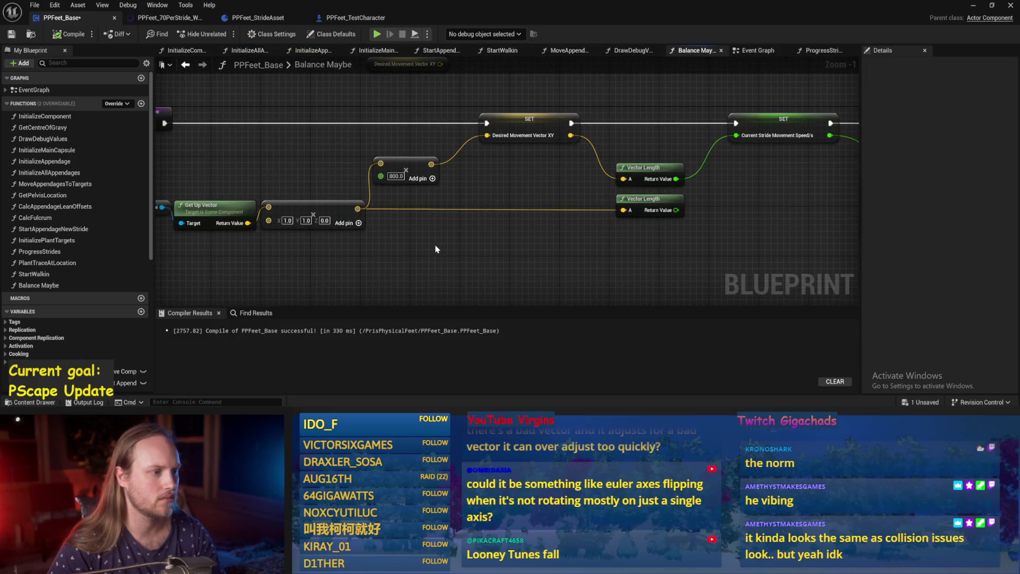
text(600)
key(Return)
drag(799, 208, 590, 221)
key(ctrl+s)
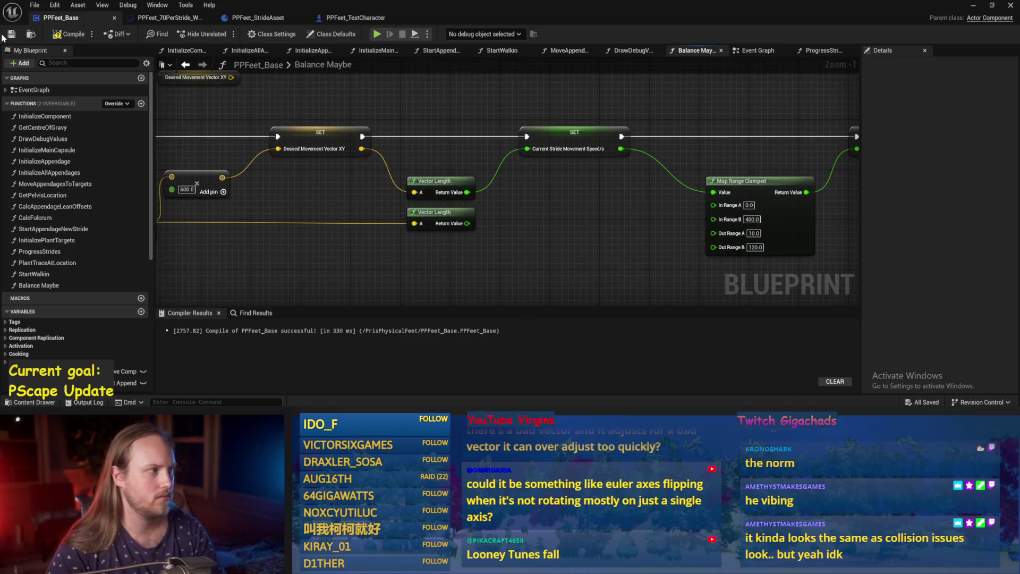
click(12, 35)
Step: Play-test the walker in PPFeet_TestLevel with the 600 multiplier
drag(744, 227, 692, 227)
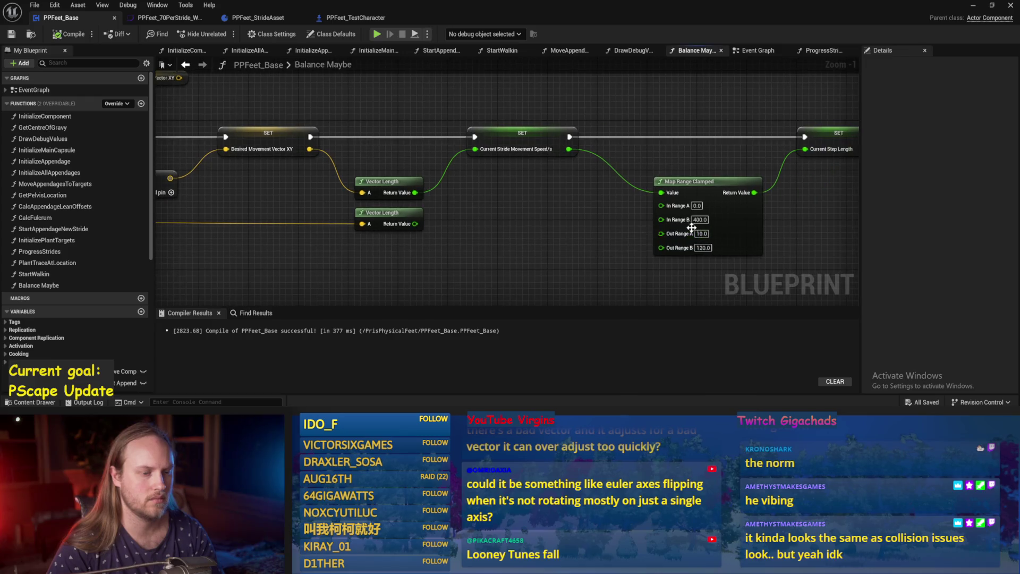
drag(594, 233, 580, 233)
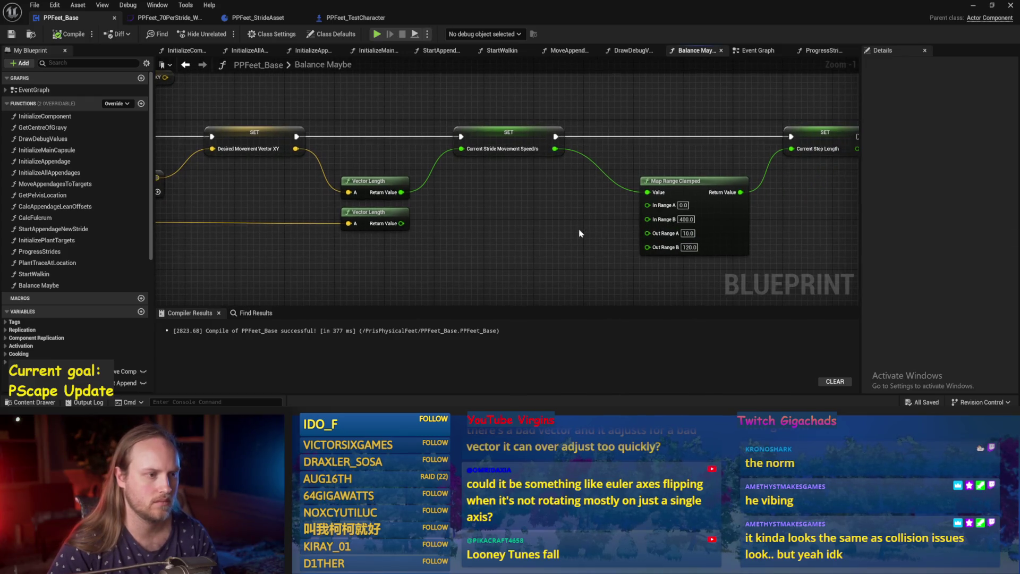
click(973, 6)
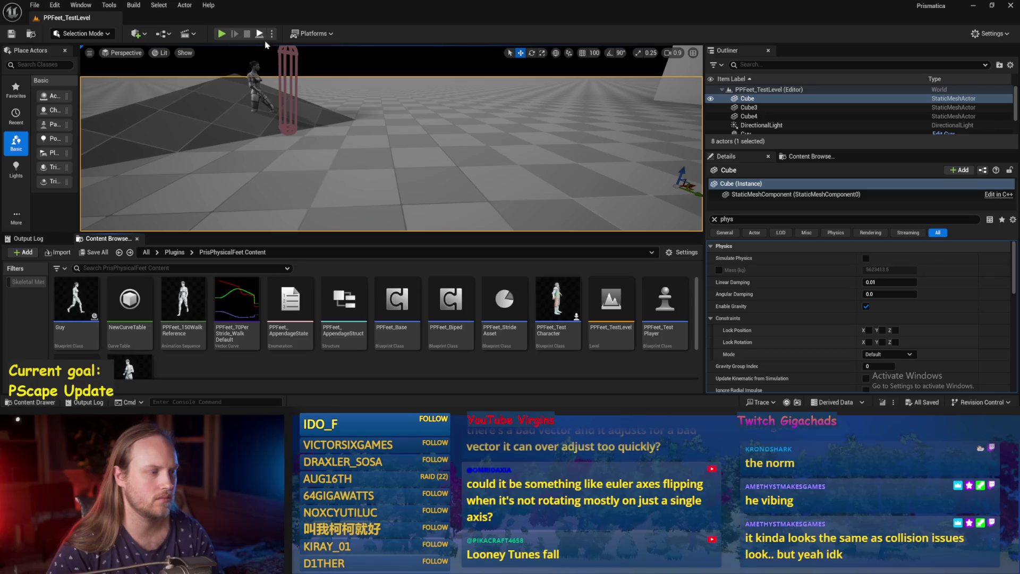
click(260, 35)
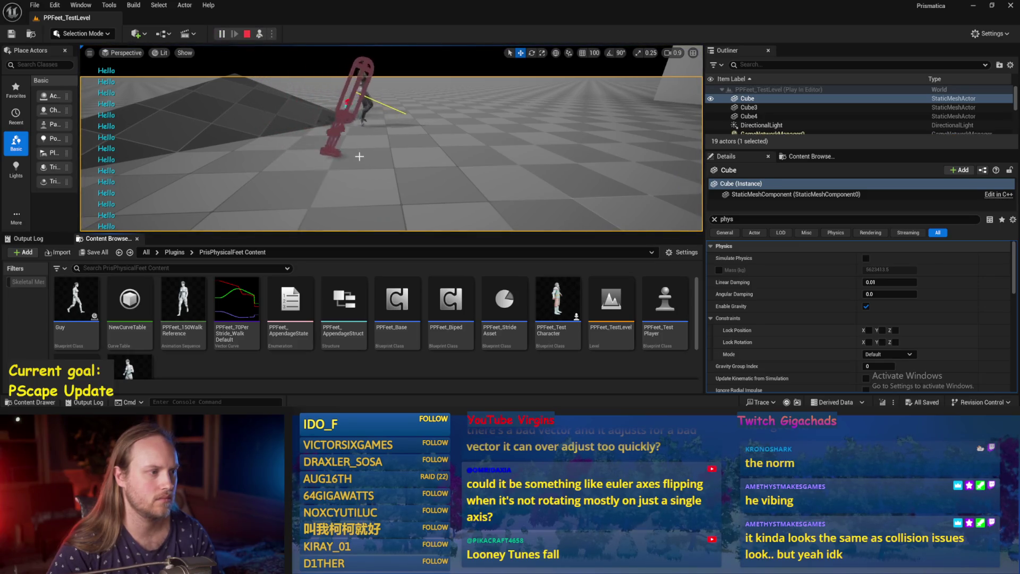
key(Escape)
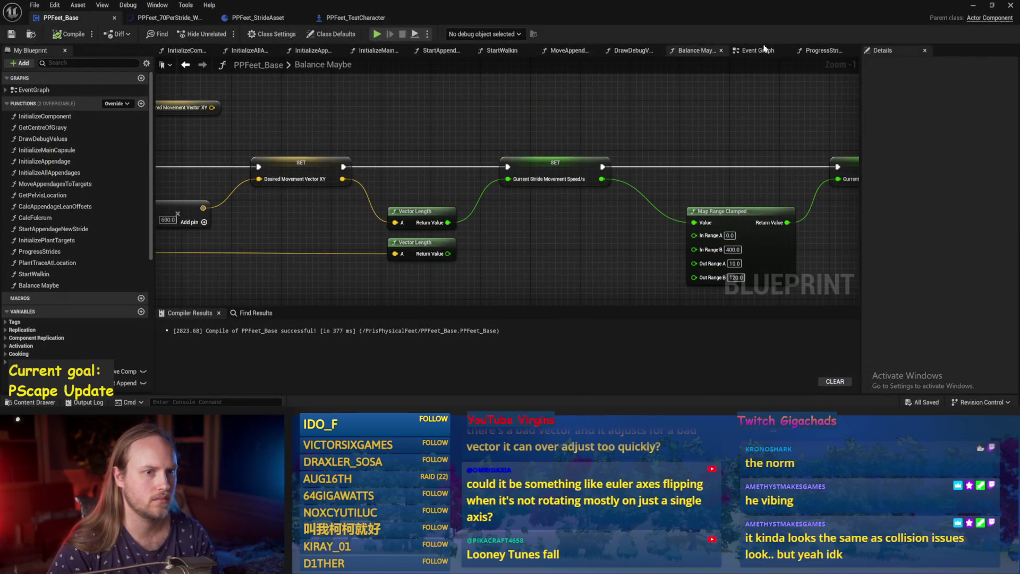
Step: Find the constraint drive nodes in InitializeAppendage, selecting Set Angular Drive Params
click(765, 49)
scroll(611, 210, up, 2)
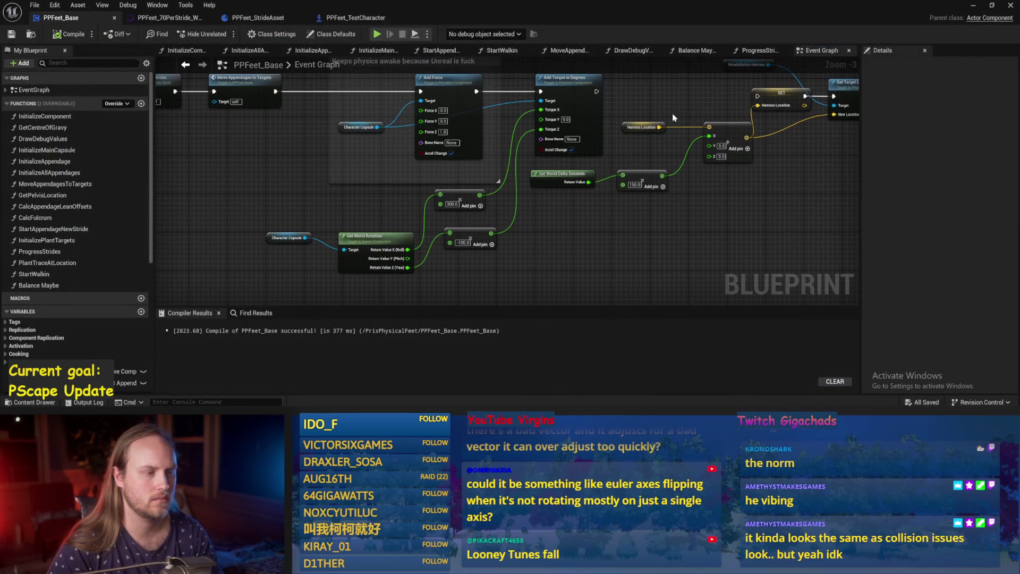
drag(673, 117, 702, 191)
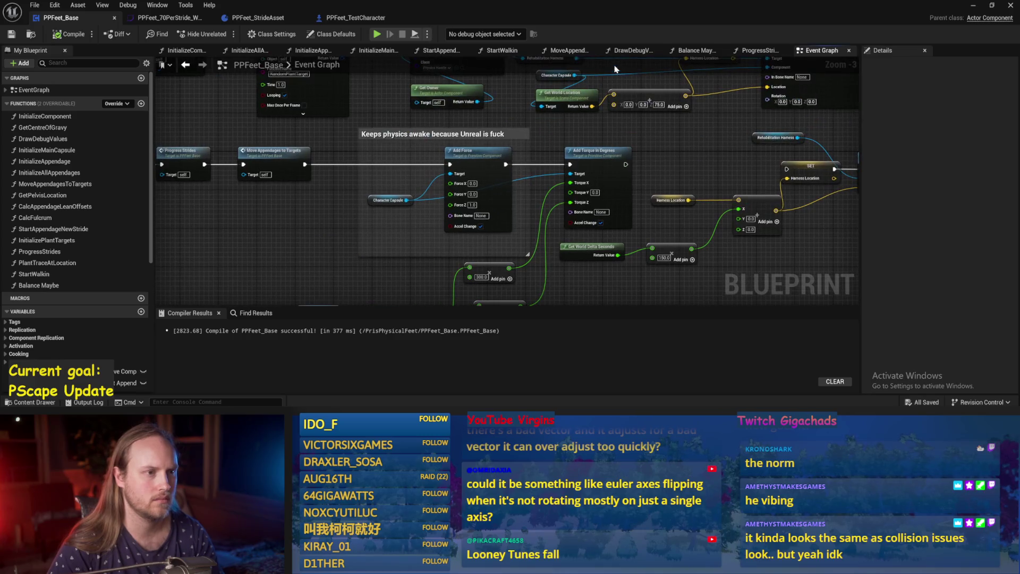
click(312, 51)
mouse_move(437, 264)
mouse_down()
mouse_move(463, 113)
mouse_move(485, 127)
mouse_up()
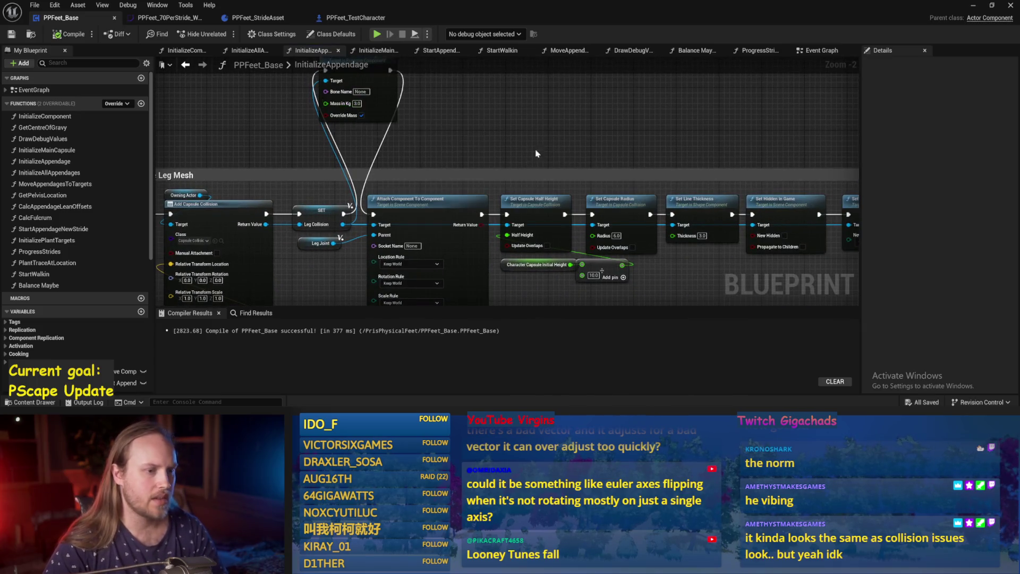
scroll(536, 153, down, 1)
mouse_move(536, 153)
mouse_down()
mouse_move(335, 148)
mouse_move(234, 96)
mouse_up()
mouse_move(583, 235)
mouse_down()
mouse_move(648, 182)
mouse_move(608, 174)
mouse_move(648, 184)
mouse_up()
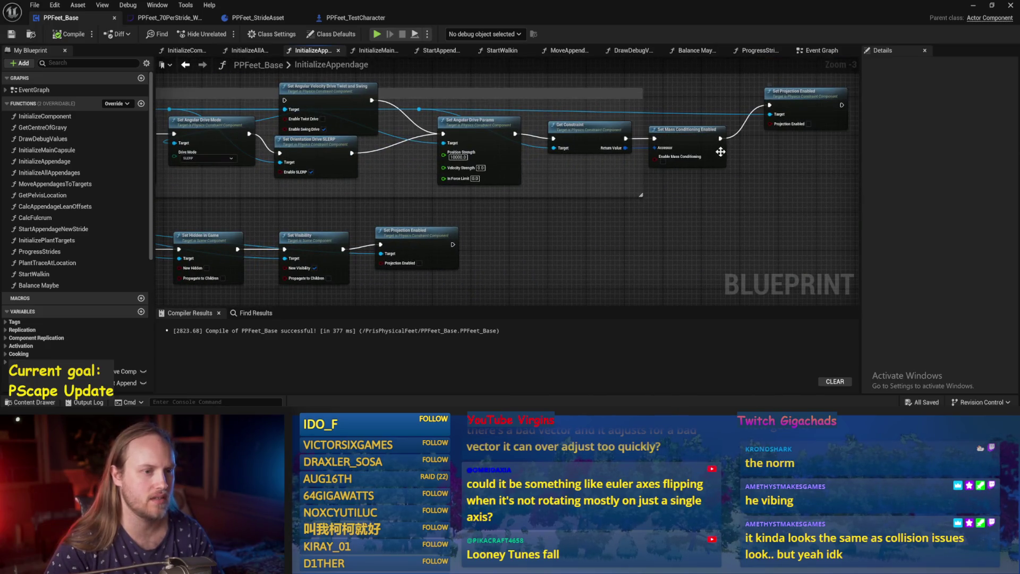
drag(533, 195, 585, 160)
scroll(585, 160, up, 1)
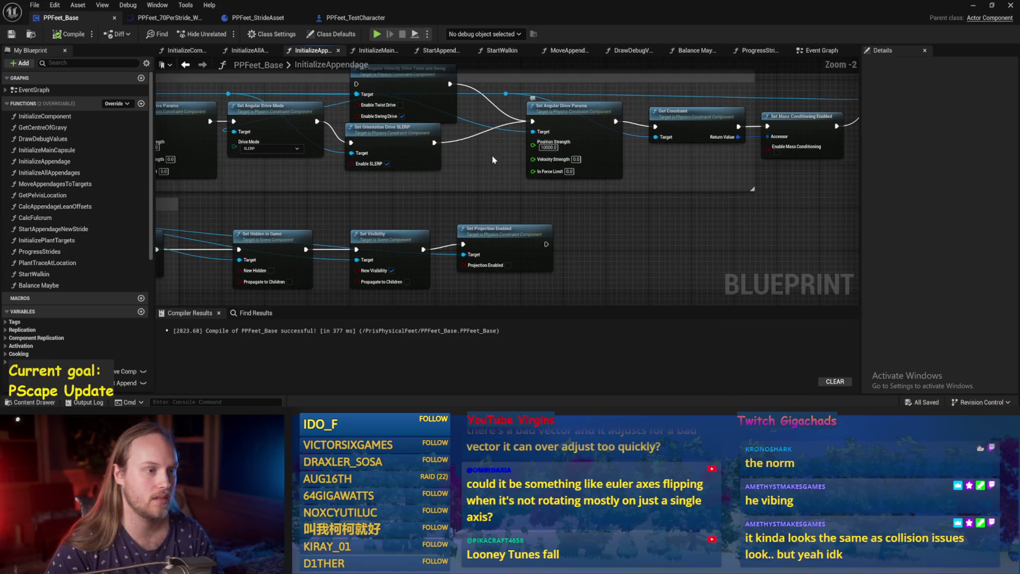
click(662, 148)
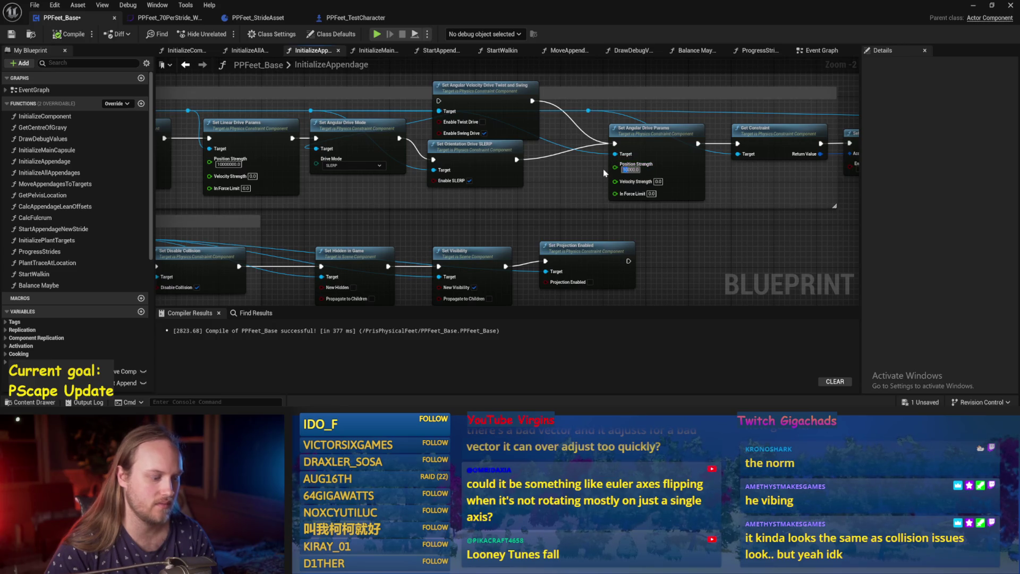
Step: Bring Set Linear Drive Params into view, then compile and save PPFeet_Base
mouse_move(571, 192)
mouse_down()
mouse_move(585, 175)
mouse_move(665, 169)
mouse_move(823, 211)
mouse_up()
drag(430, 232, 433, 222)
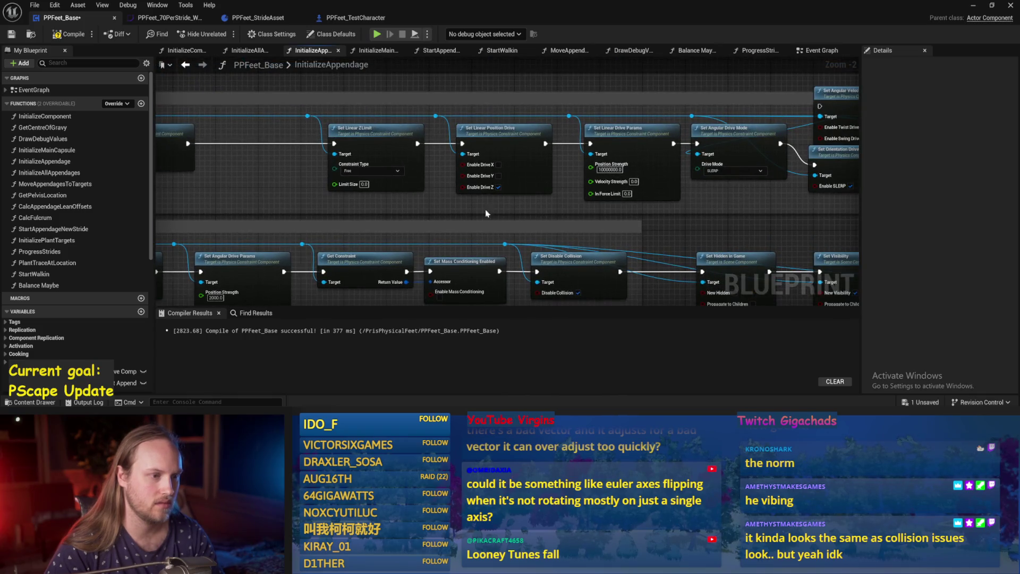
scroll(623, 169, up, 1)
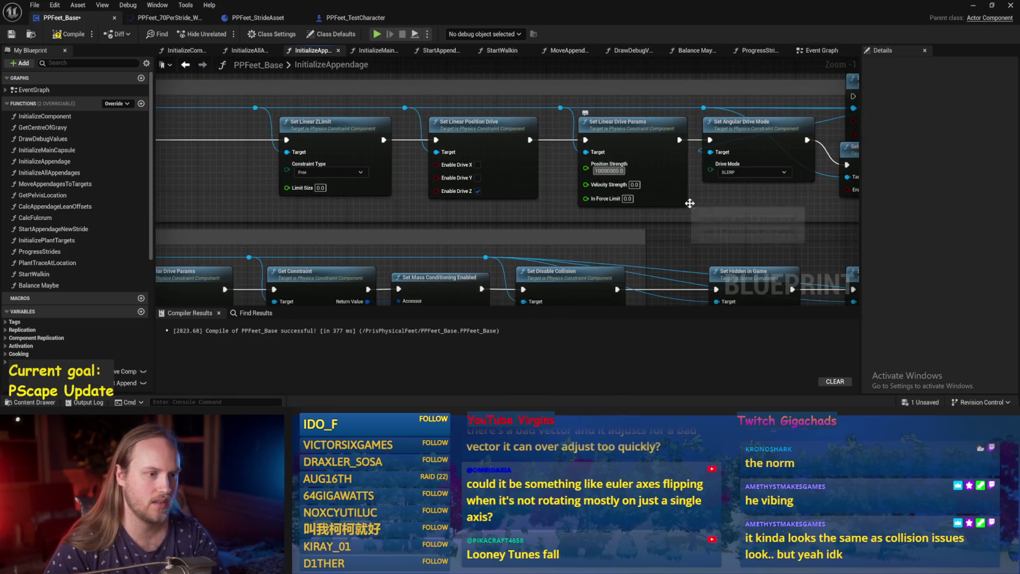
drag(537, 142, 432, 151)
click(10, 36)
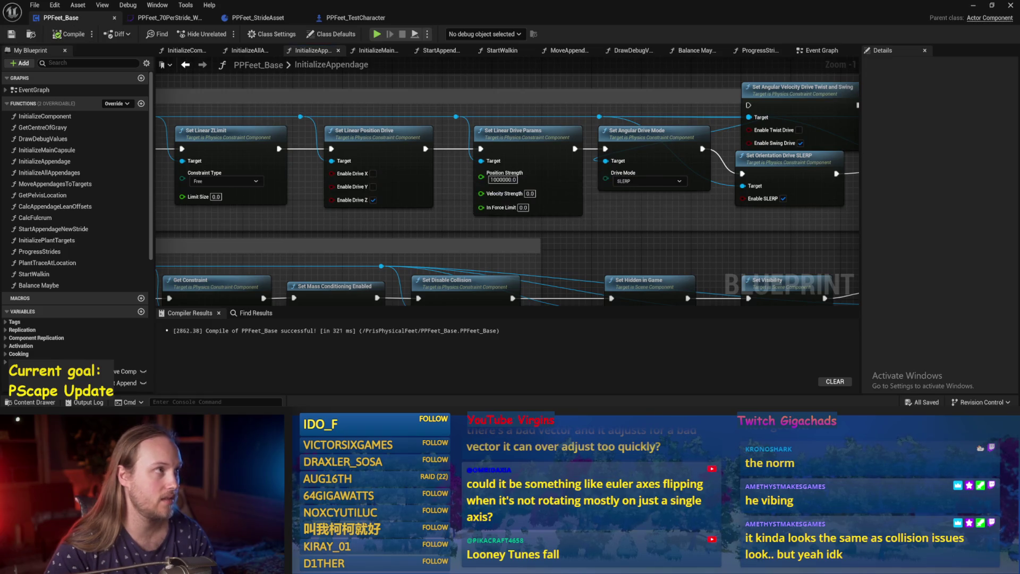
drag(557, 169, 517, 164)
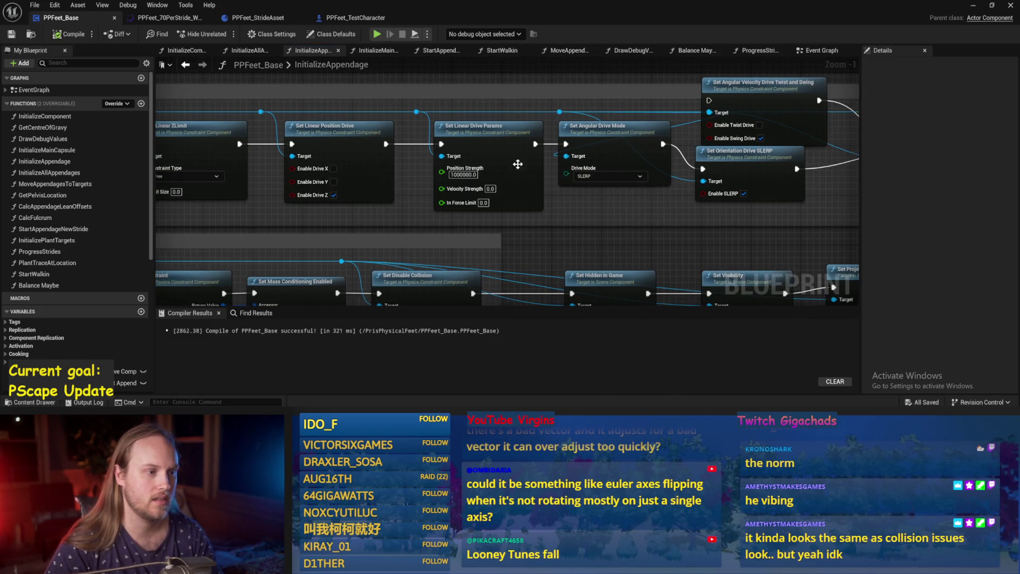
Step: Play the test level twice, then save PPFeet_Base
click(974, 6)
click(260, 35)
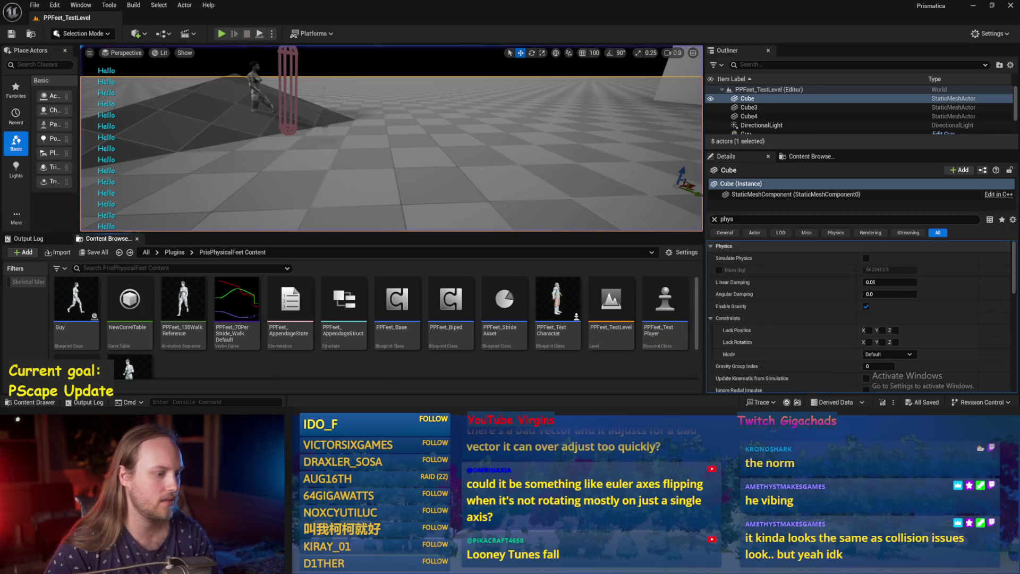
click(435, 385)
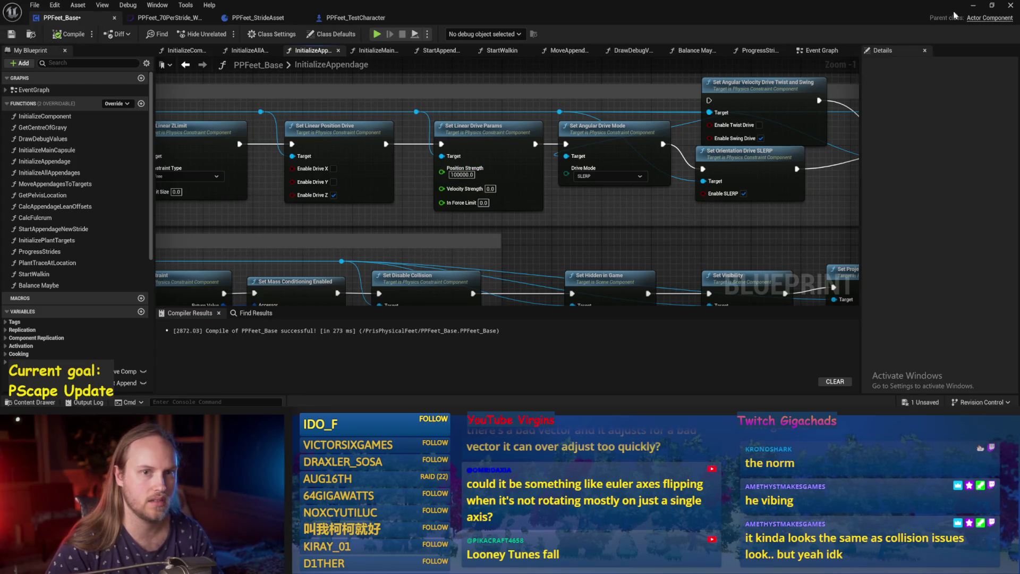
click(973, 5)
click(260, 33)
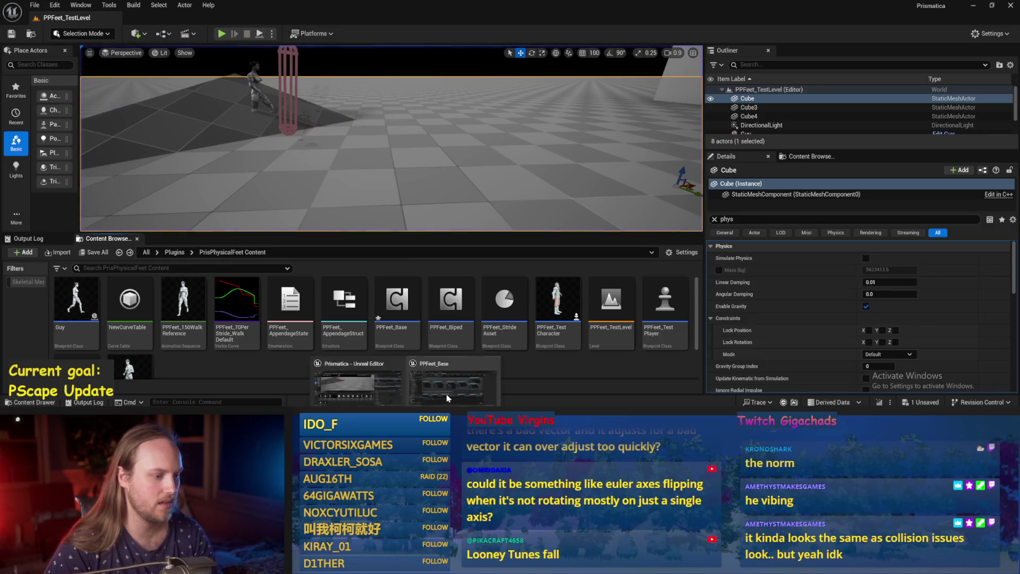
click(436, 385)
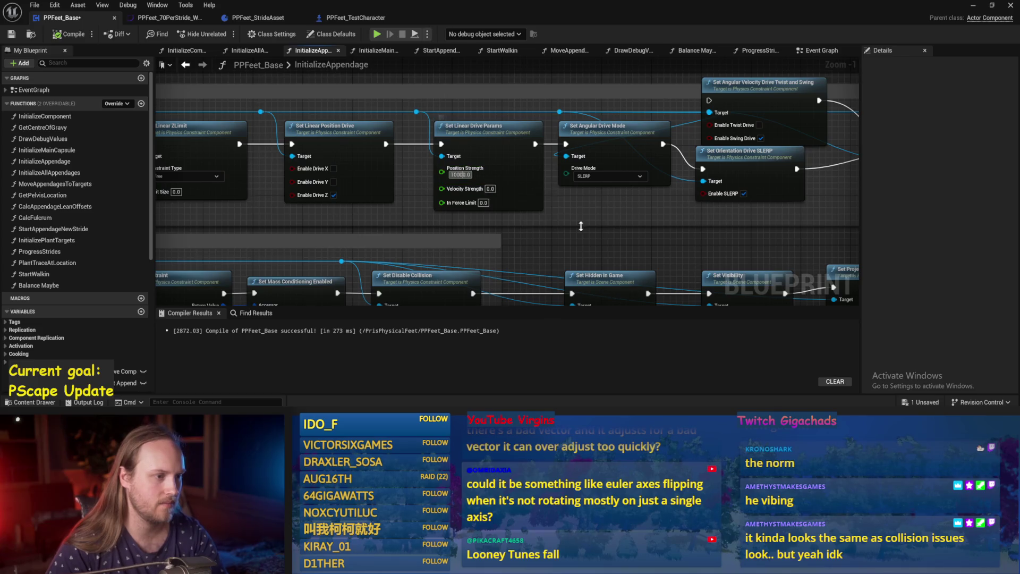
key(ctrl+s)
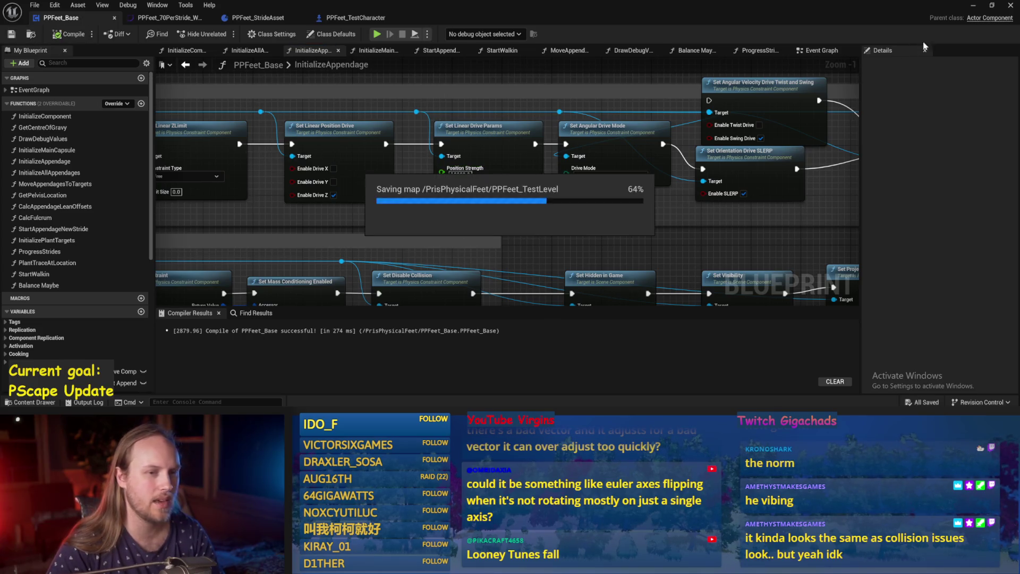
Step: Run two more play tests of PPFeet_TestLevel
click(974, 5)
click(260, 34)
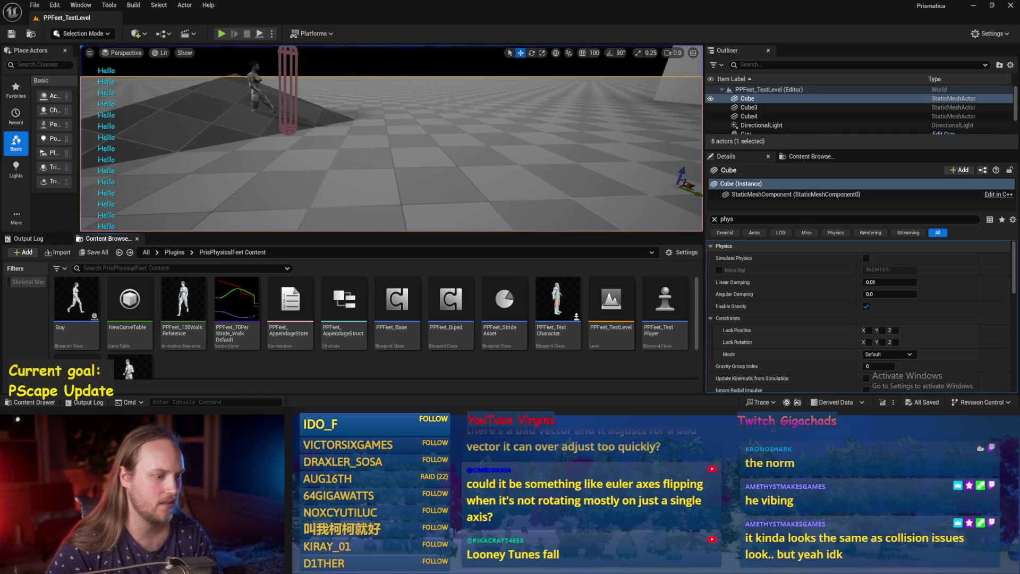
key(Escape)
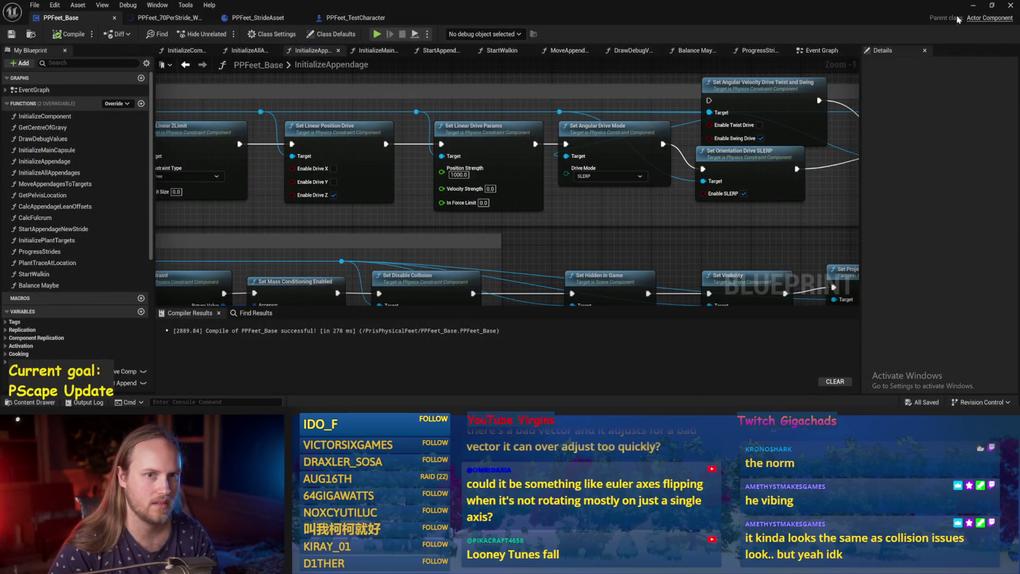
click(974, 5)
key(alt+p)
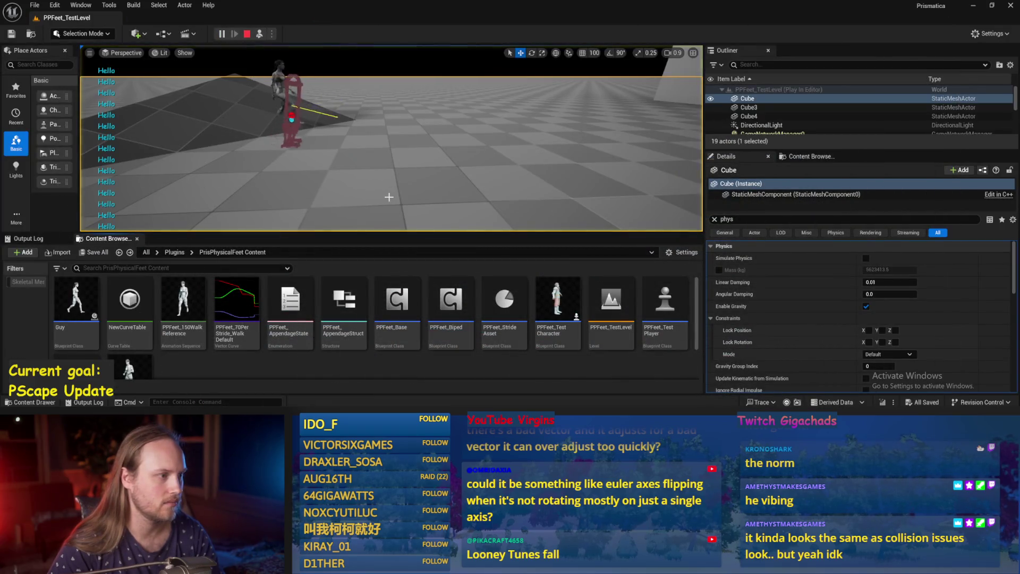
key(Escape)
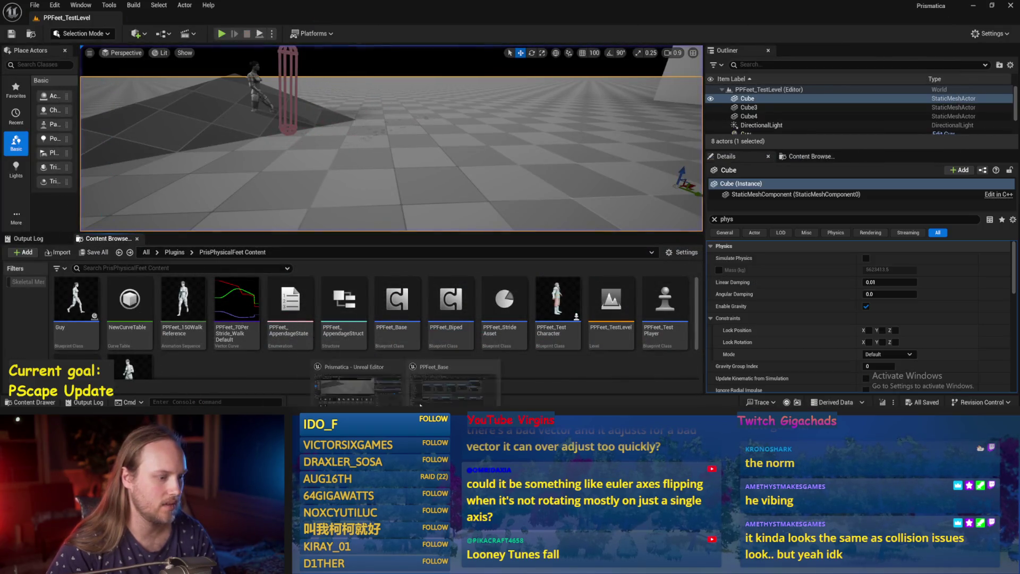
Step: Set linear drive Position Strength to 3000, compile and save, then play-test the walker
click(454, 174)
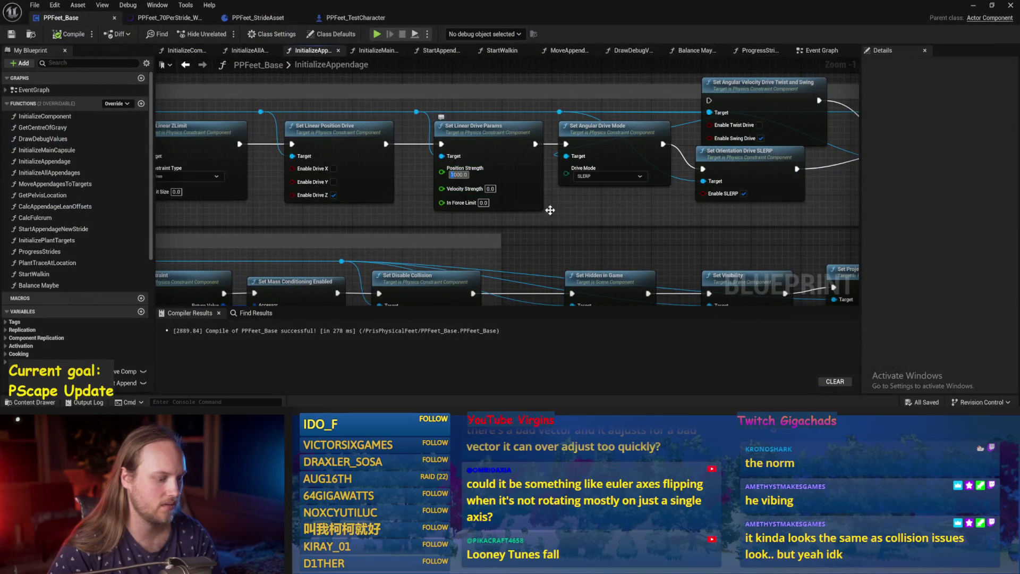
text(3000)
click(10, 33)
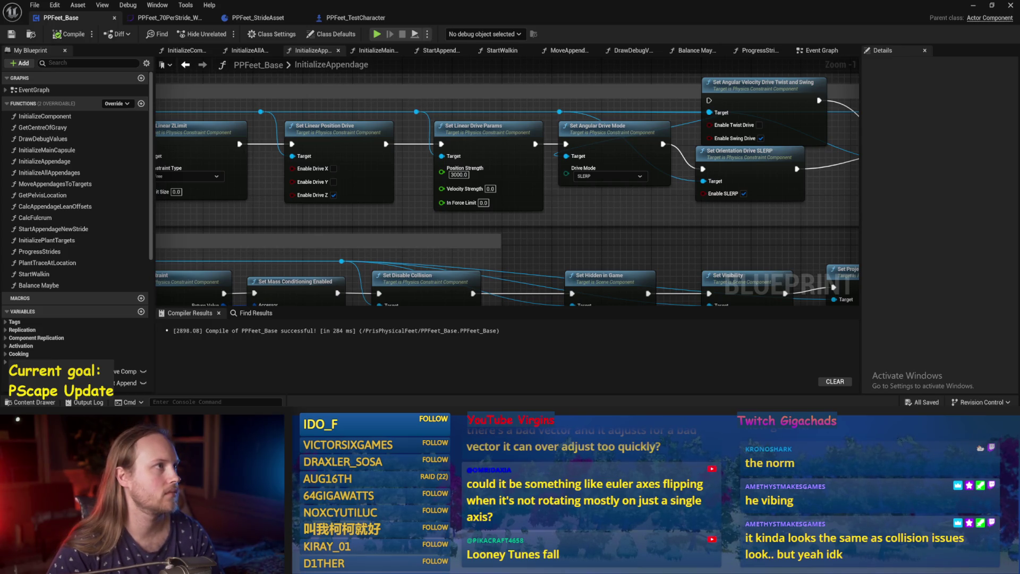
drag(755, 243, 687, 251)
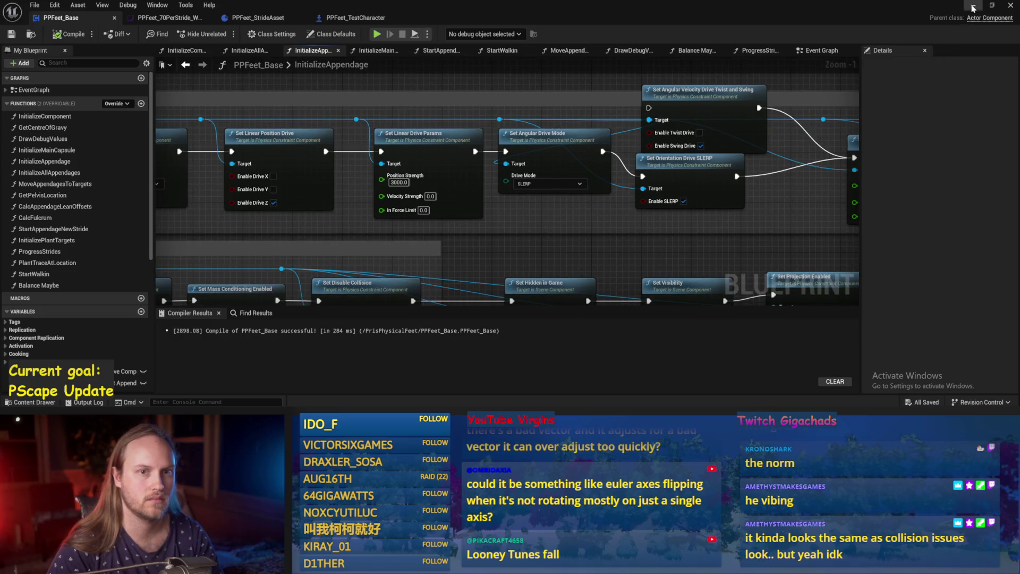
click(973, 7)
key(alt+p)
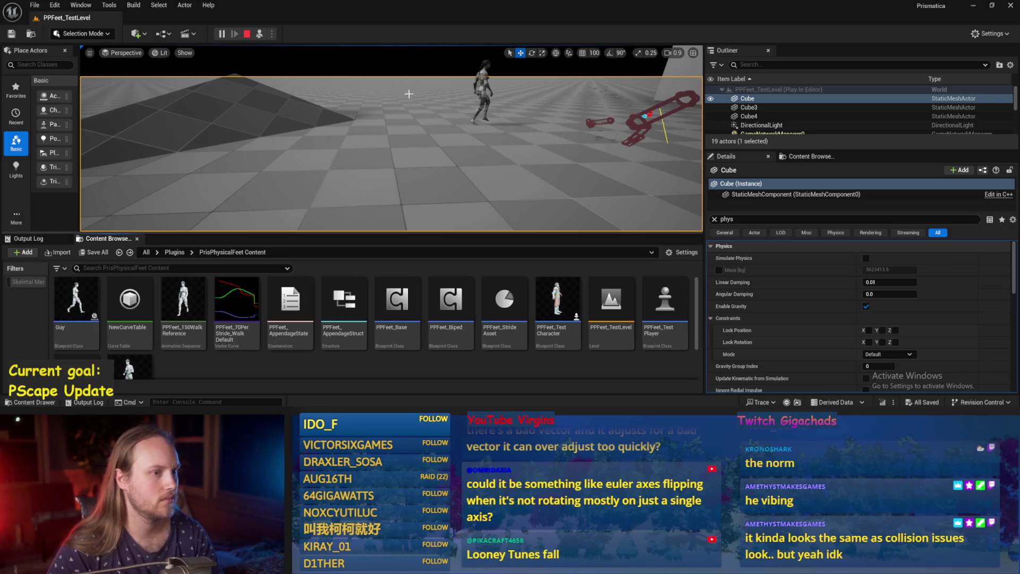
key(Escape)
Step: Reopen PPFeet_Base, save all modified assets, and dismiss the comment box options
double_click(397, 300)
key(ctrl+s)
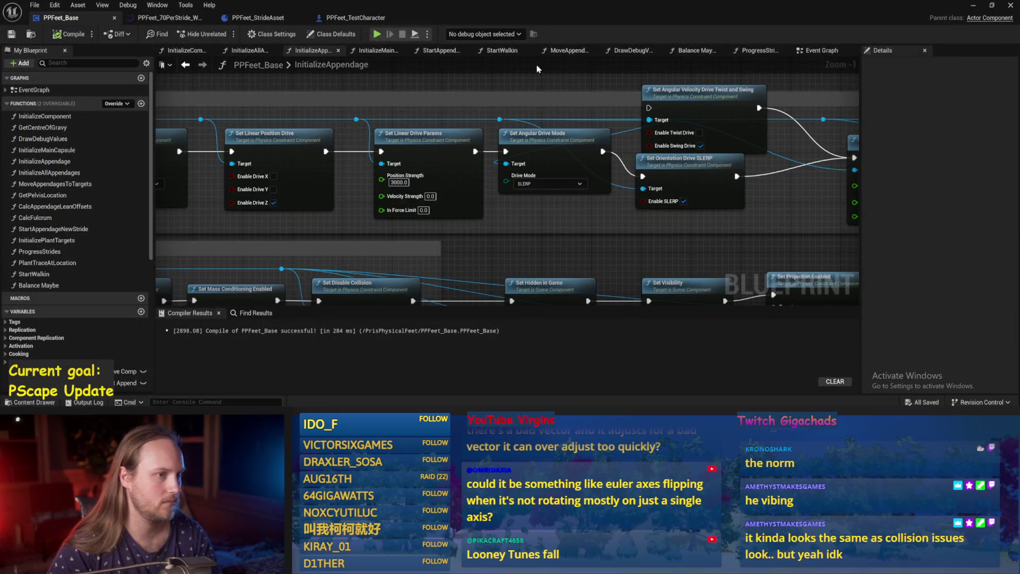
right_click(516, 97)
click(497, 83)
Step: Locate the 600.0 multiplier in Balance Maybe and play-test the level
drag(760, 50, 823, 50)
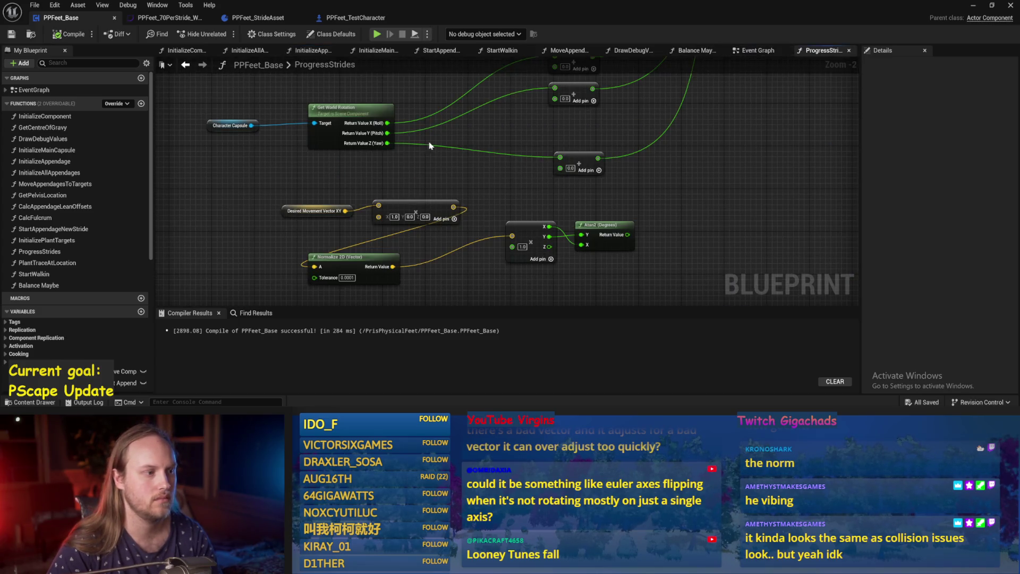
click(687, 52)
drag(172, 225, 344, 226)
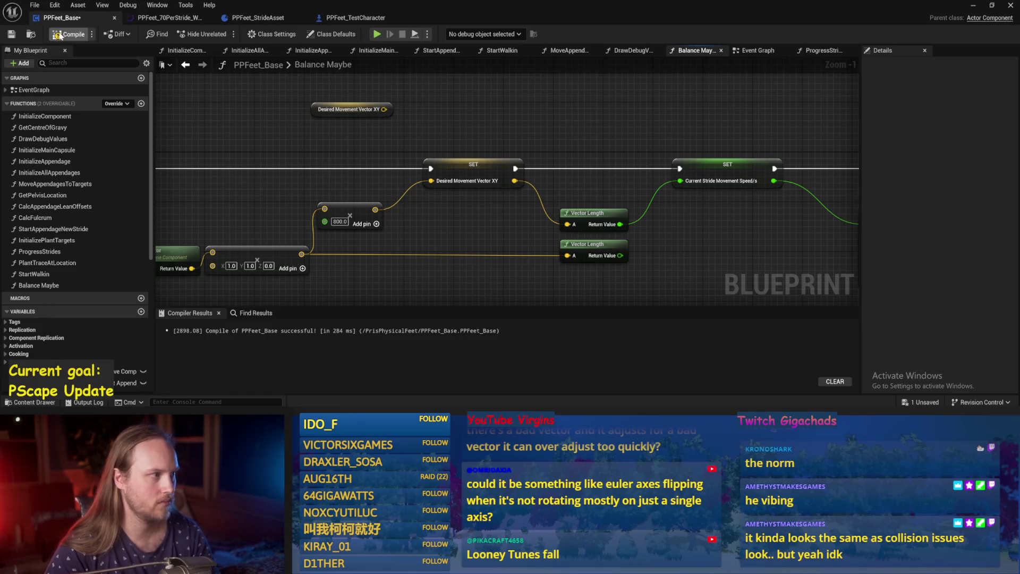
key(alt+Tab)
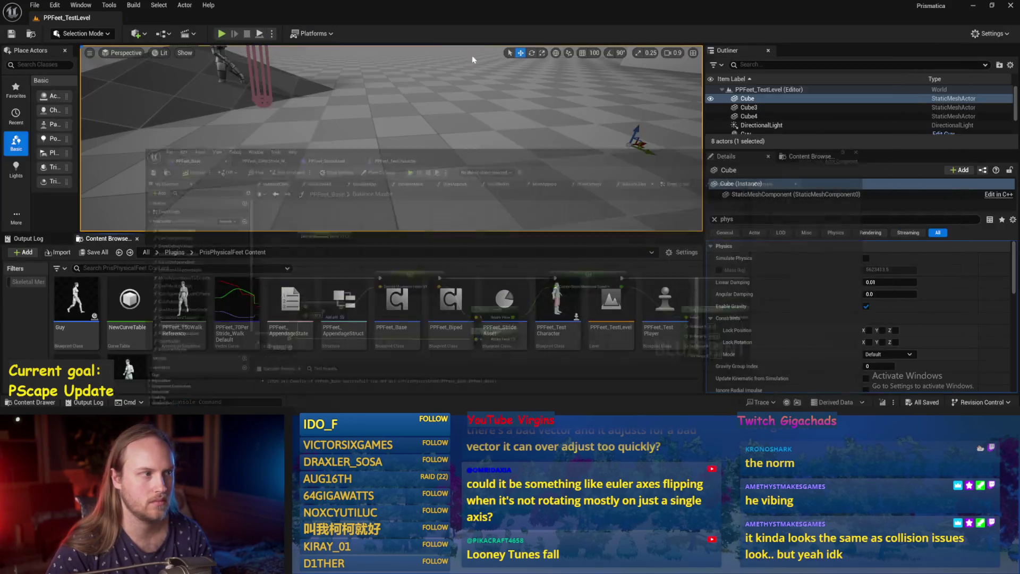
key(alt+p)
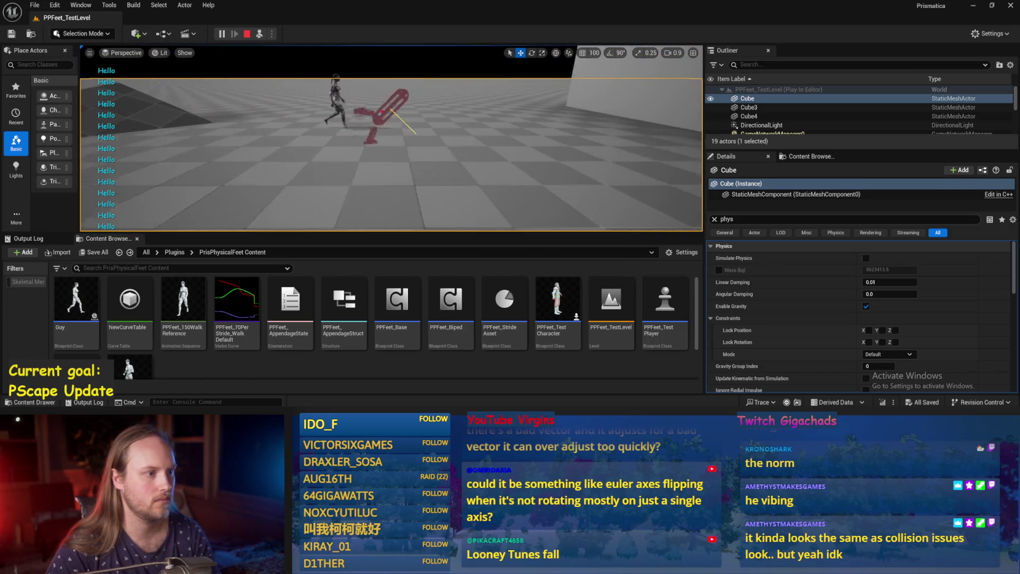
key(Escape)
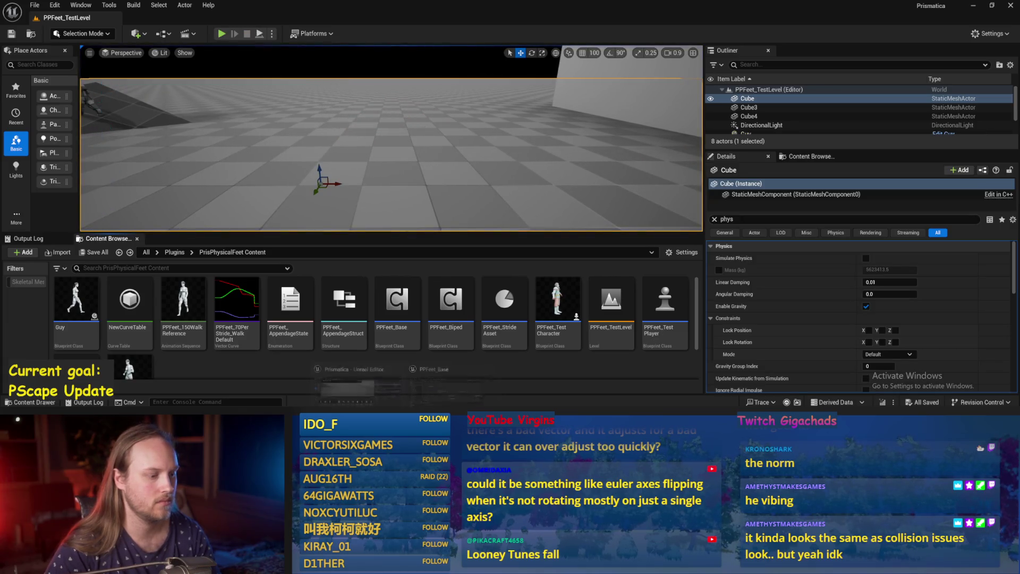
Step: Recompile PPFeet_Base and play-test the walker twice
key(alt+Tab)
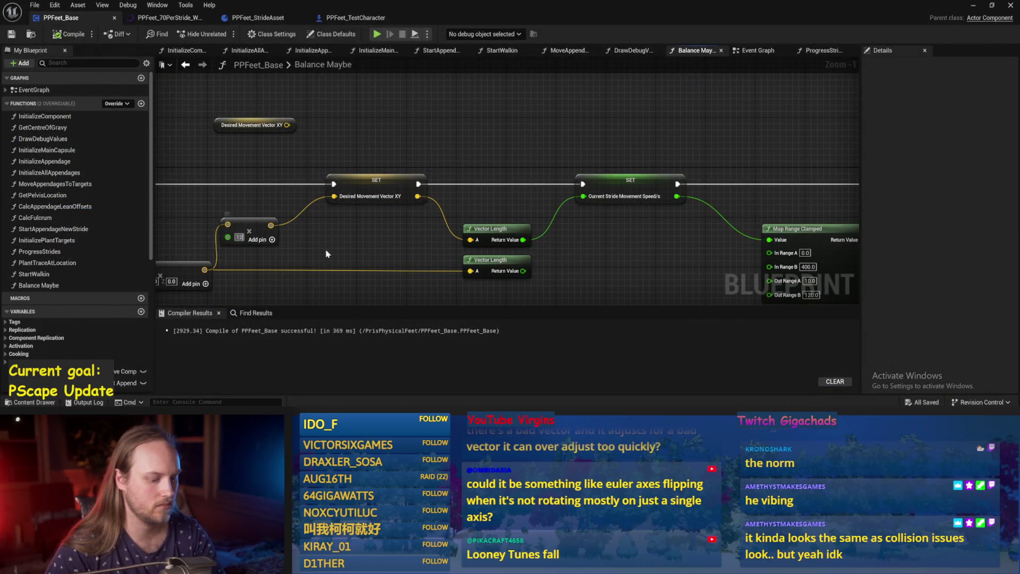
click(53, 37)
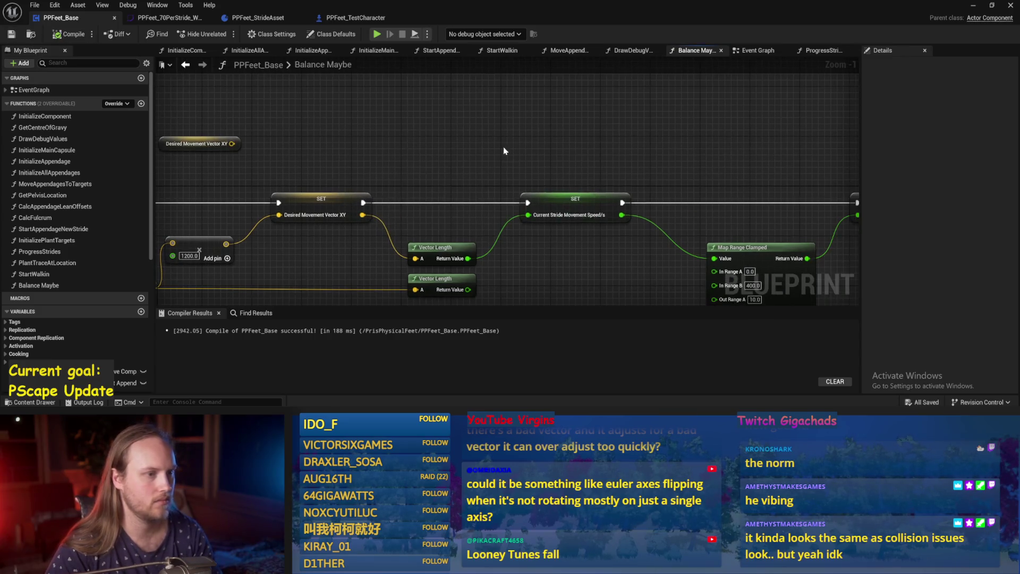
click(973, 5)
key(alt+p)
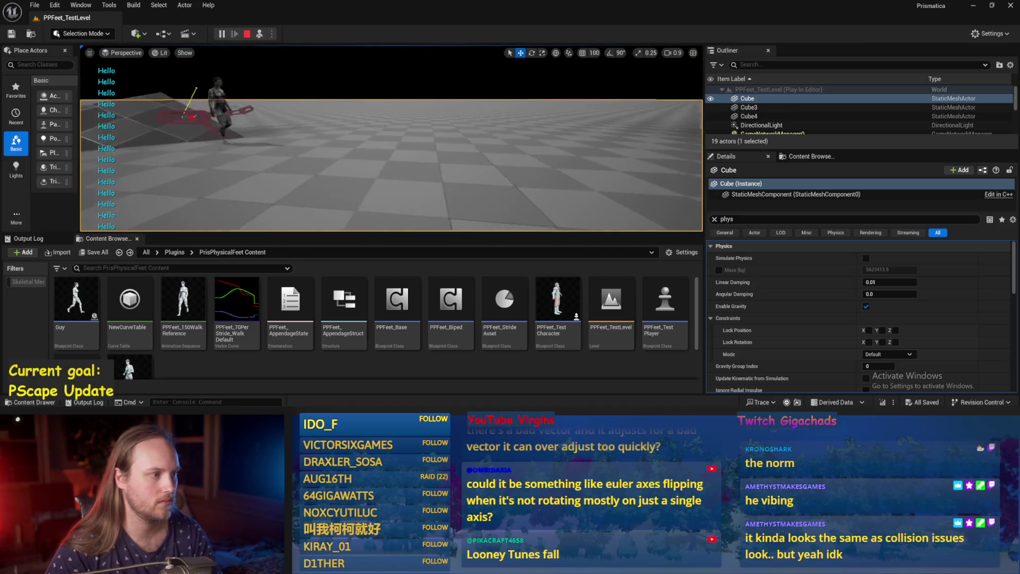
key(Escape)
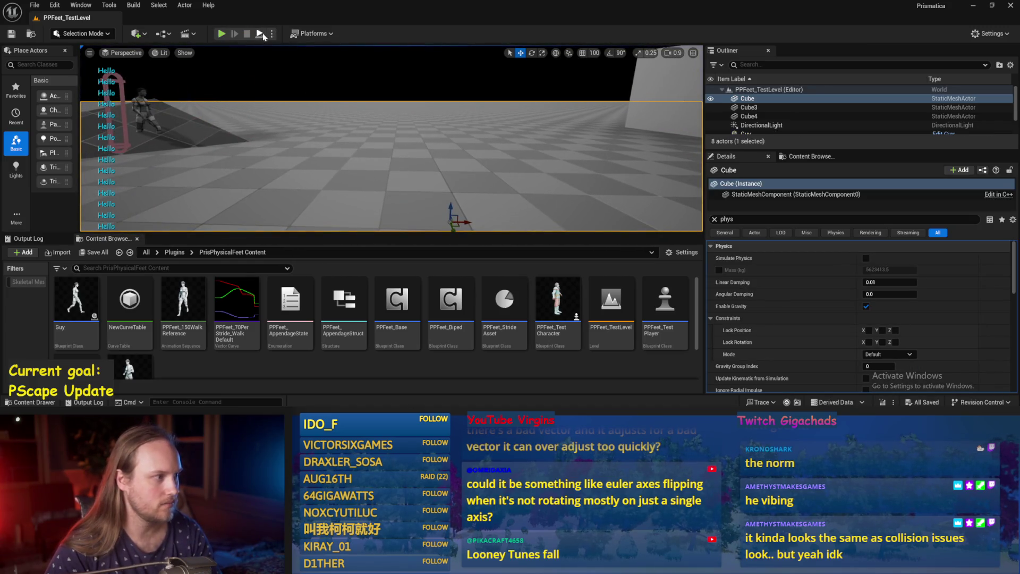
key(alt+p)
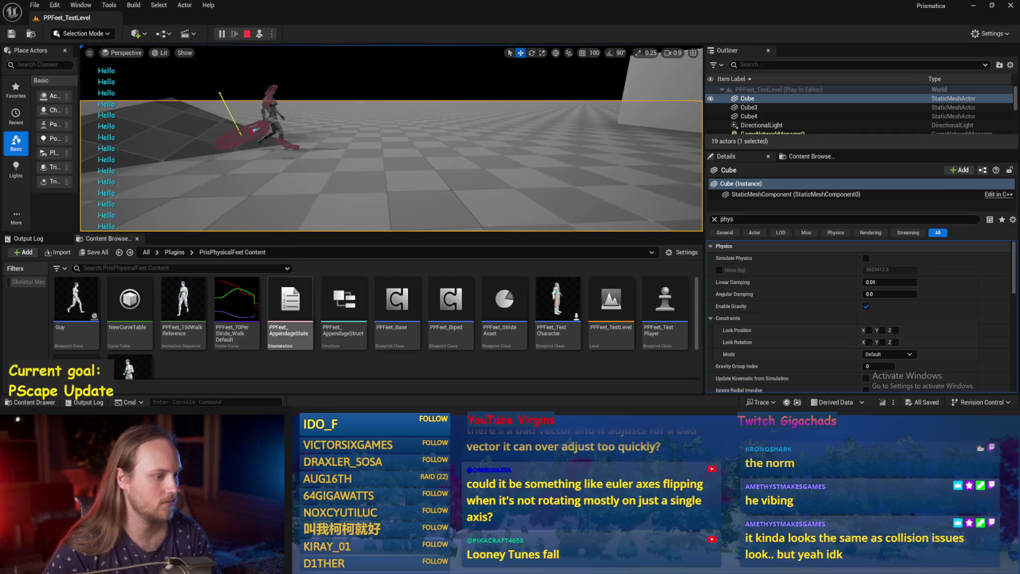
key(Escape)
Step: Change the multiplier to 1000, then compile and save PPFeet_Base
click(307, 241)
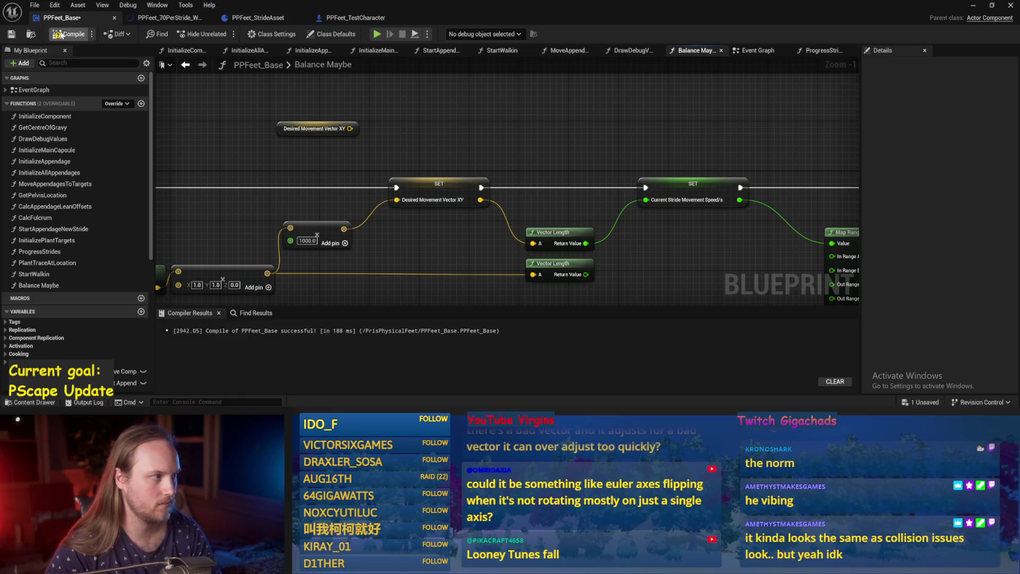
click(9, 35)
key(alt+p)
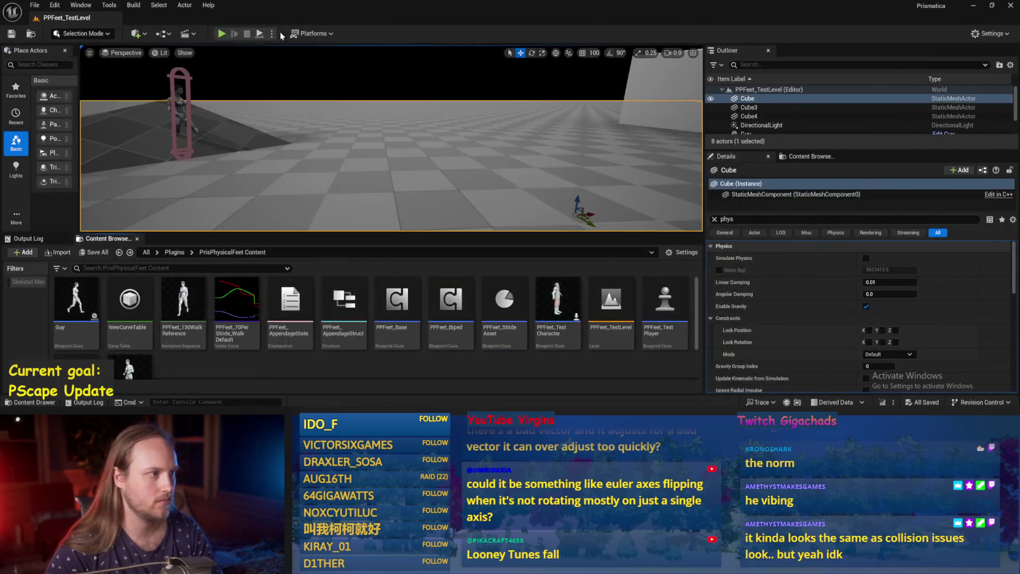
Step: Play-test the walker, pausing to select PPFeet_TestPlayer and the Cube floor before resuming
click(261, 34)
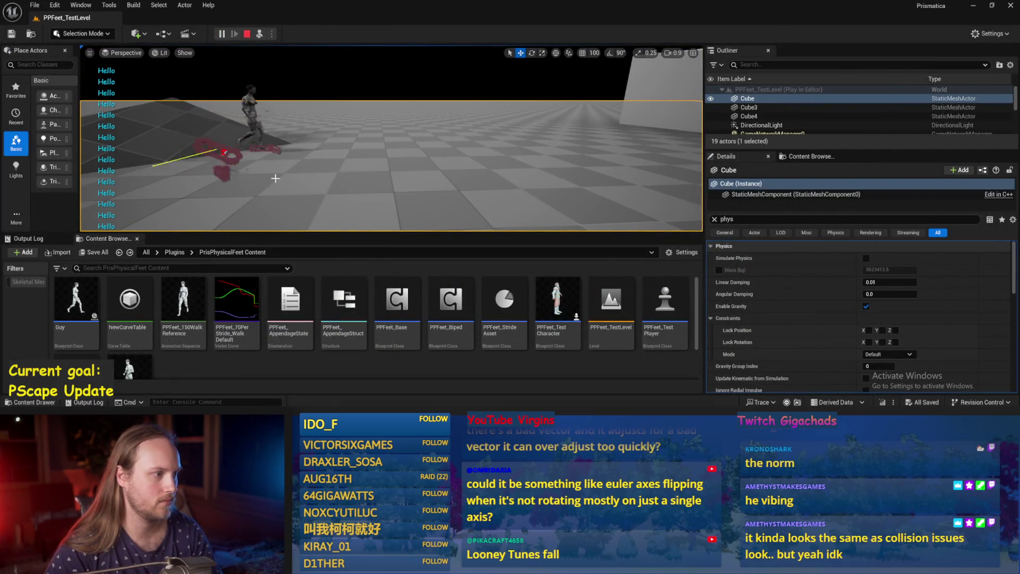
key(Escape)
click(241, 96)
key(e)
key(alt+s)
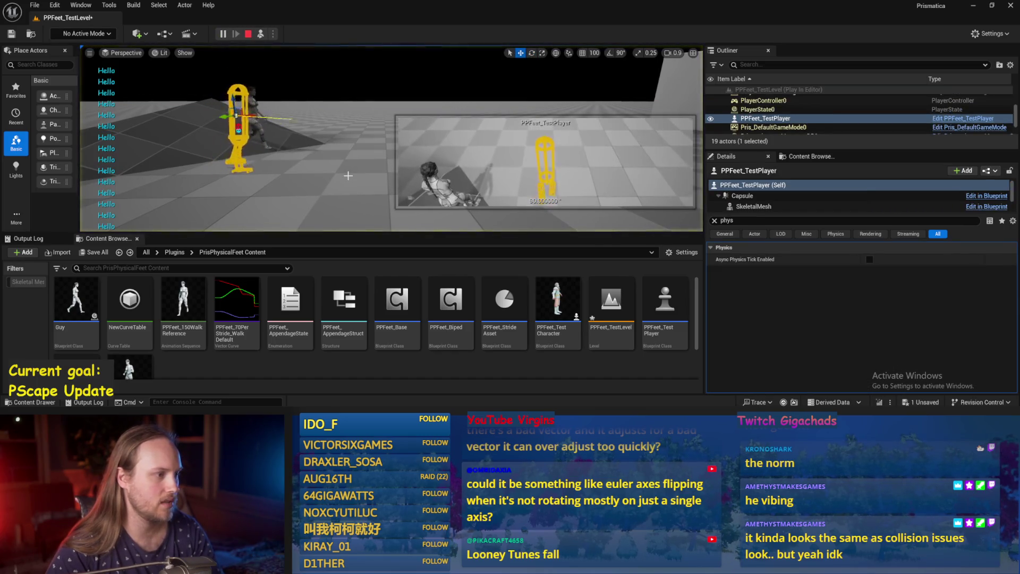
click(348, 175)
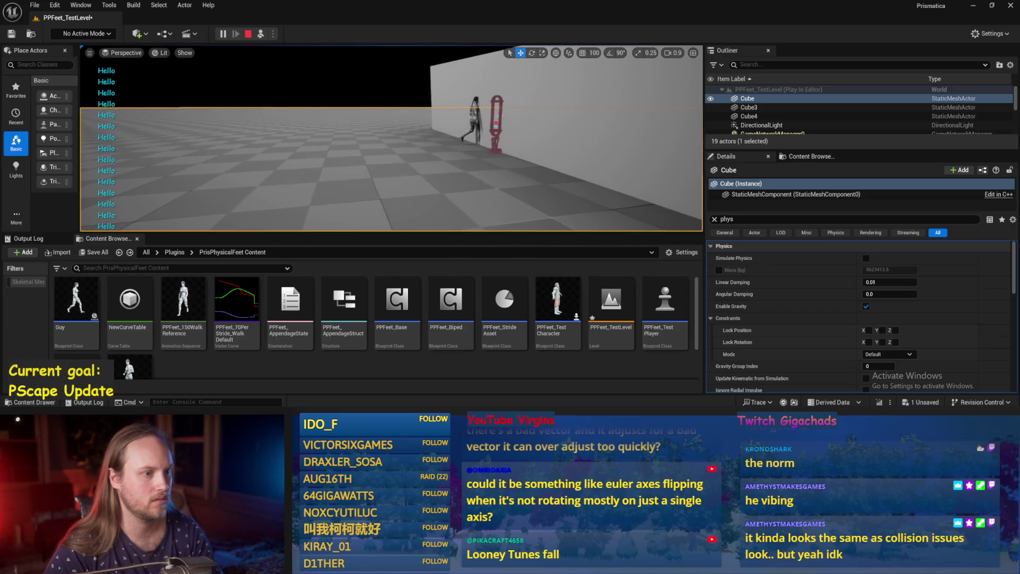
key(Escape)
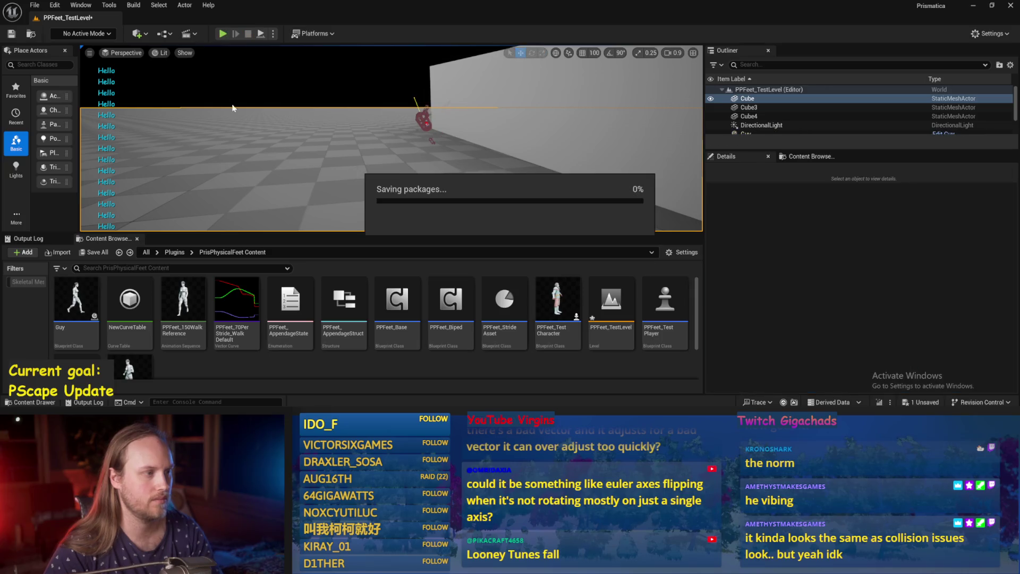
Step: Save all modified assets from the File menu
click(35, 4)
click(66, 133)
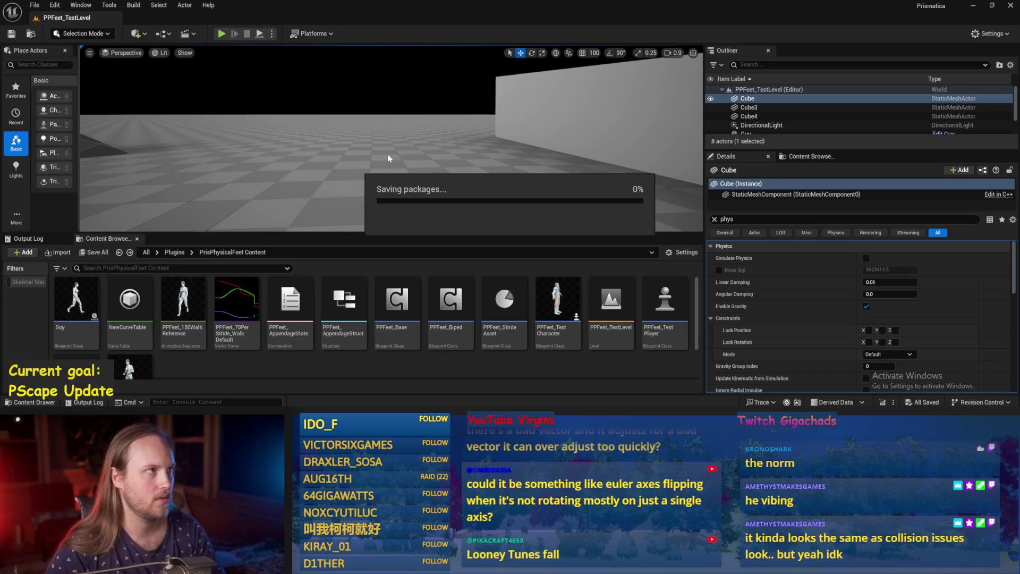
scroll(375, 145, up, 2)
mouse_move(375, 145)
mouse_down()
mouse_move(345, 157)
mouse_move(372, 146)
mouse_up()
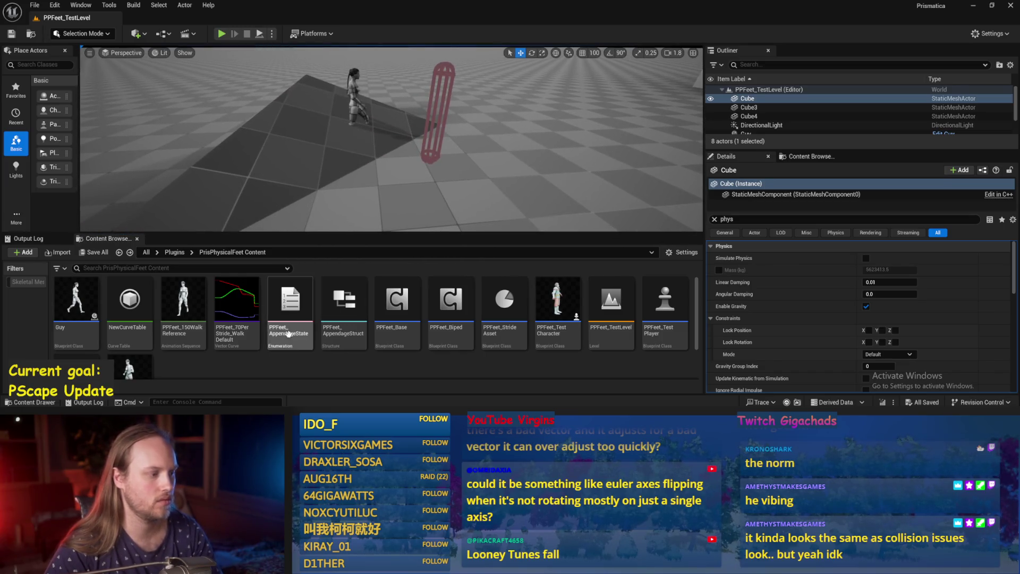
Step: Go up to the Plugins folder, save the test level, and return to PPFeet_Base
click(178, 253)
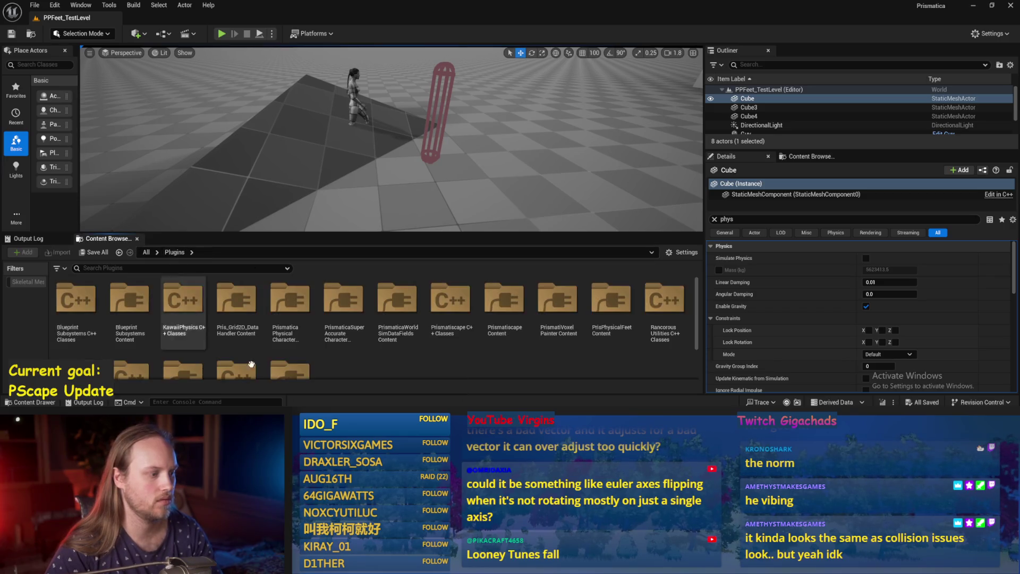
click(34, 5)
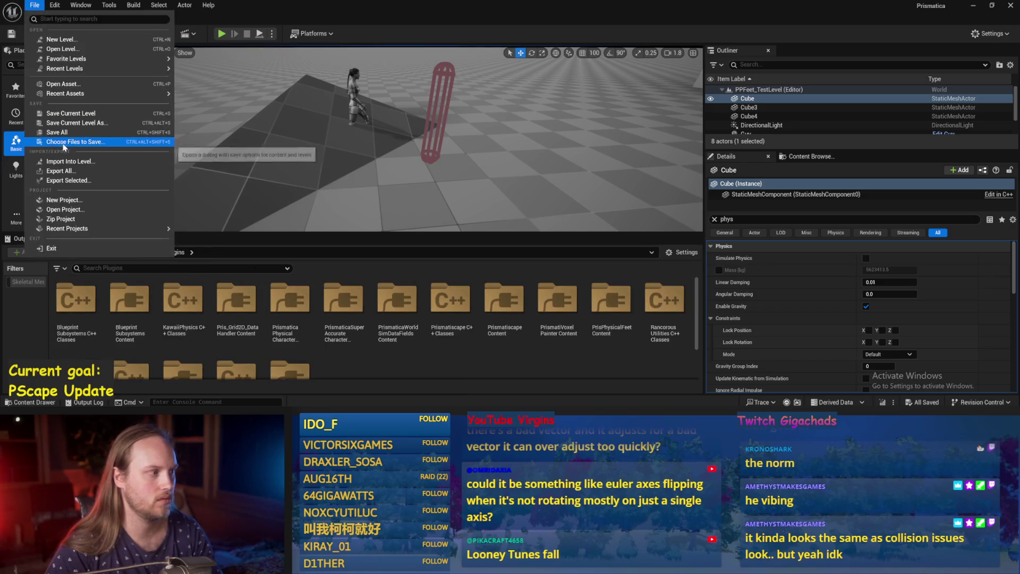
drag(425, 159, 436, 171)
key(ctrl+s)
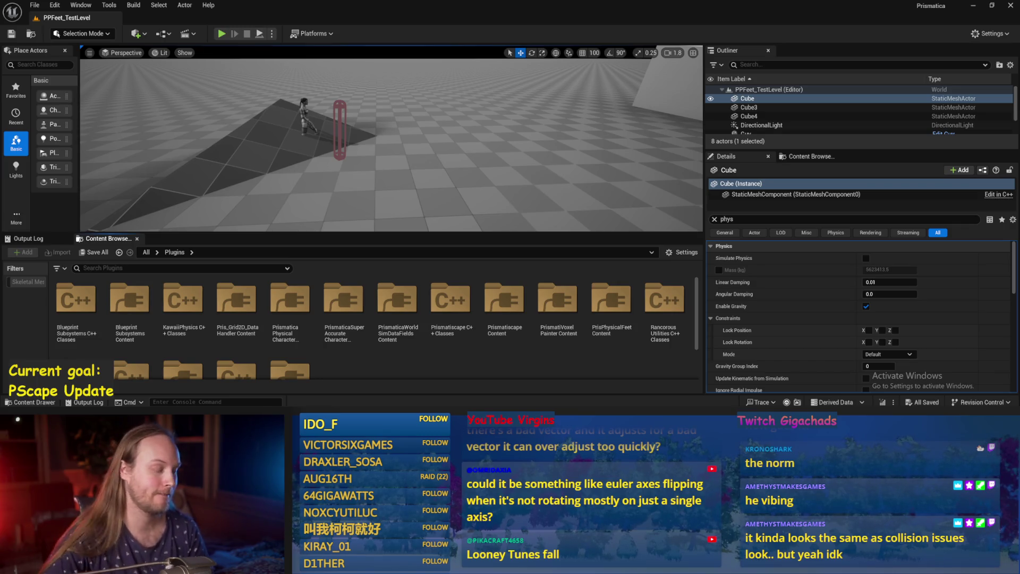
key(alt+Tab)
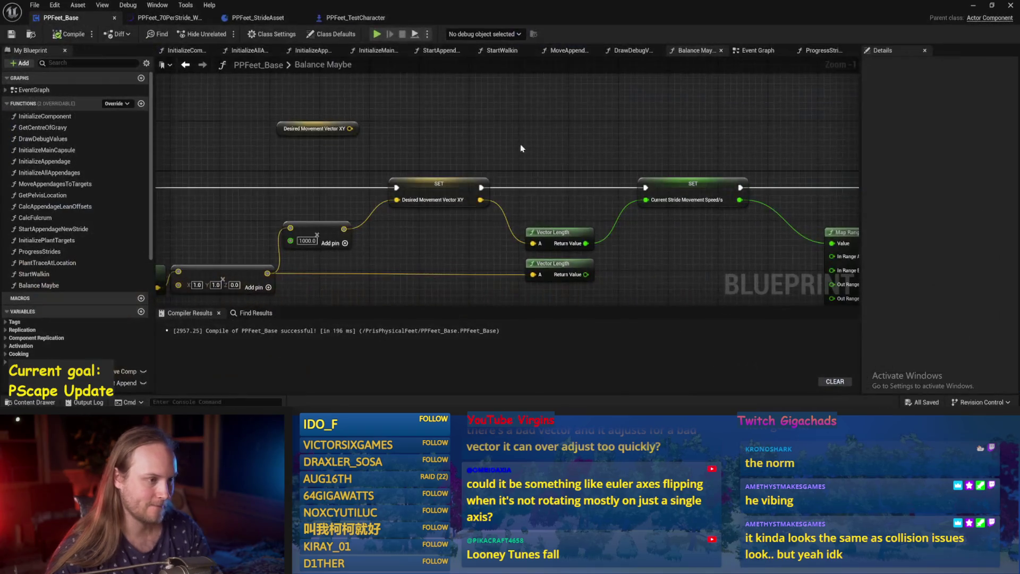
Step: Recompile and save PPFeet_Base from its Event Graph near the force nodes
click(744, 50)
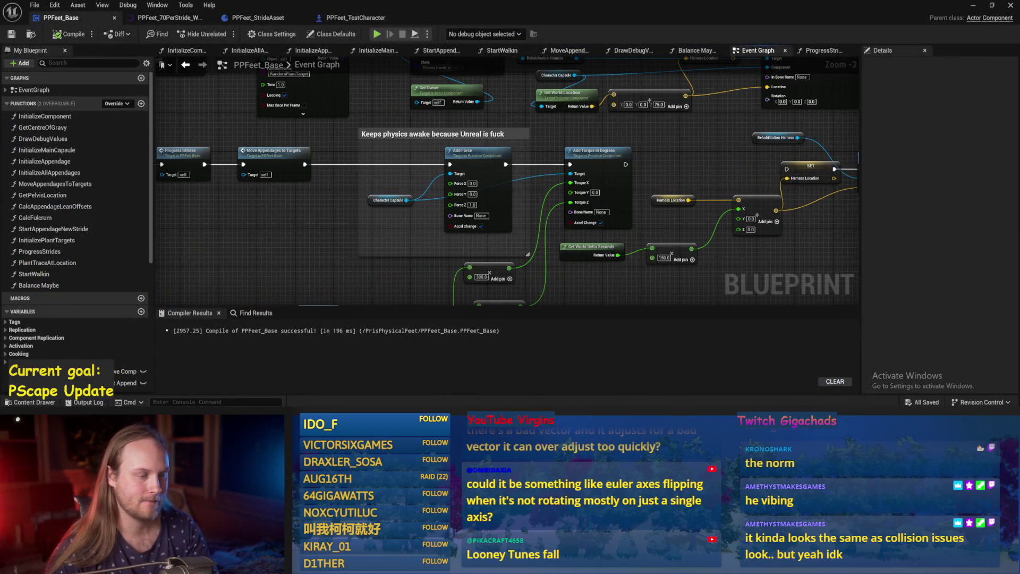
drag(671, 171, 616, 177)
scroll(381, 201, up, 2)
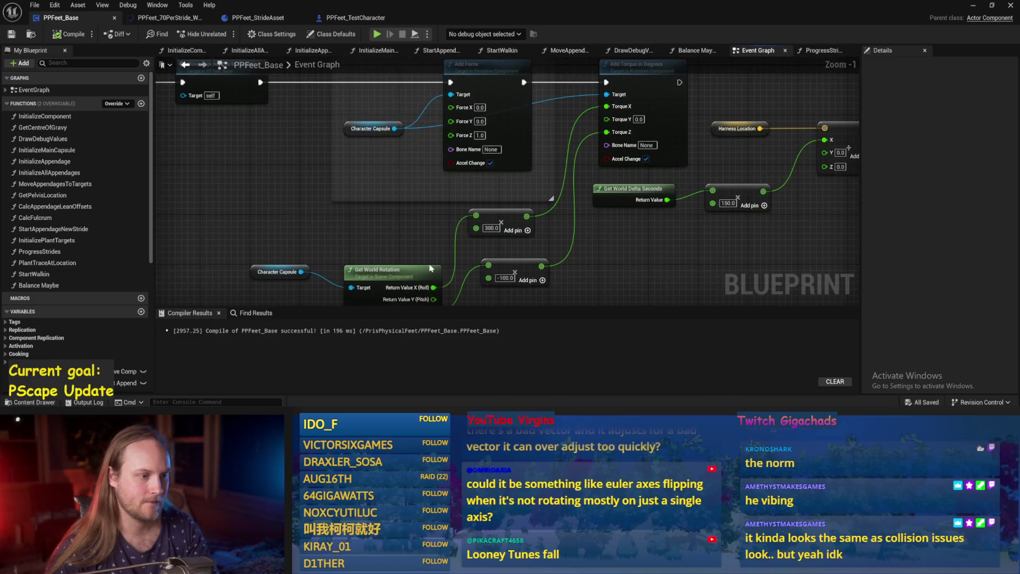
drag(287, 116, 314, 128)
key(F7)
key(ctrl+s)
Step: Run a short walker play test in PPFeet_TestLevel, then return to the Blueprint
key(alt+Tab)
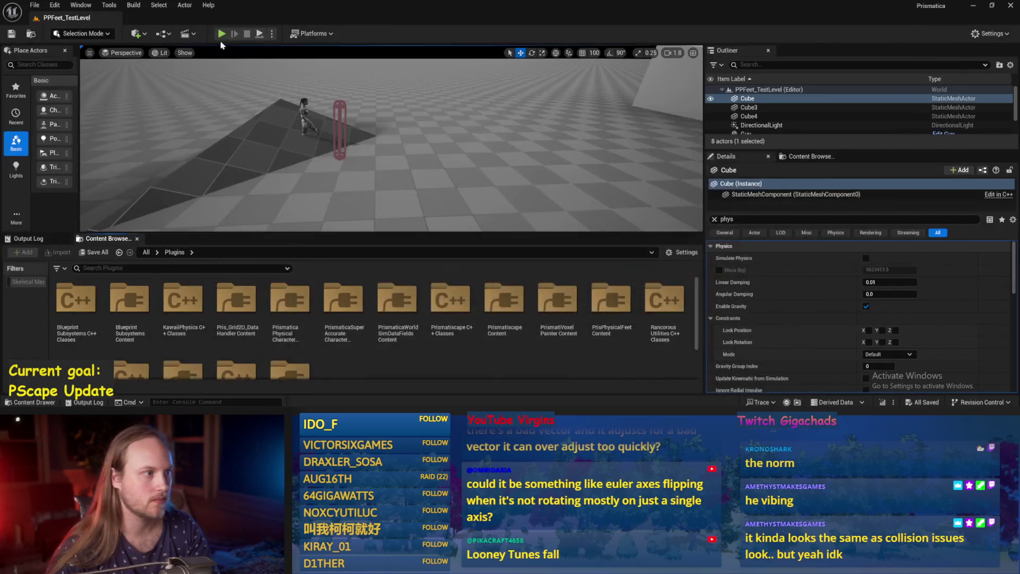
click(261, 34)
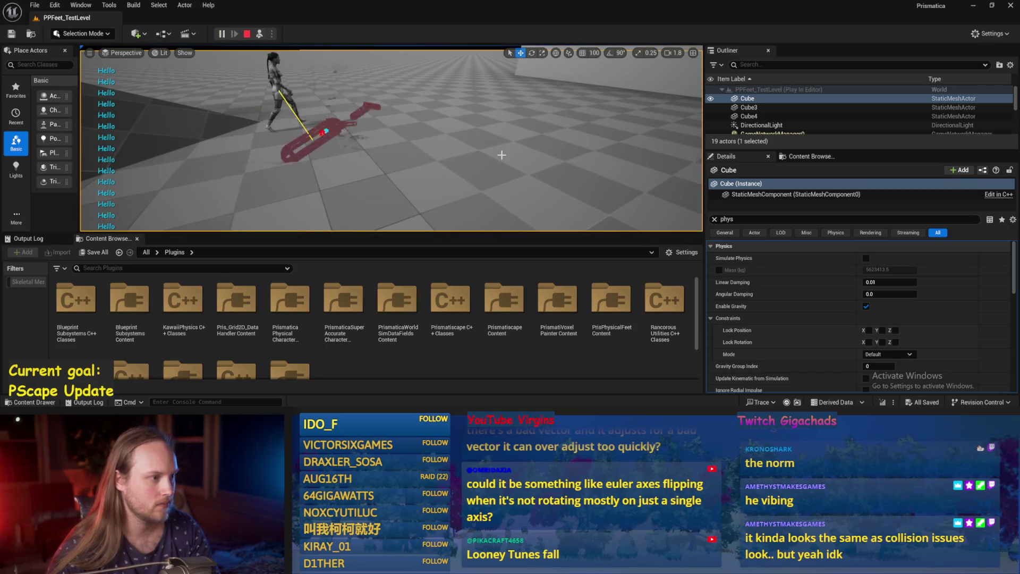
key(Escape)
key(alt+Tab)
Step: Wire Move Appendages to Targets into Add Force and save the Blueprint
drag(310, 128, 500, 128)
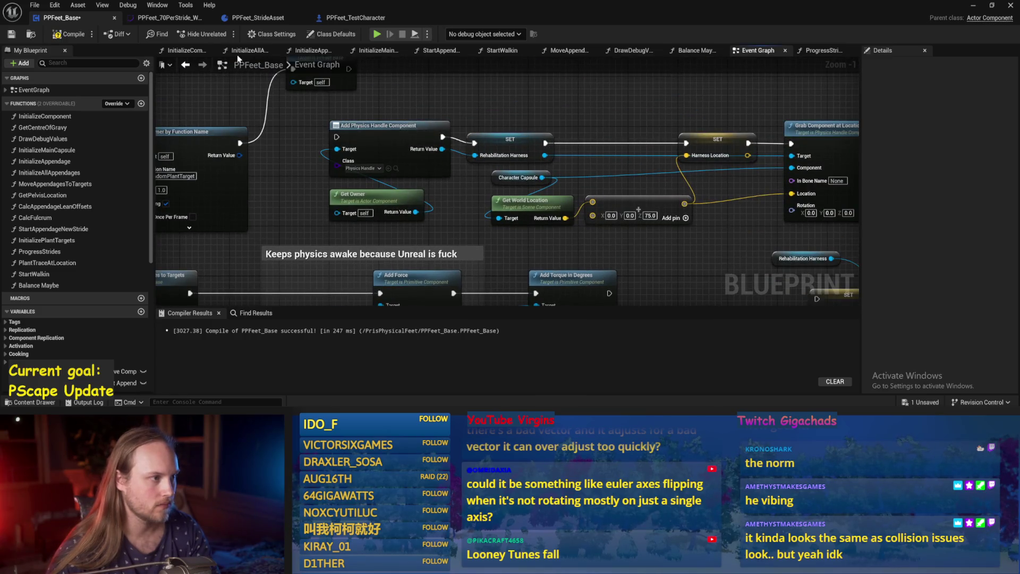
click(238, 52)
key(ctrl+s)
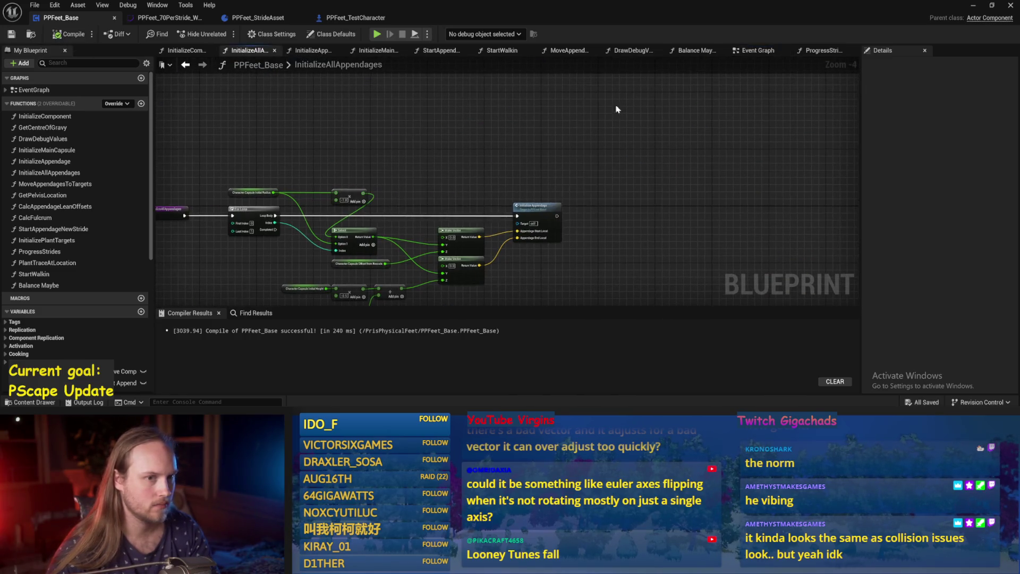
click(758, 51)
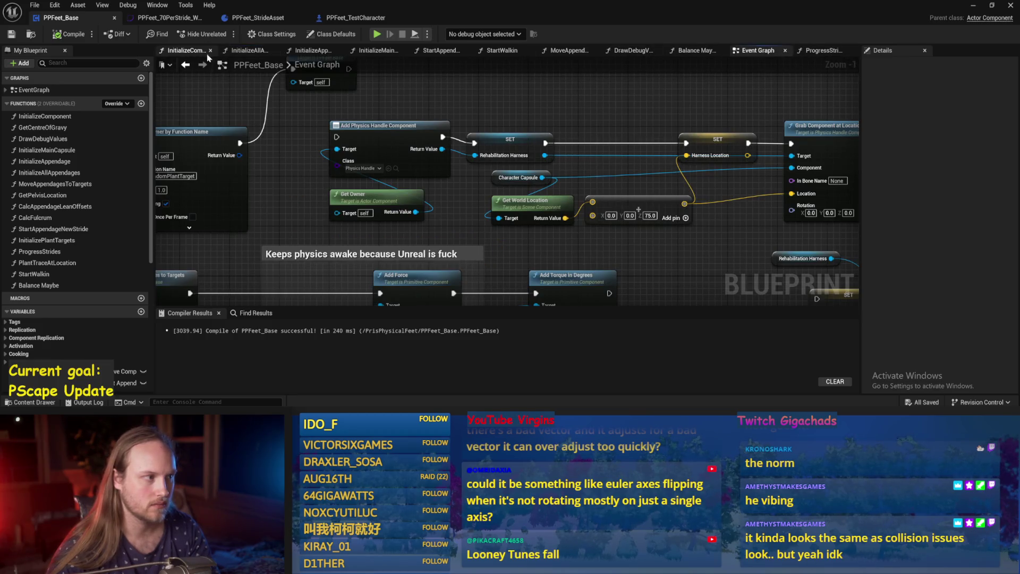
Step: Set InitializeComponent's In Damping to 5.0, save, and start a new play test
click(207, 55)
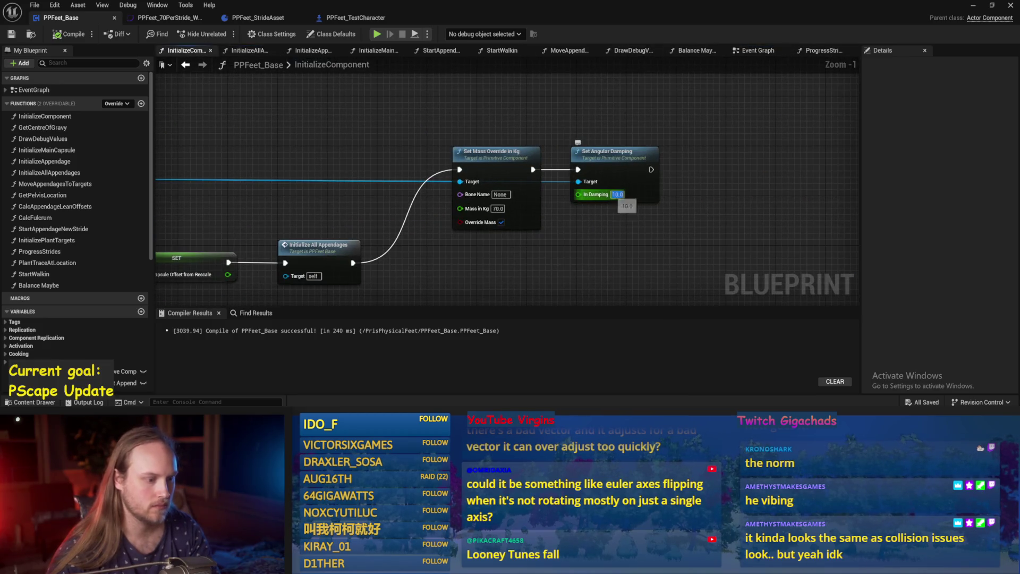
text(5)
key(Return)
key(ctrl+s)
click(974, 5)
click(260, 34)
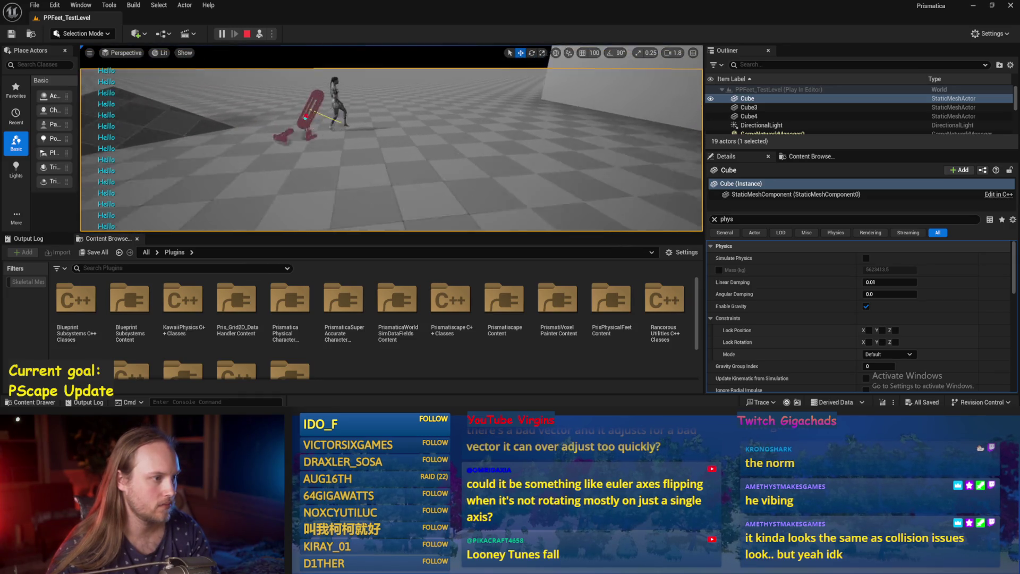
Step: Stop the play test, save PPFeet_TestLevel from PrisPhysicalFeet, and reopen PPFeet_Base
key(Escape)
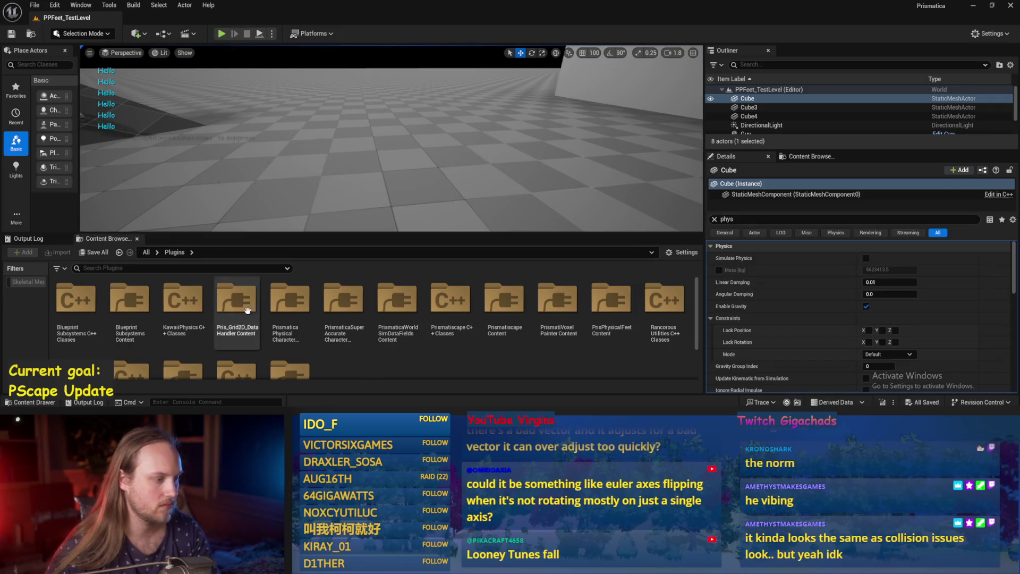
click(120, 253)
key(ctrl+s)
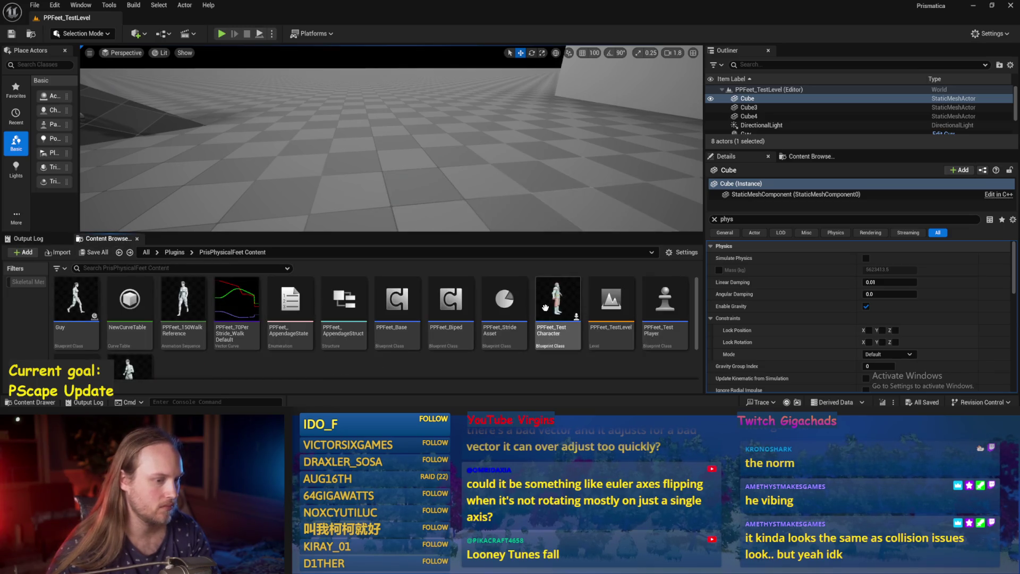
double_click(416, 309)
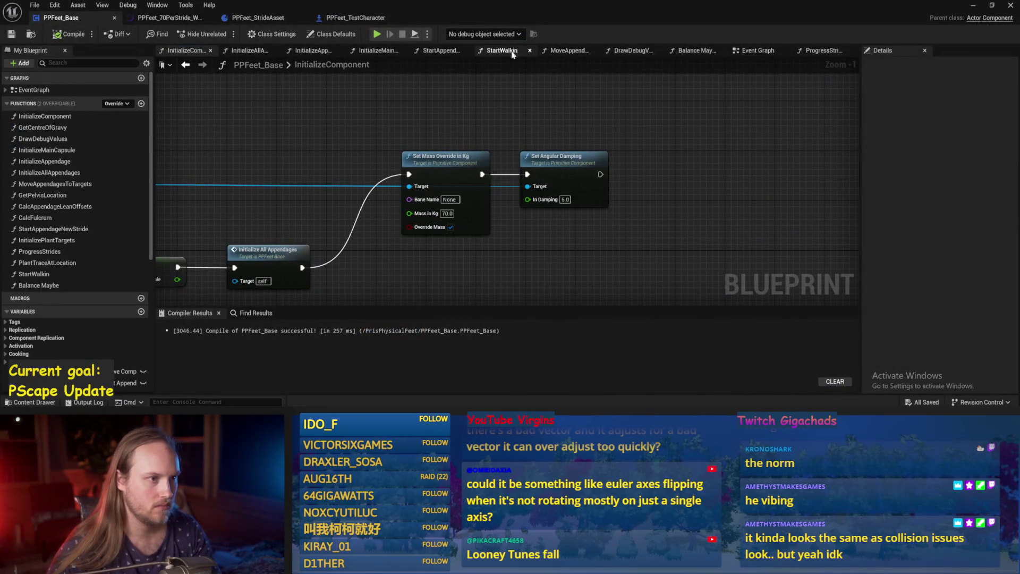
Step: Pan along the InitializeAppendage node chain to the Set PhysicalMaterial Override node
click(561, 51)
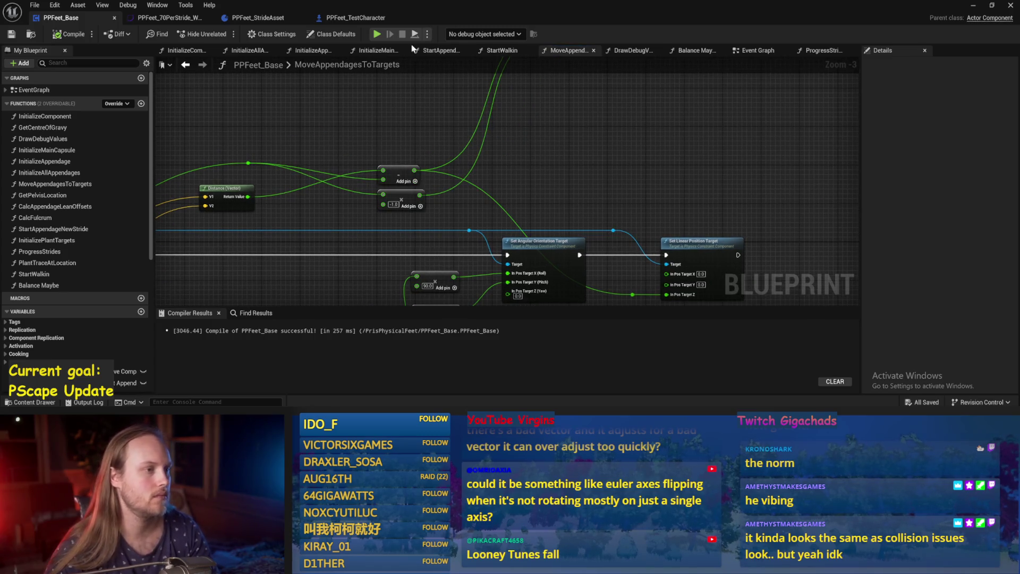
click(312, 50)
scroll(410, 148, down, 1)
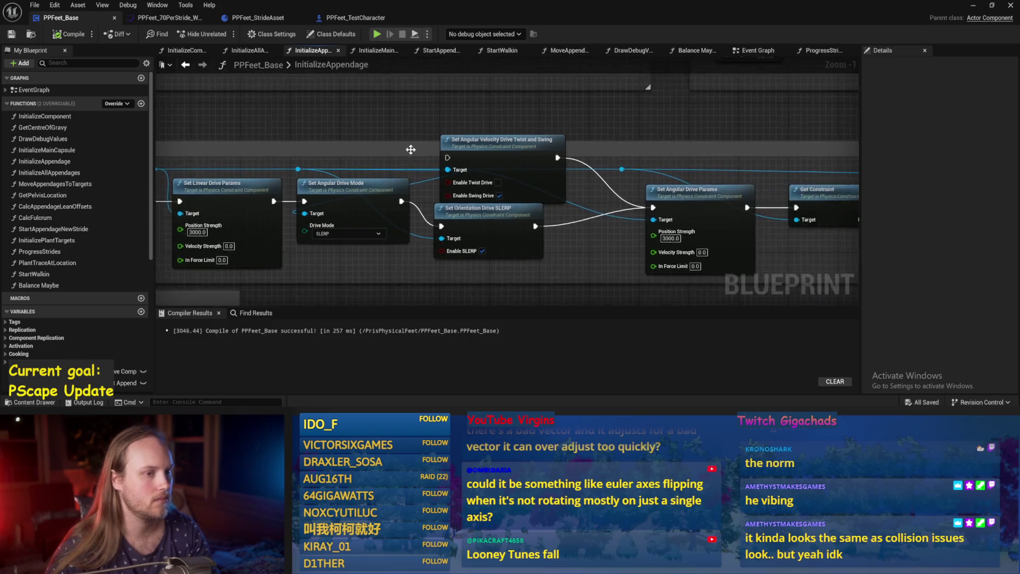
drag(626, 127, 513, 147)
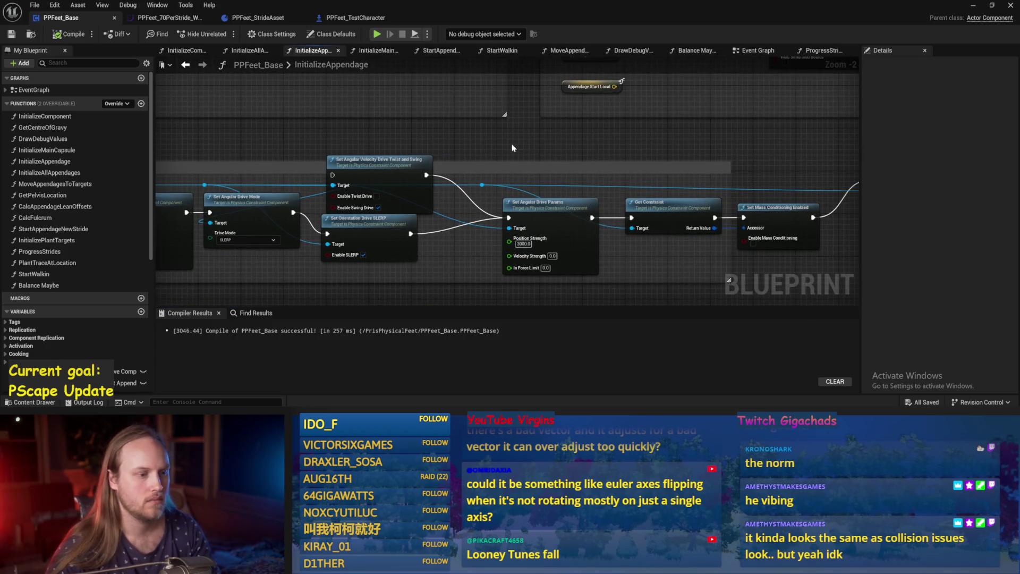
drag(640, 155, 511, 155)
drag(688, 144, 598, 164)
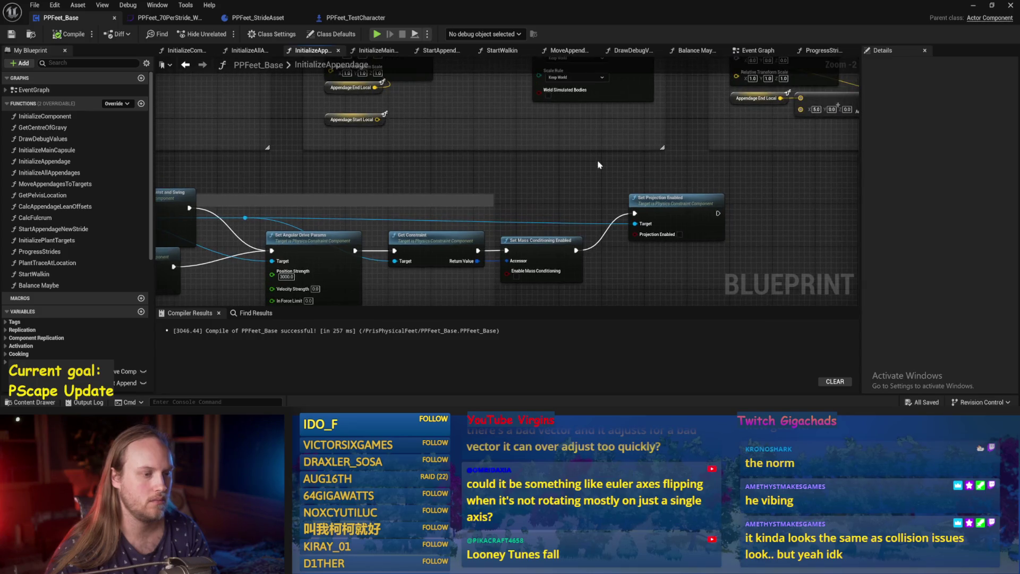
mouse_move(679, 138)
mouse_down()
mouse_move(647, 161)
mouse_move(534, 297)
mouse_up()
scroll(636, 134, down, 1)
drag(581, 128, 375, 129)
mouse_move(688, 139)
mouse_down()
mouse_move(759, 134)
mouse_move(437, 125)
mouse_up()
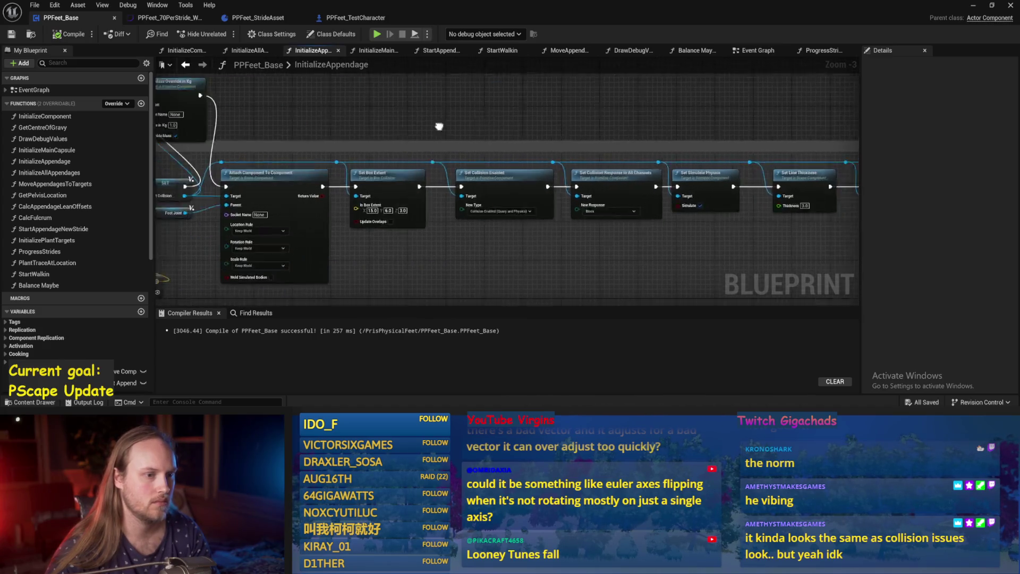
scroll(547, 223, up, 2)
Step: Keep PhysMat_Rubber as the override and browse to it in Engine/Content/EngineMaterials
click(594, 203)
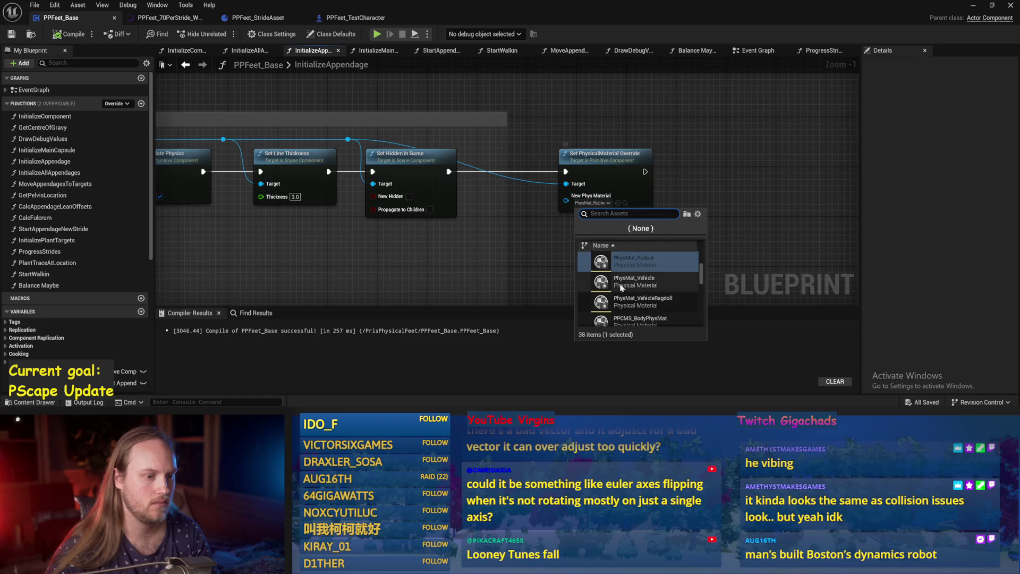
click(558, 253)
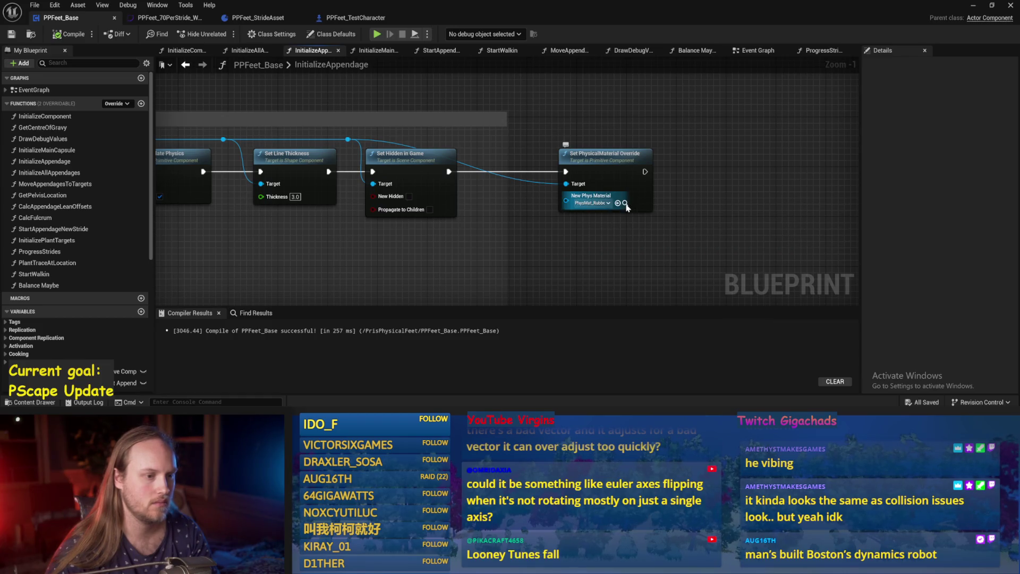
click(974, 4)
scroll(80, 340, down, 1)
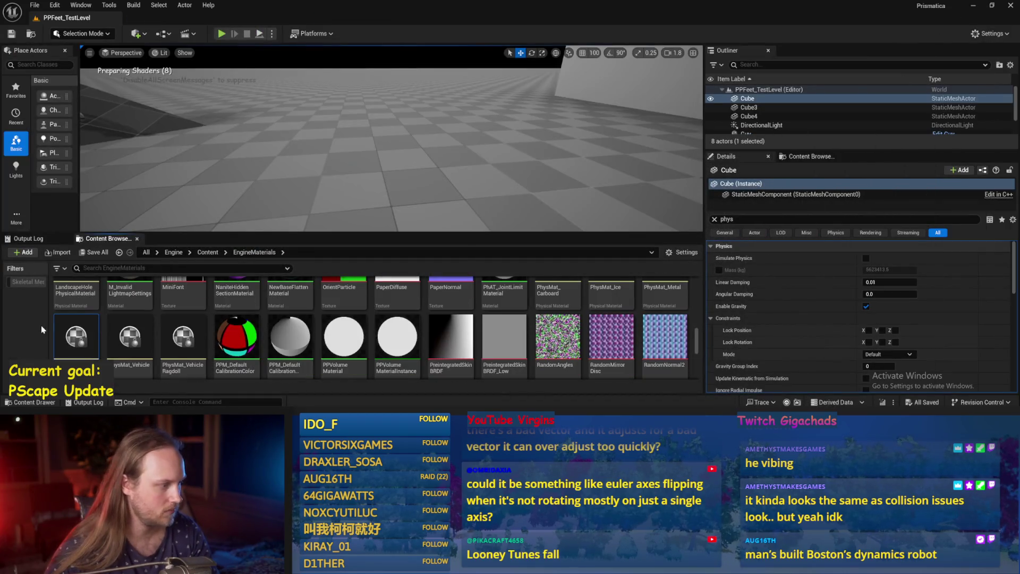
Step: Inspect PhysMat_Rubber's friction, run a play test, then save all from PPFeet_TestCharacter
double_click(84, 342)
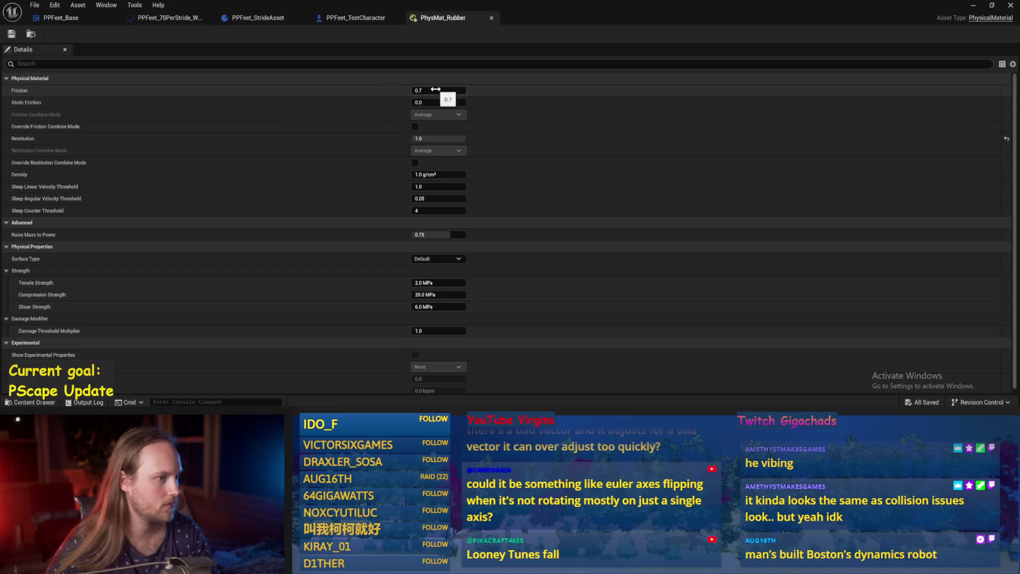
click(492, 19)
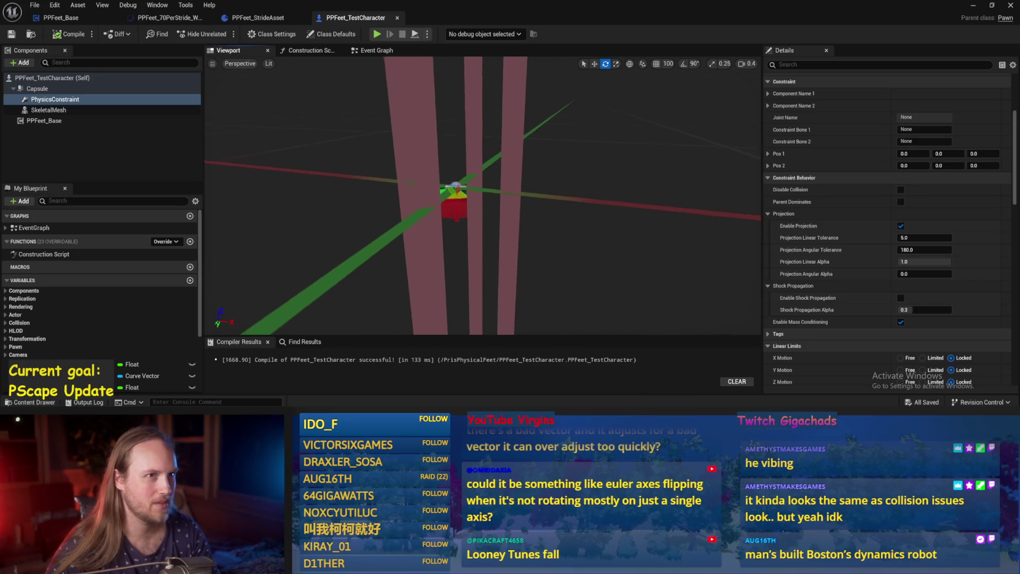
click(974, 6)
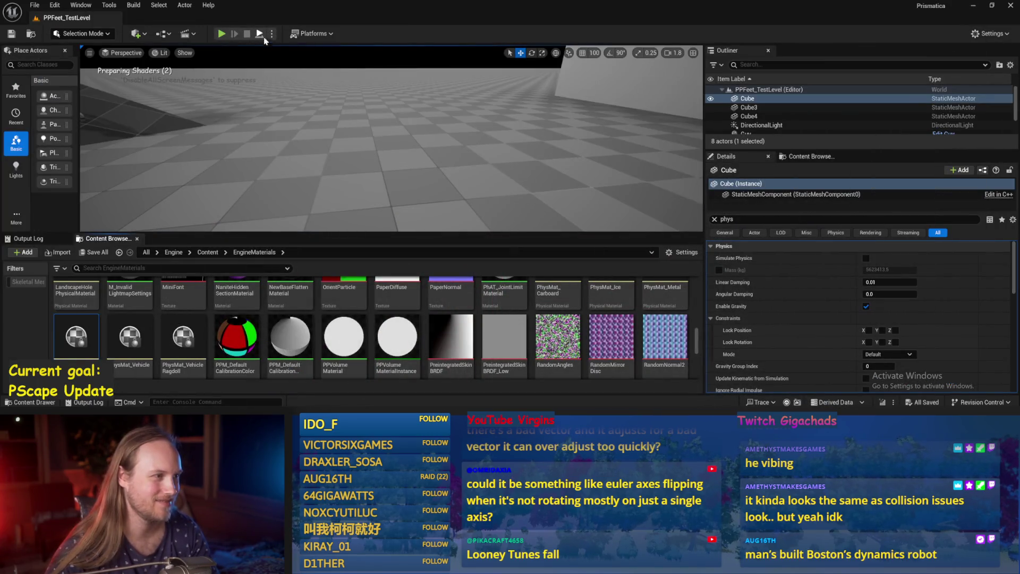
click(263, 37)
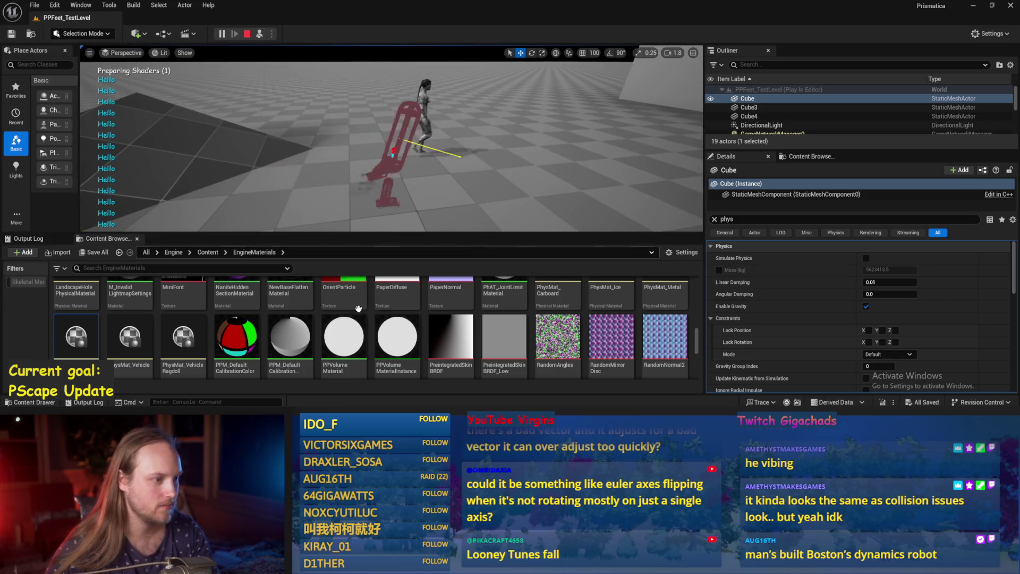
key(alt+Tab)
key(ctrl+s)
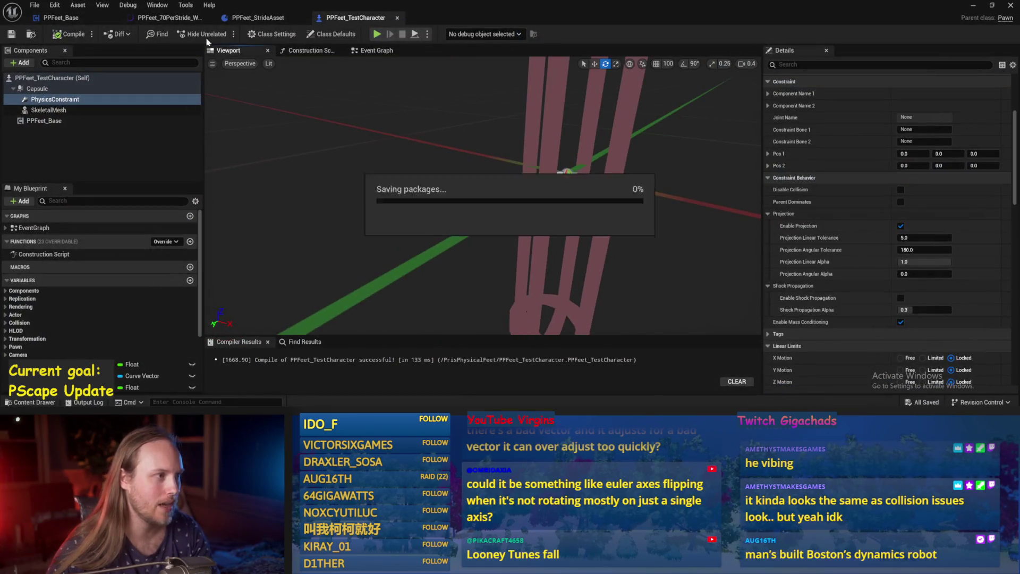
Step: Look over PPFeet_StrideAsset, the PPFeet_70PerStride curve, and the StartWalkin and Balance Maybe graphs
click(252, 19)
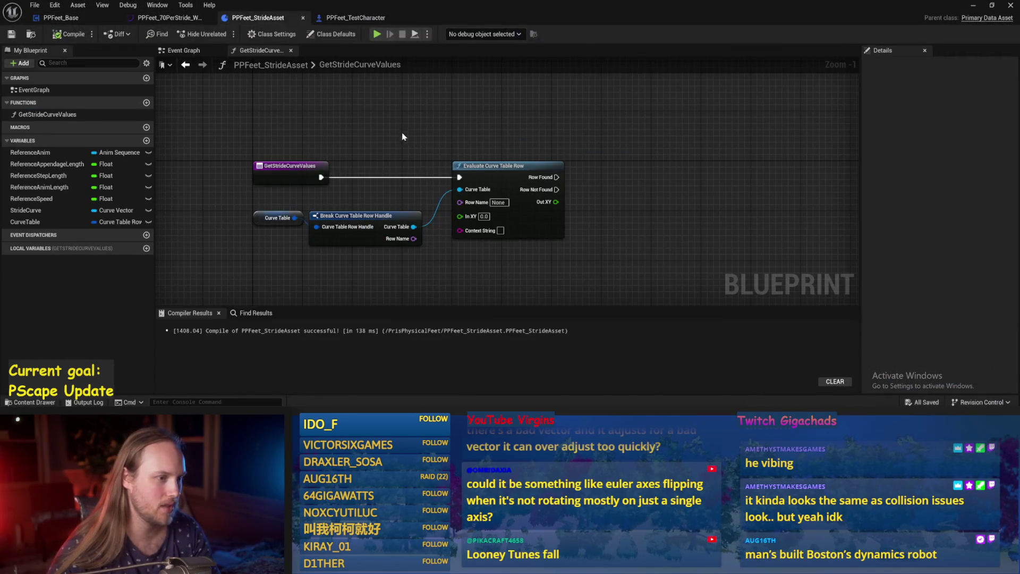
click(162, 18)
click(80, 21)
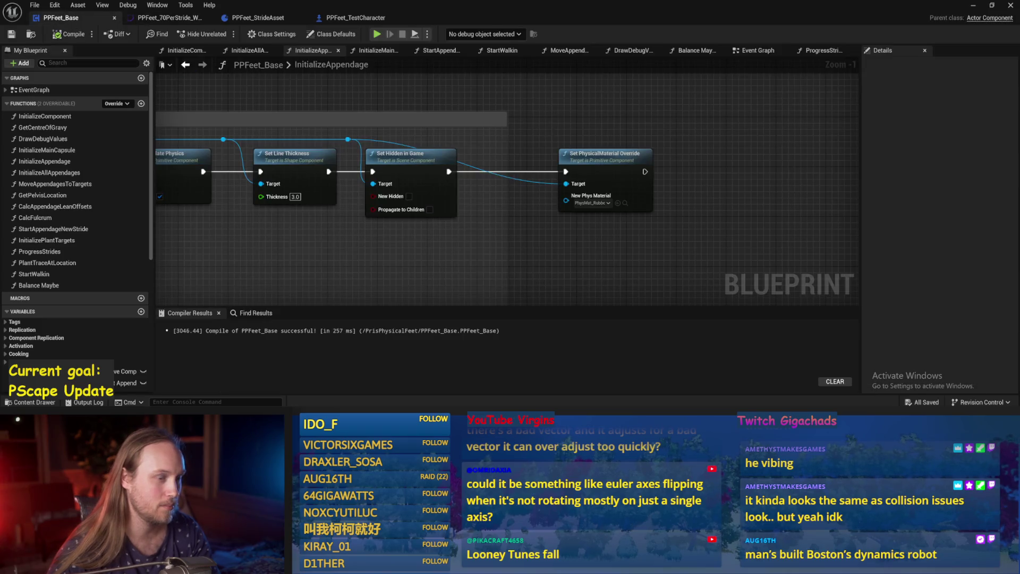
drag(543, 104, 609, 121)
click(513, 54)
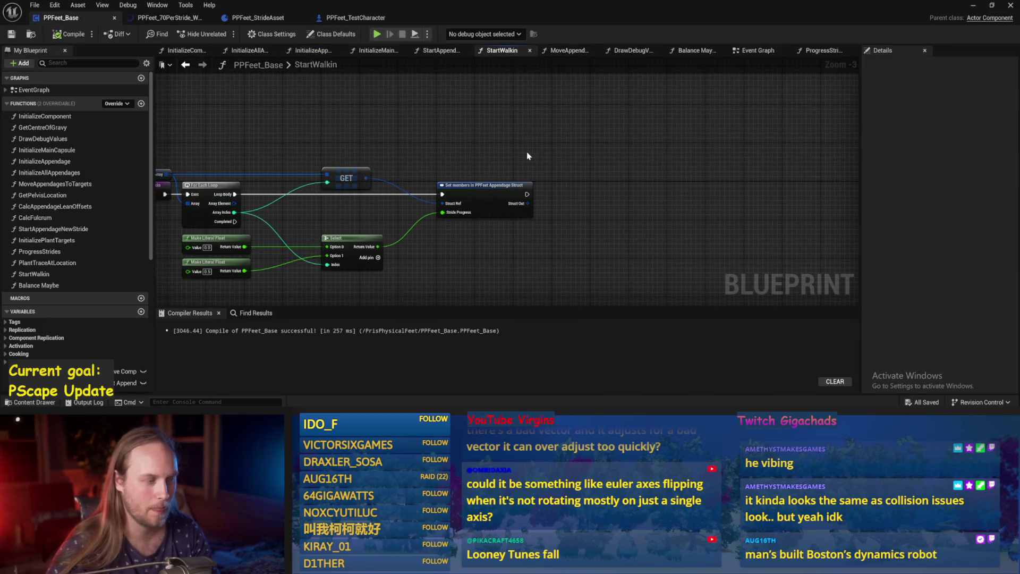
click(695, 53)
scroll(559, 210, up, 4)
Step: Set Balance Maybe's Out Range B to 80.0, compile and save, and start a play test
click(559, 211)
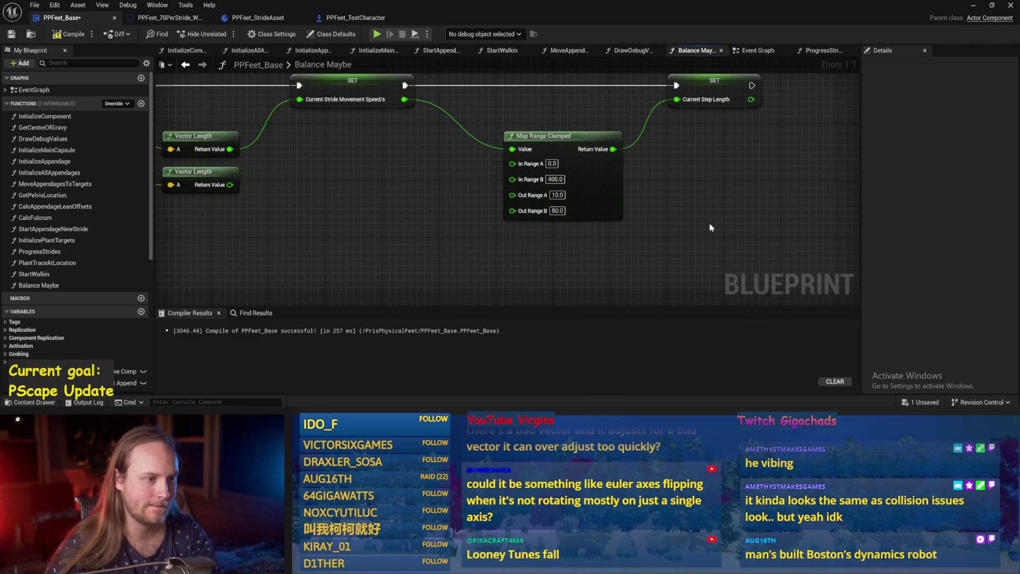
click(20, 33)
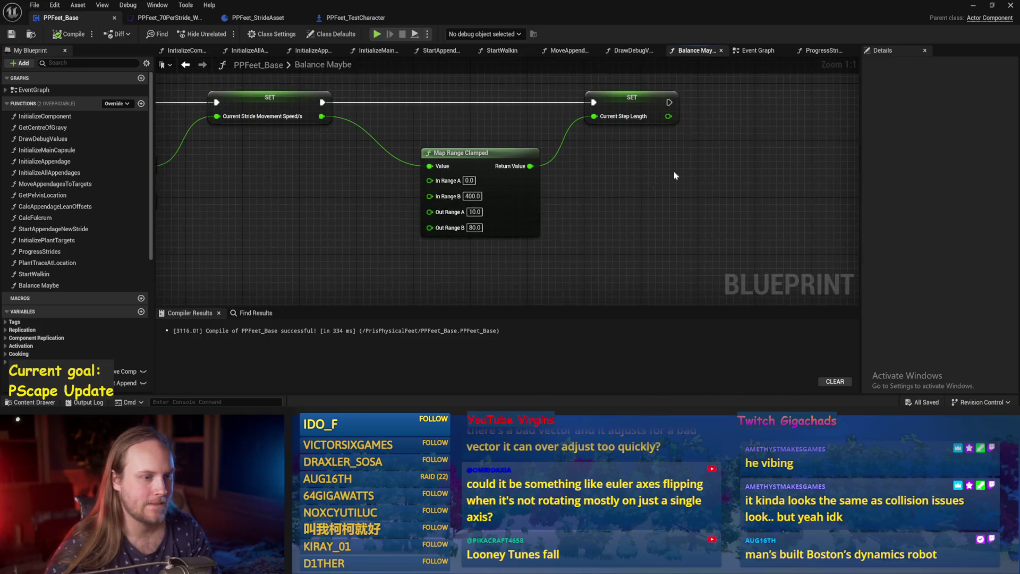
click(977, 7)
click(222, 34)
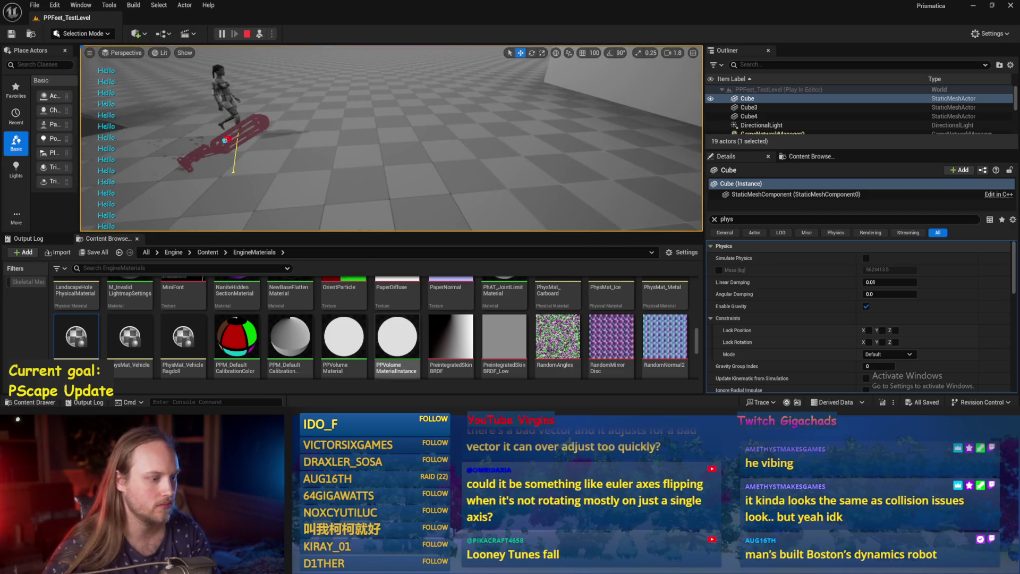
Step: Set Balance Maybe's In Range B to 200.0, then recompile and save PPFeet_Base
click(436, 380)
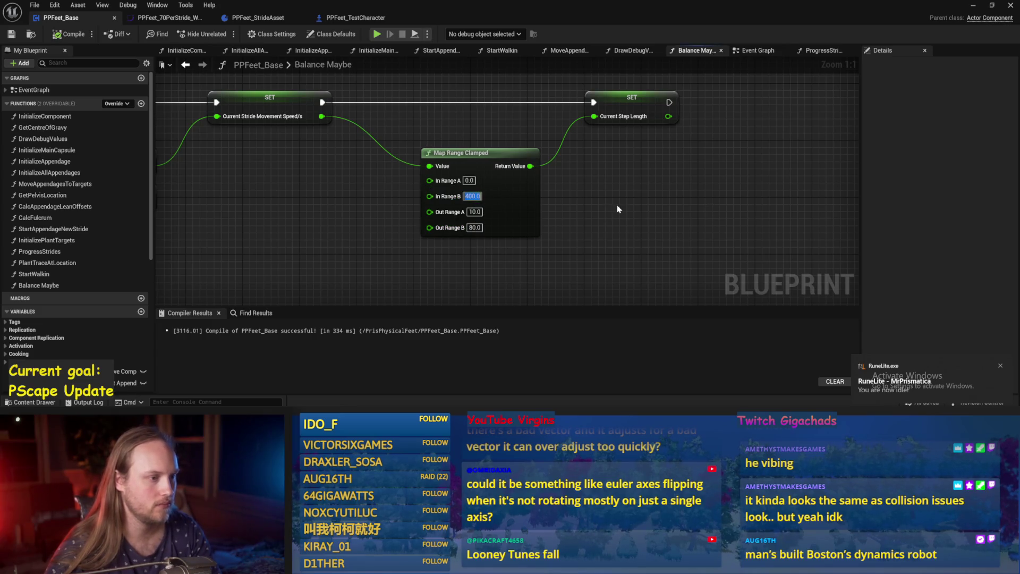
click(68, 34)
click(11, 34)
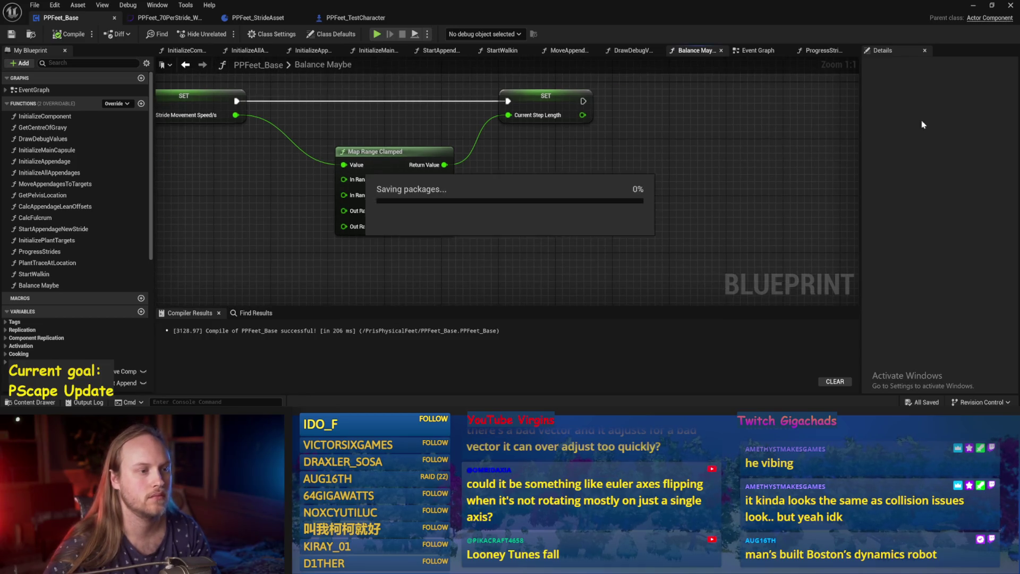
Step: Play-test the walker in the level, then switch back to the Blueprint
key(alt+Tab)
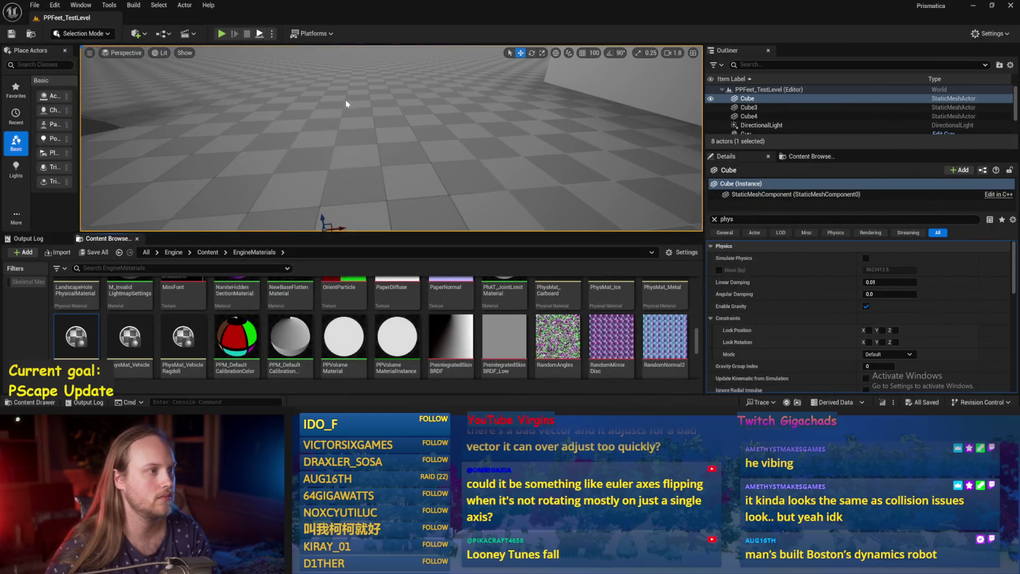
key(alt+p)
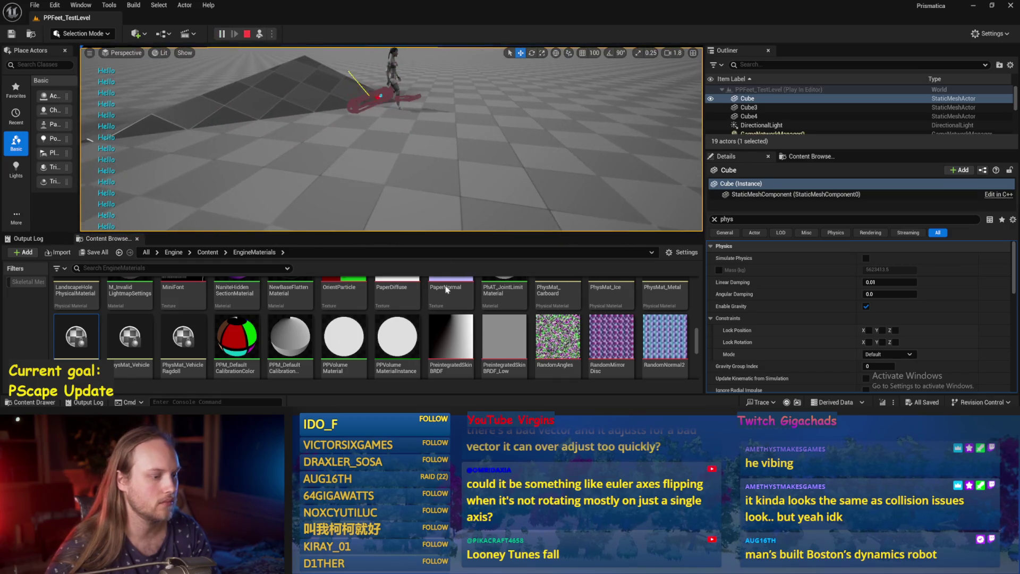
key(alt+Tab)
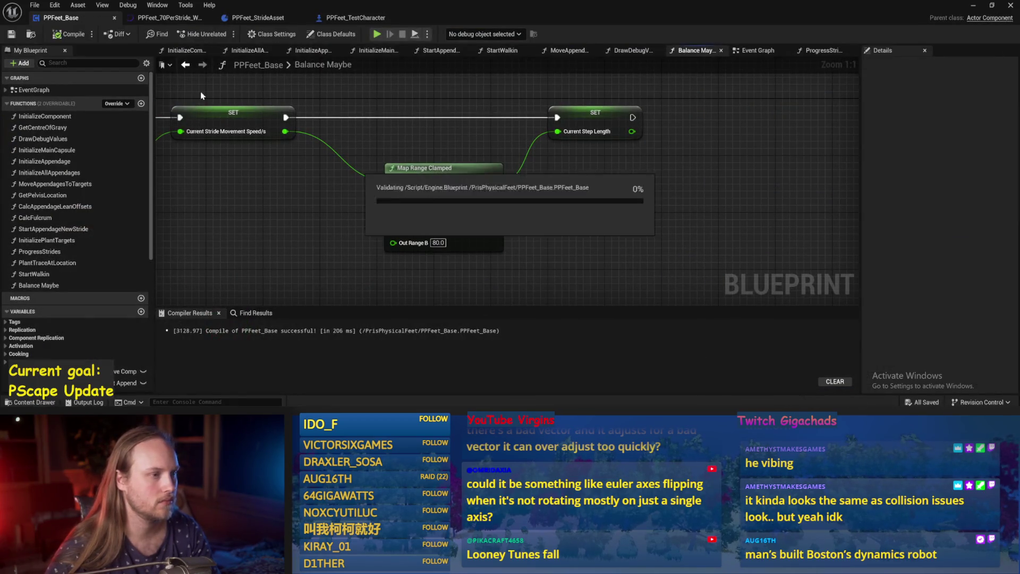
Step: Inspect the Vector Length nodes in Balance Maybe and compile-save PPFeet_Base
scroll(343, 230, down, 1)
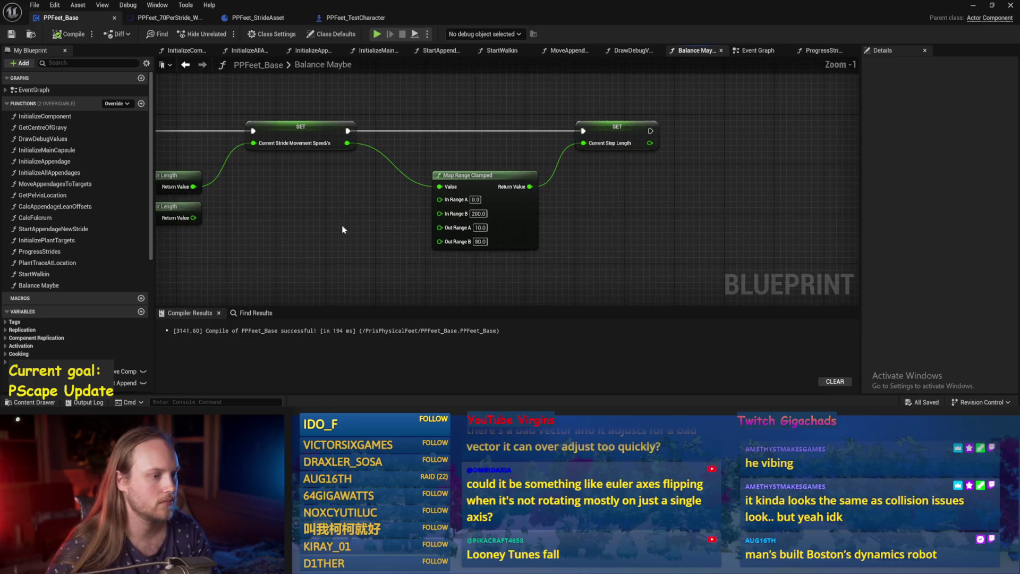
drag(336, 216, 394, 221)
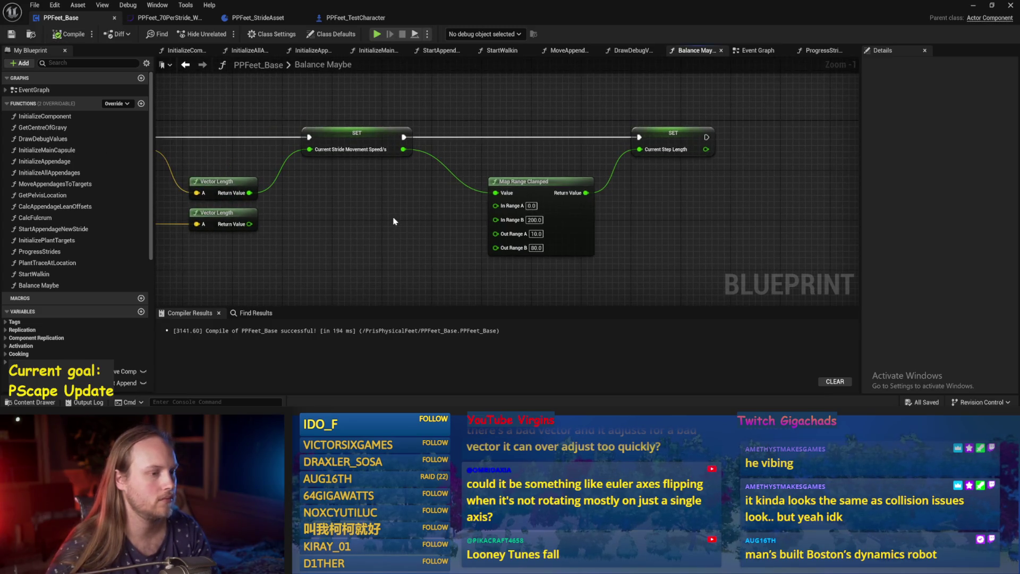
scroll(435, 205, down, 1)
scroll(435, 205, up, 1)
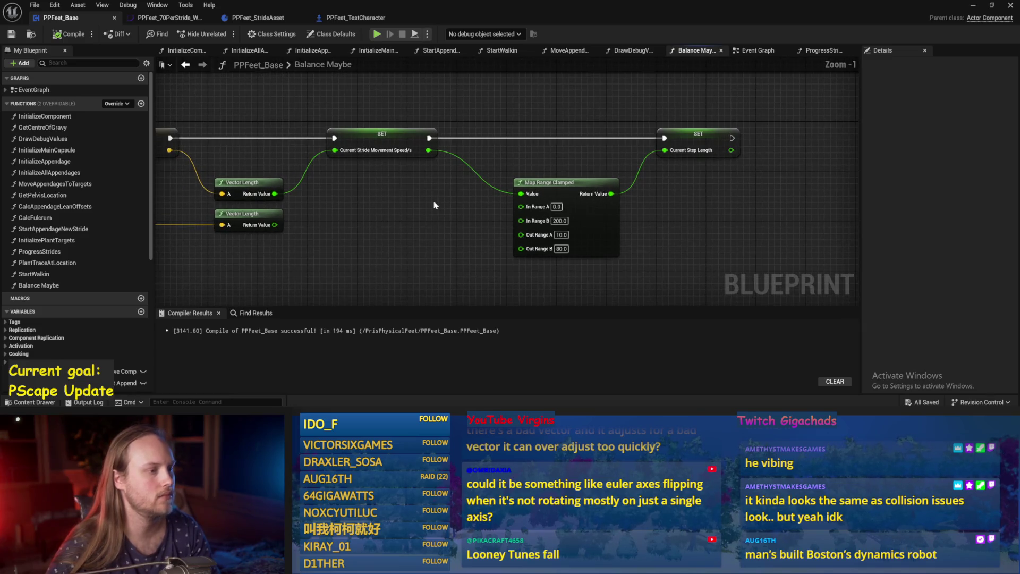
click(11, 33)
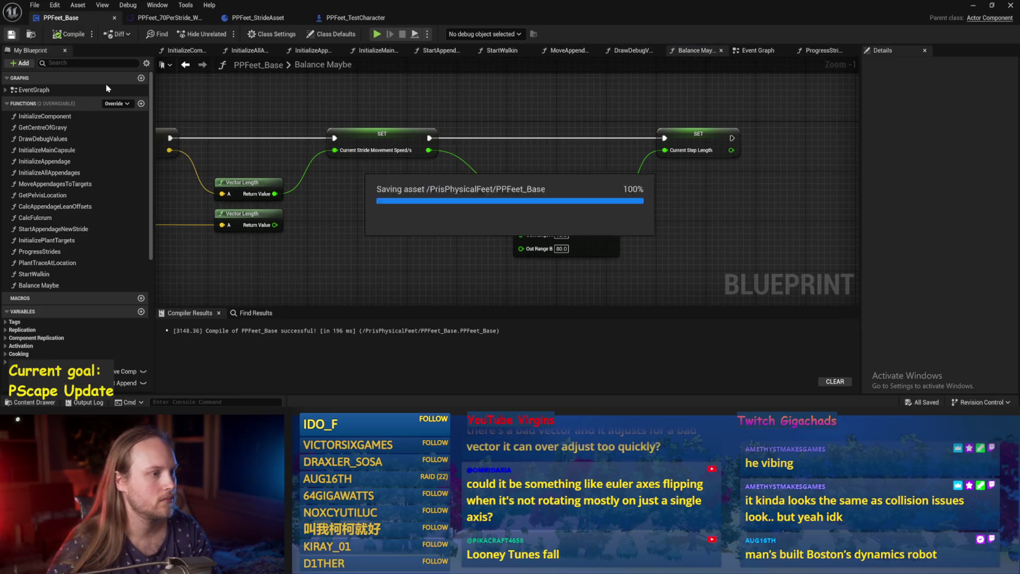
mouse_move(444, 227)
mouse_down()
mouse_move(467, 221)
mouse_move(428, 220)
mouse_up()
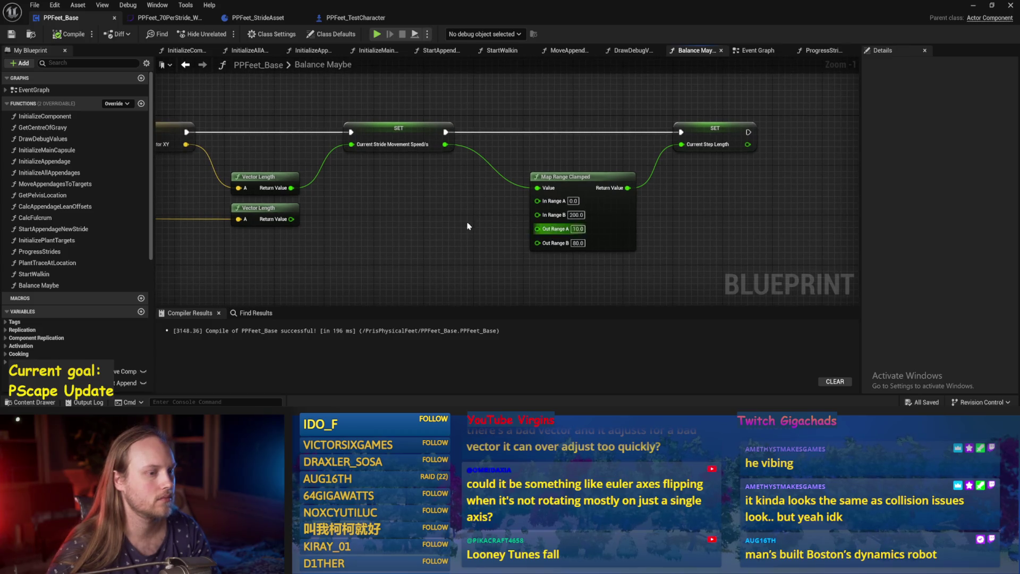
scroll(468, 226, up, 1)
Step: Set Map Range Clamped In Range B back to 400, recompile, and return to the level editor
click(590, 213)
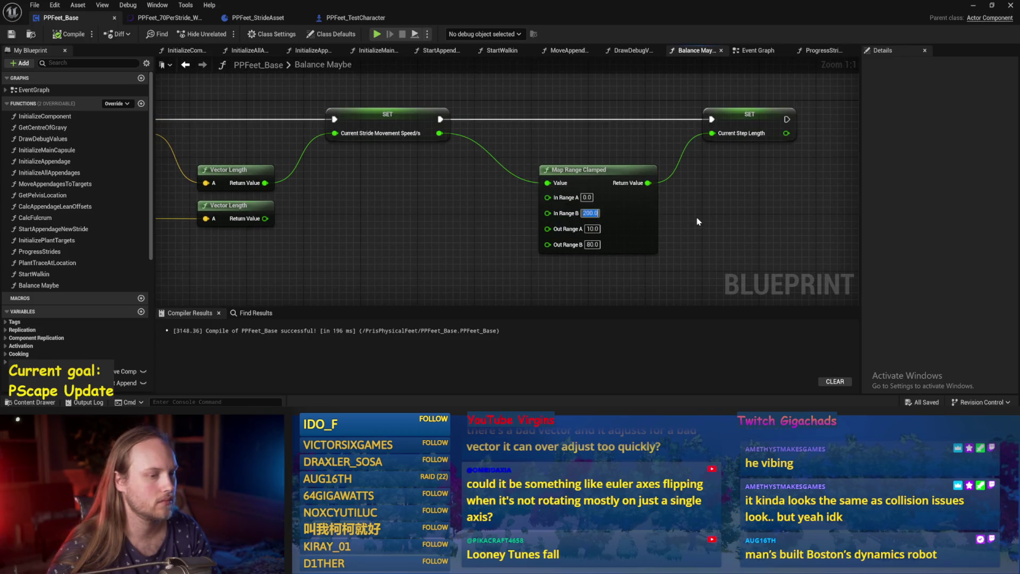
text(400)
key(Return)
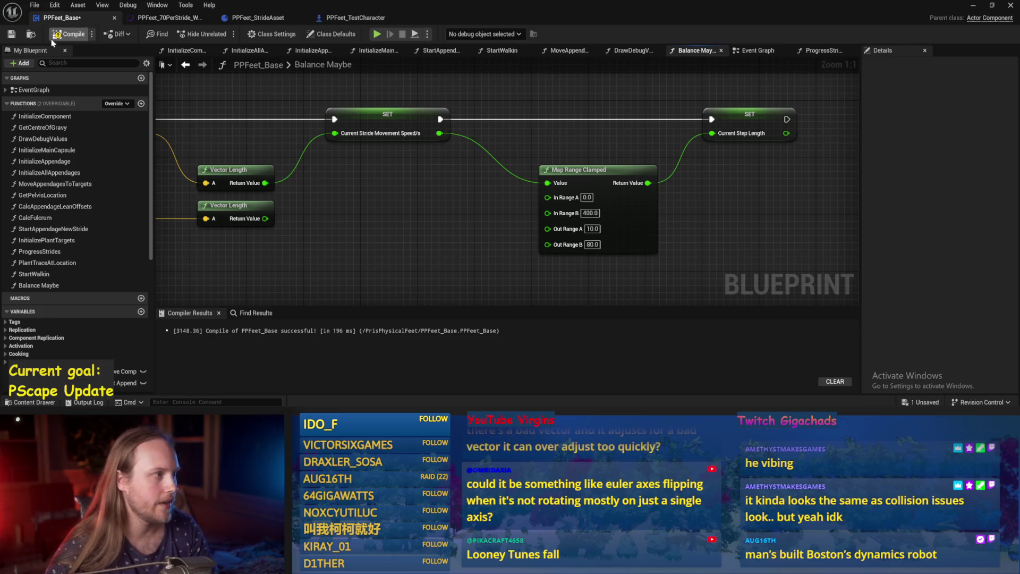
click(18, 33)
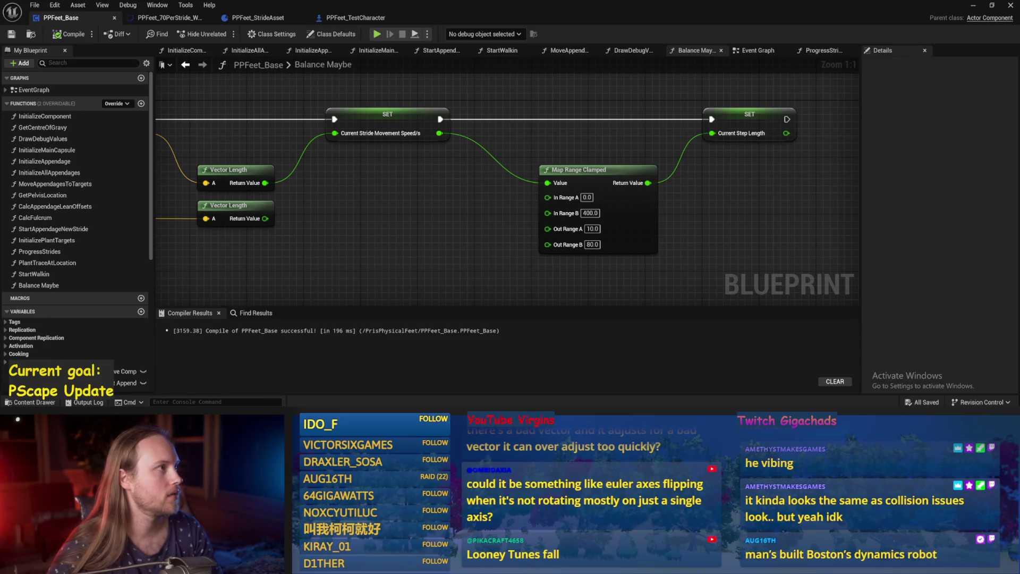
drag(597, 222, 512, 232)
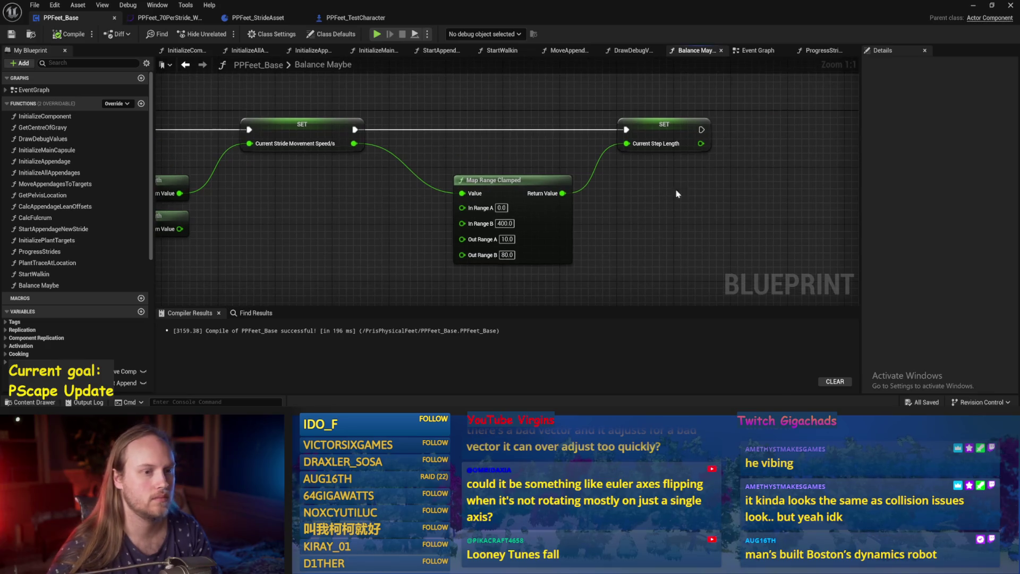
key(F7)
scroll(505, 143, down, 3)
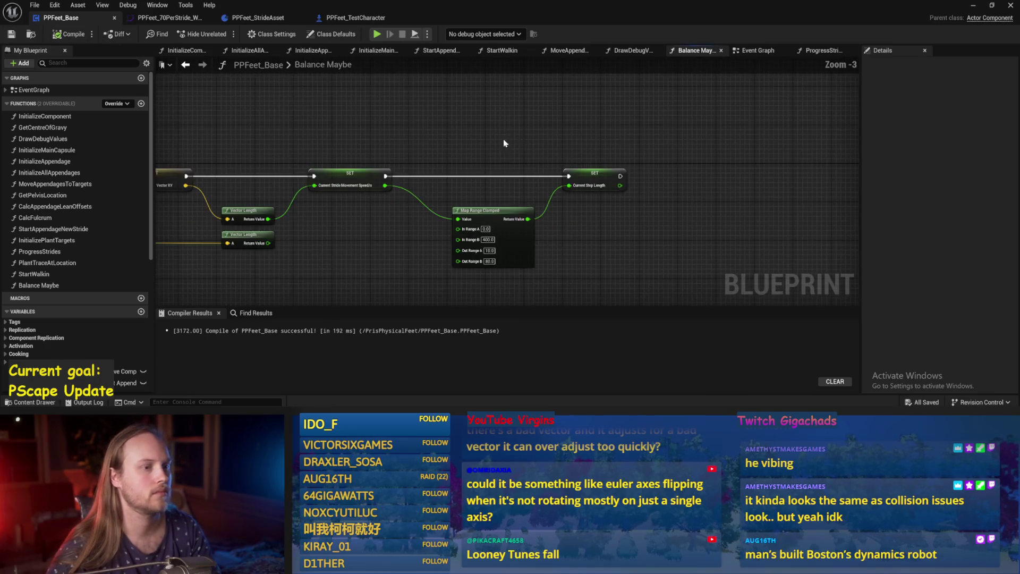
click(974, 7)
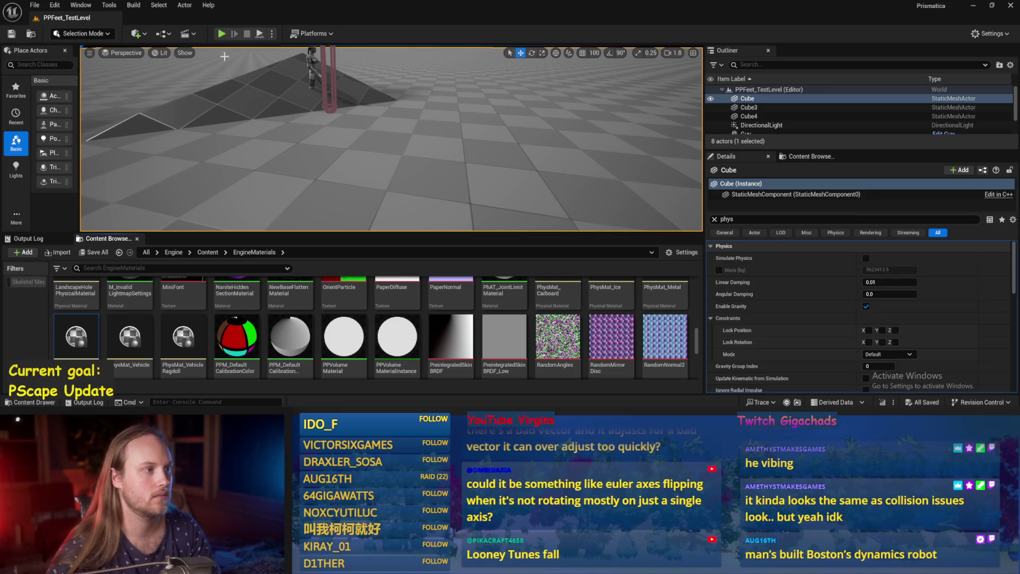
Step: Play-test the walker, eject to select the Cube obstacle, then stop and Save All
key(alt+p)
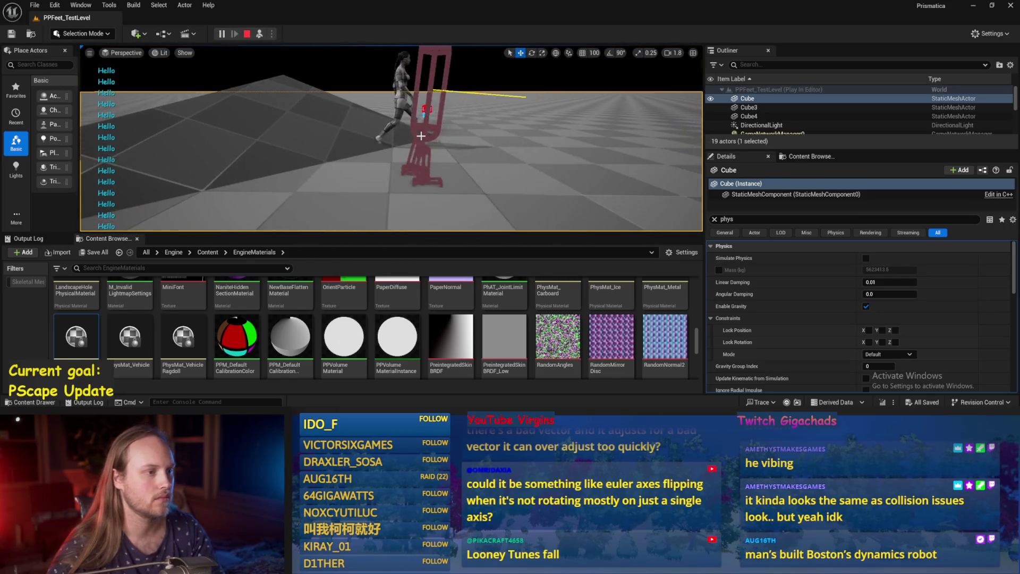
key(F8)
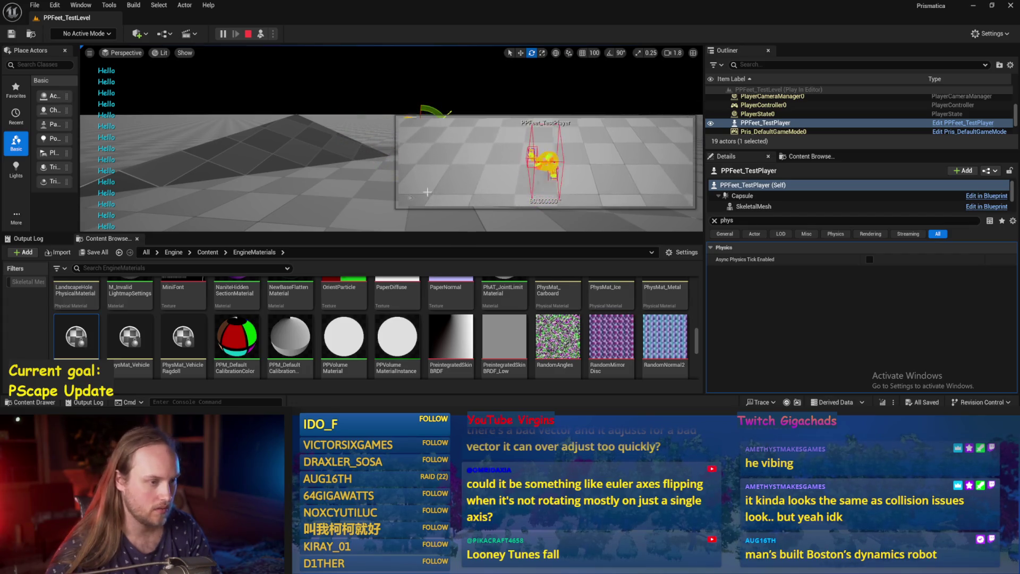
click(356, 182)
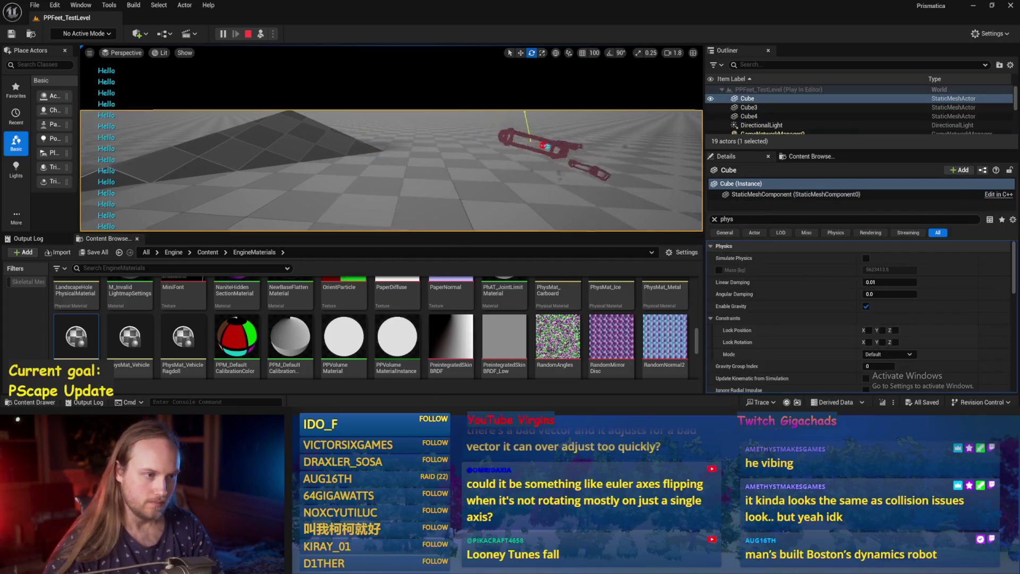
key(Escape)
click(35, 5)
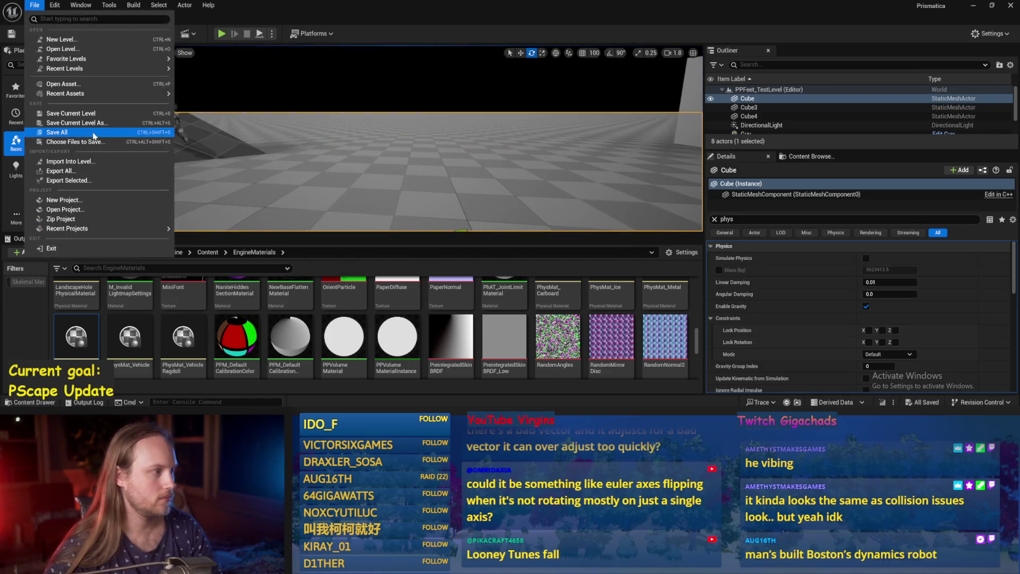
click(51, 133)
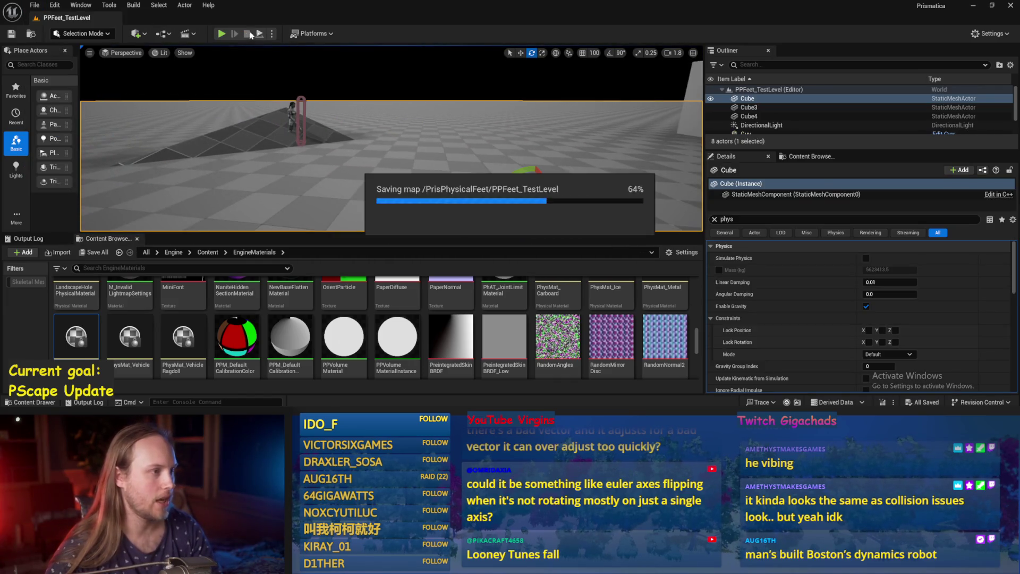
Step: Run one more play test, stop it, and close the File menu unused
key(alt+p)
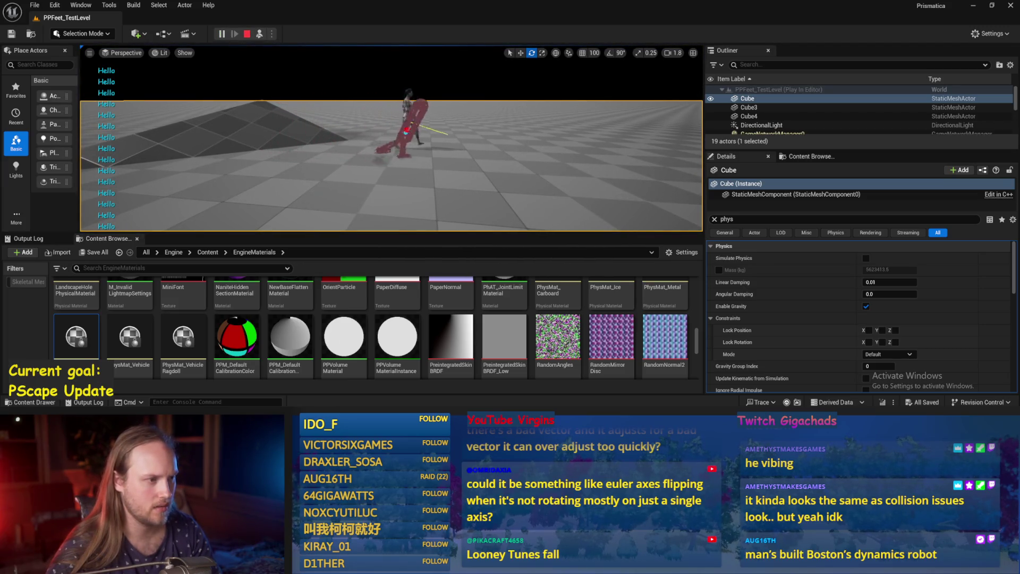
key(Escape)
click(34, 5)
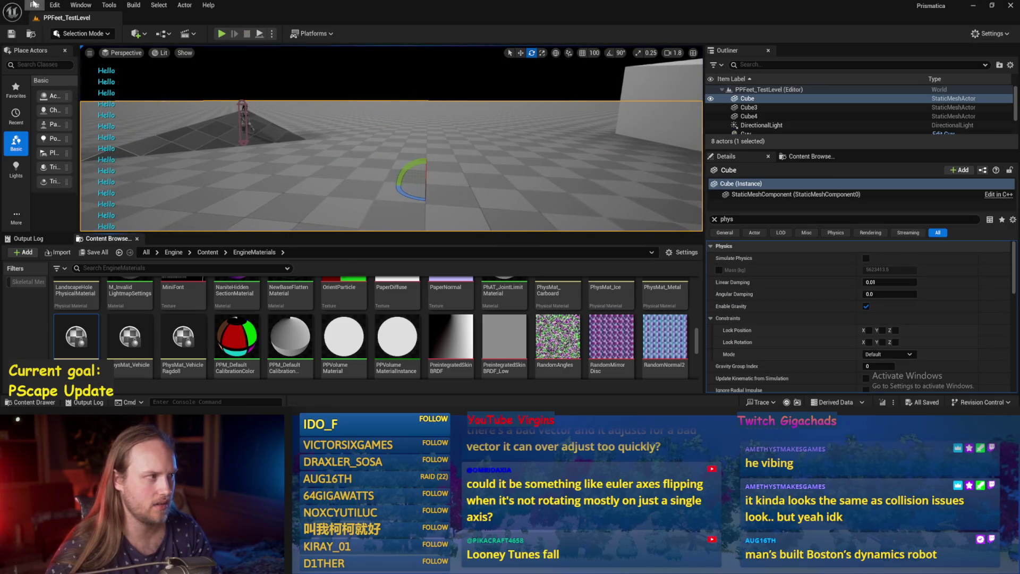
click(283, 210)
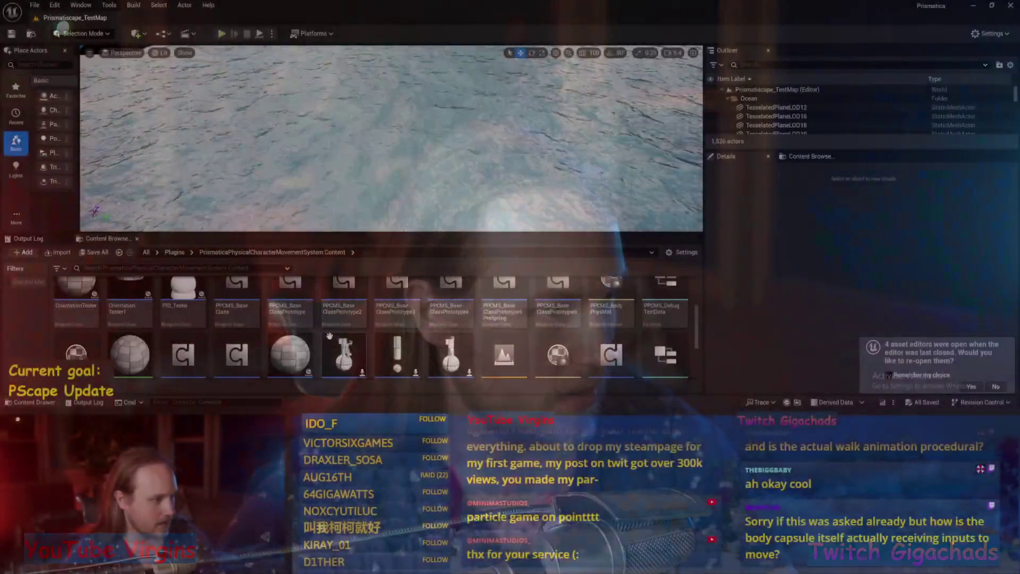
Step: Open PPCMS_TestLevel, dismiss the compile errors, and play it full-screen with F11
scroll(140, 315, down, 1)
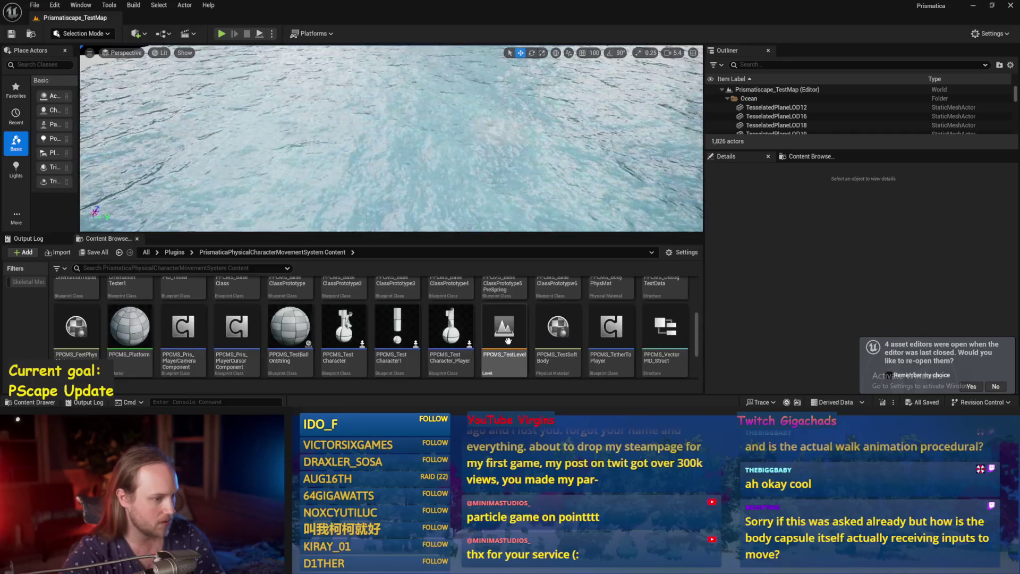
double_click(504, 327)
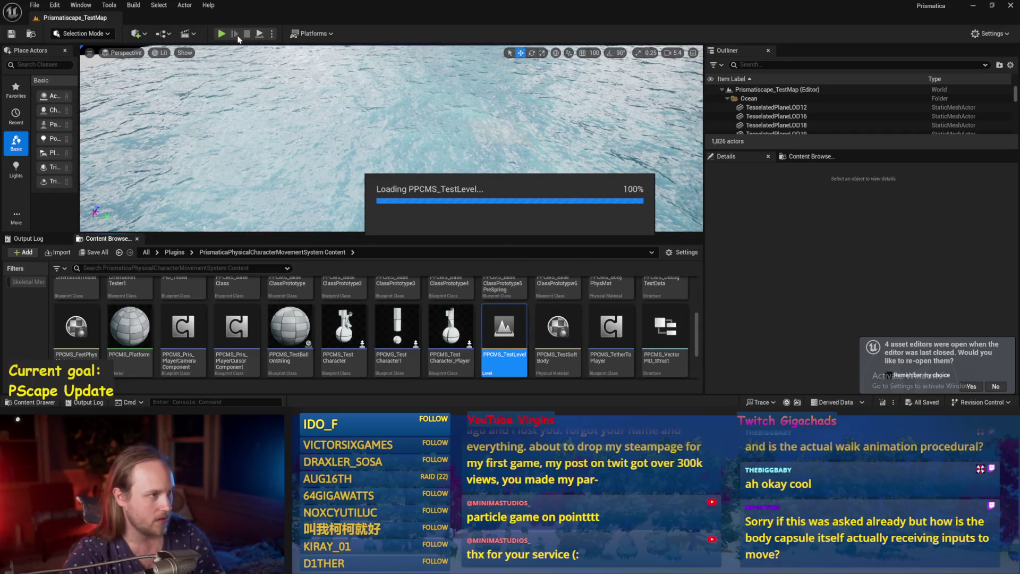
click(590, 226)
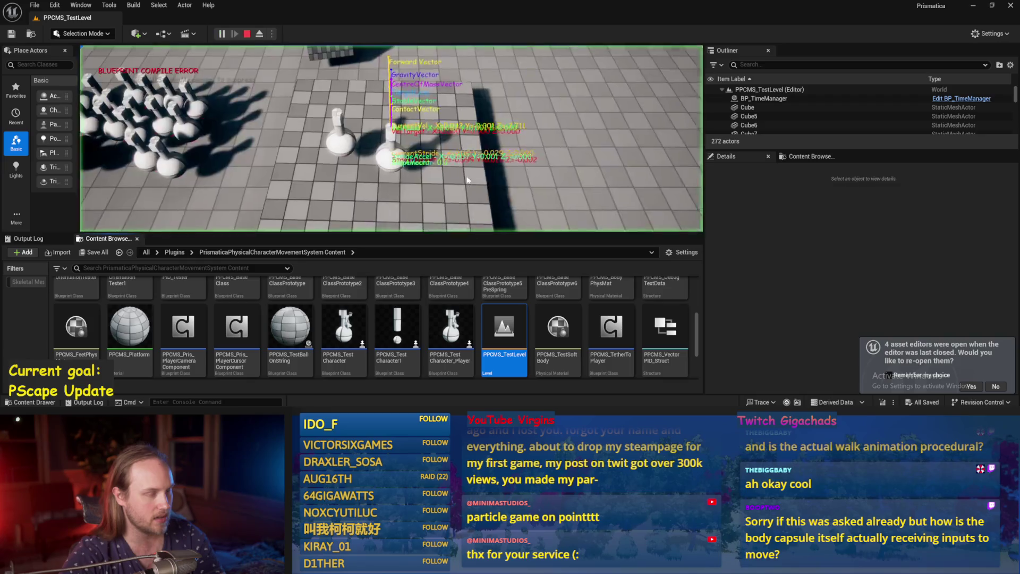
key(F11)
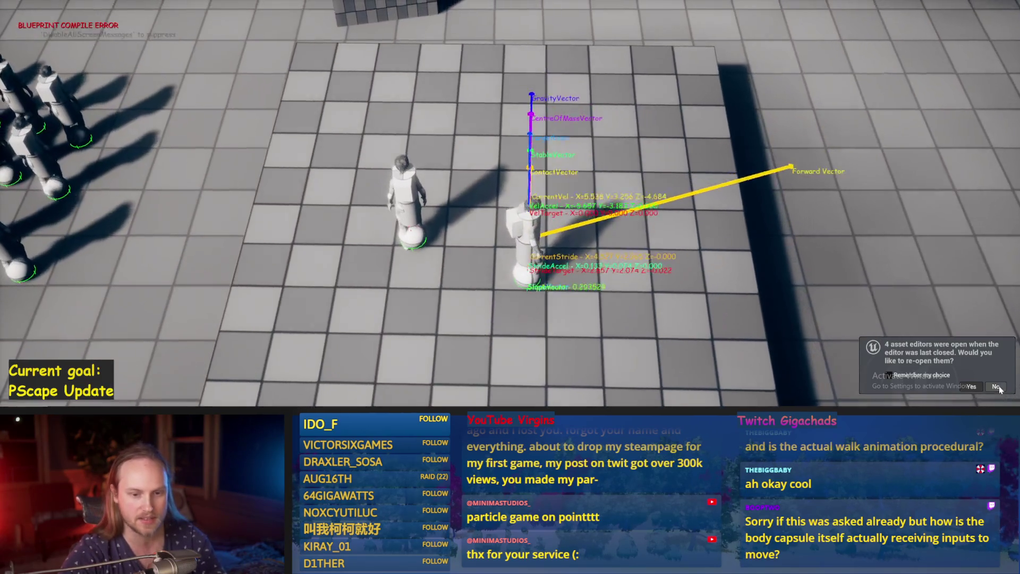
key(d)
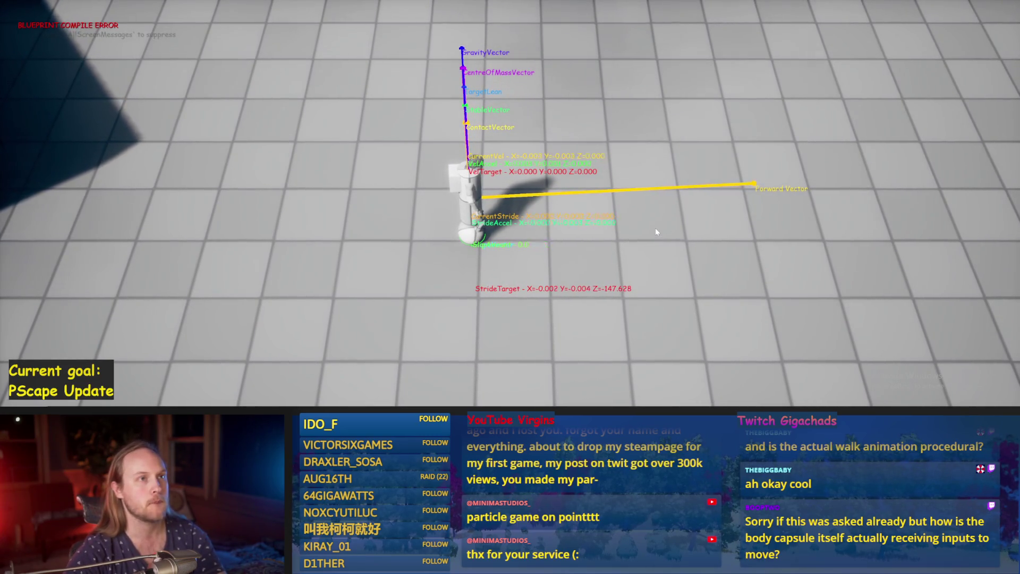
Step: Walk the character forward, backward and in a new direction on the floor, then stop play
key(w)
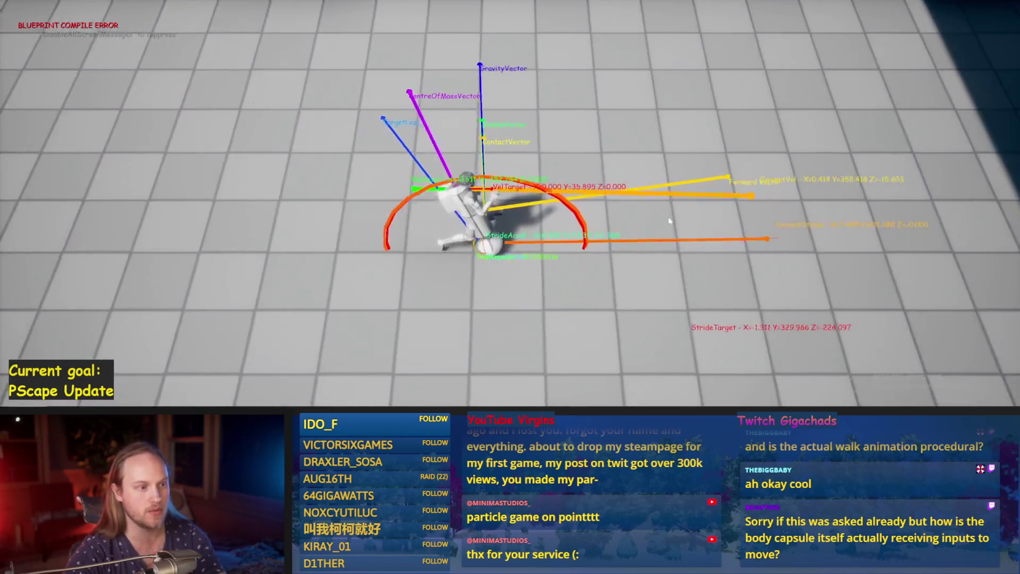
key(s)
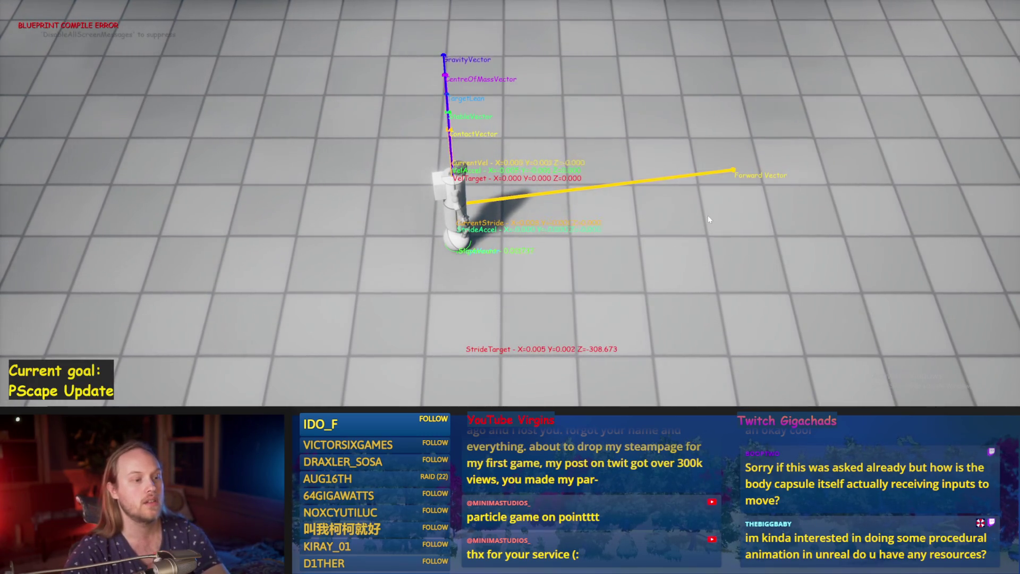
click(708, 215)
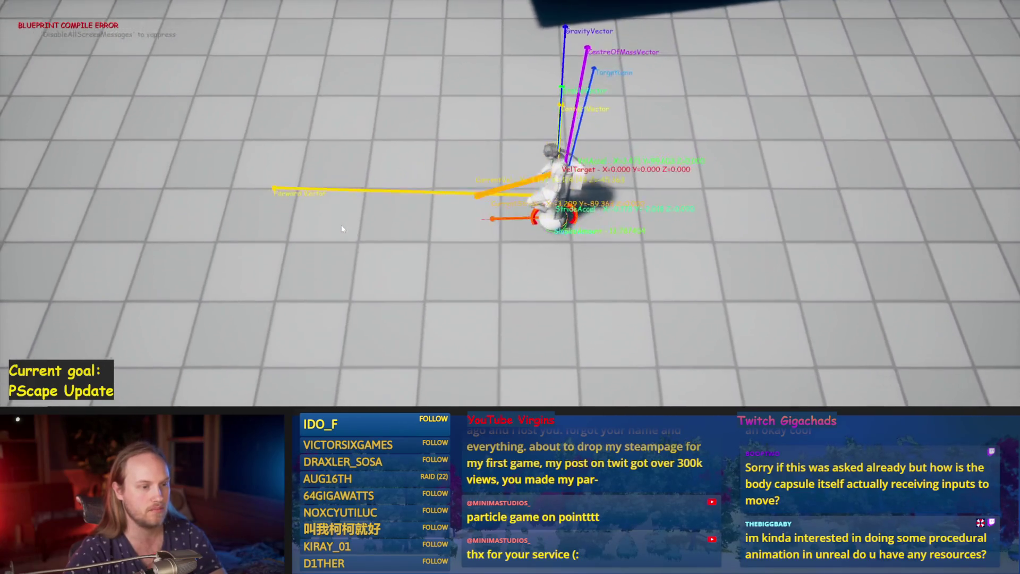
key(Escape)
scroll(541, 149, down, 10)
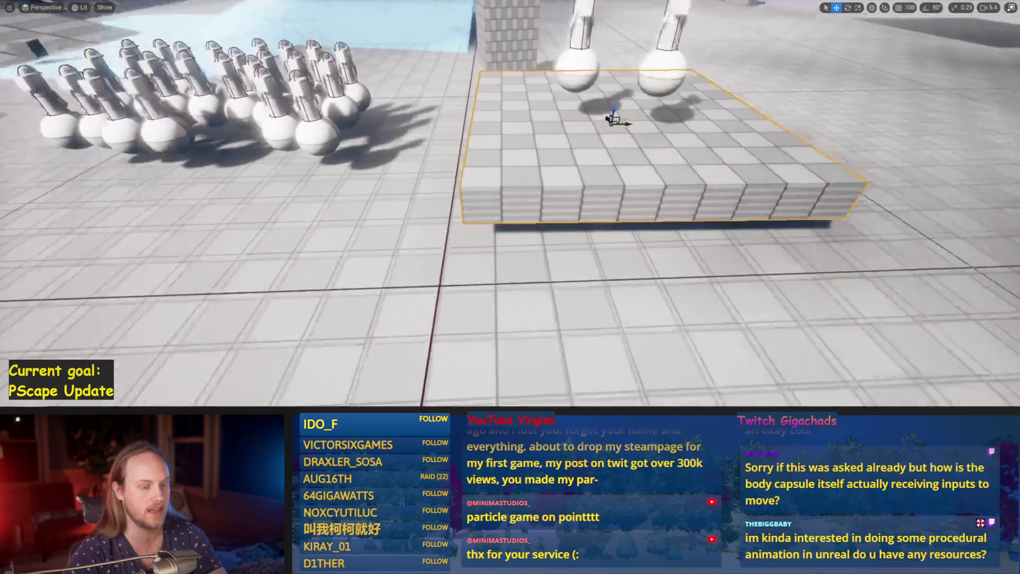
Step: Move the jhaha28 cube to a new floor spot and scale it into a wide plank
key(F11)
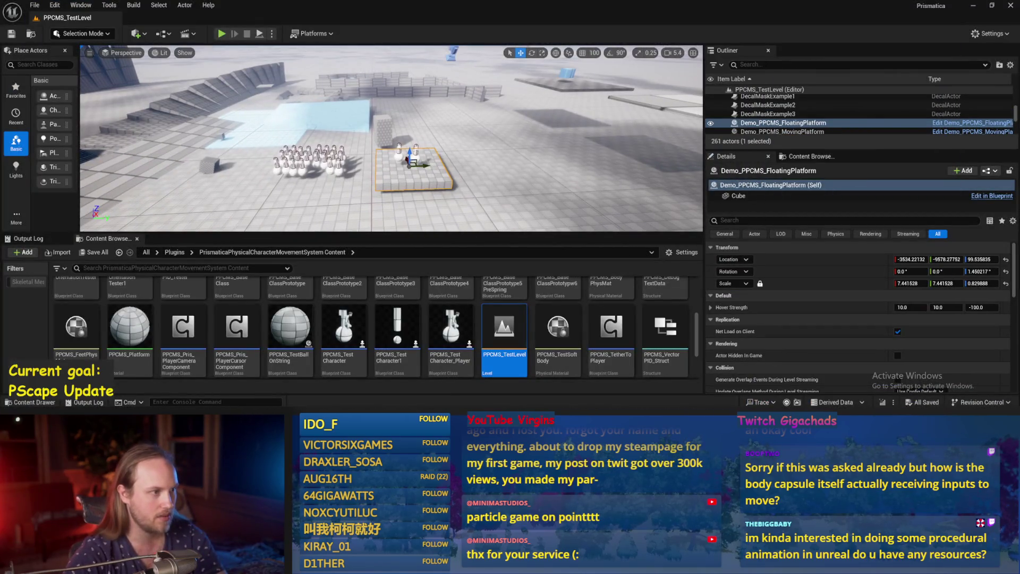
scroll(391, 138, up, 4)
click(142, 154)
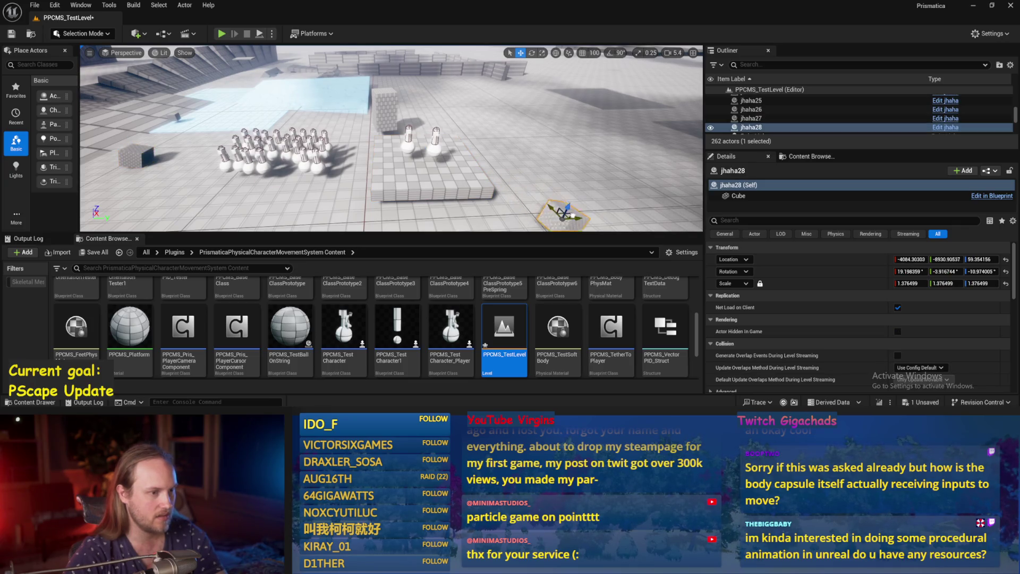
drag(563, 216, 531, 210)
scroll(391, 138, down, 2)
key(r)
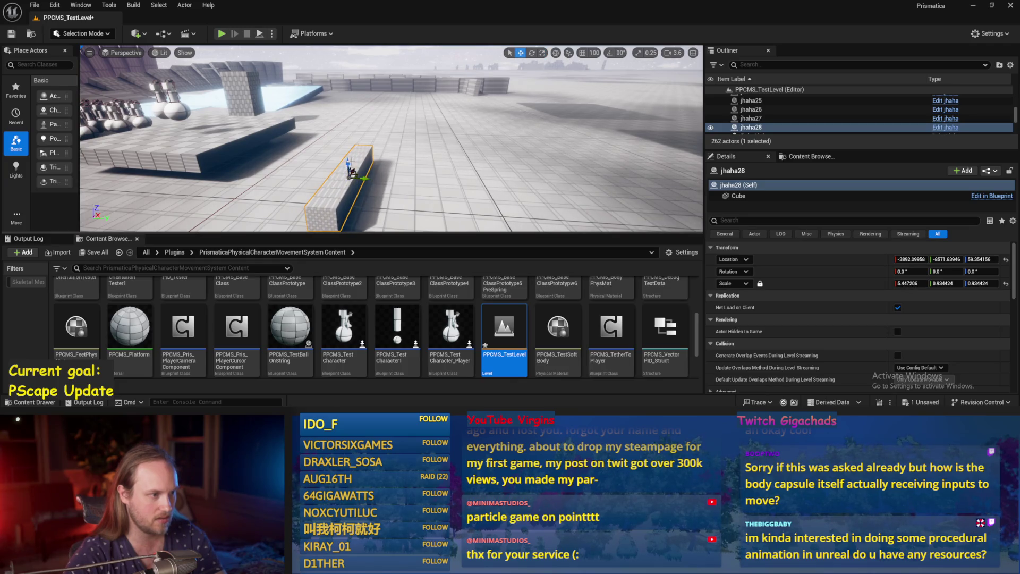
mouse_move(363, 161)
mouse_down()
mouse_move(404, 173)
mouse_move(352, 177)
mouse_up()
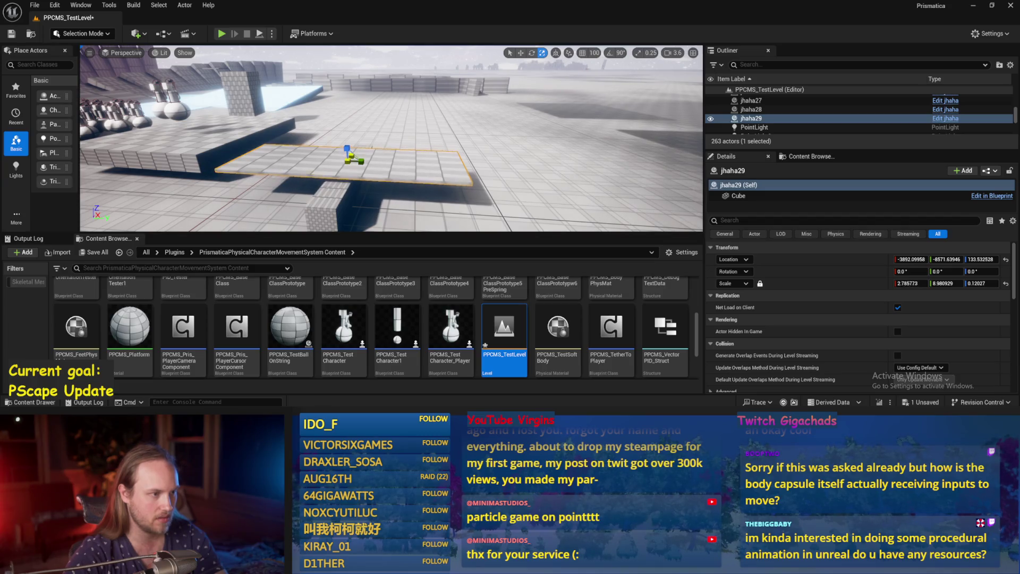
scroll(364, 194, down, 1)
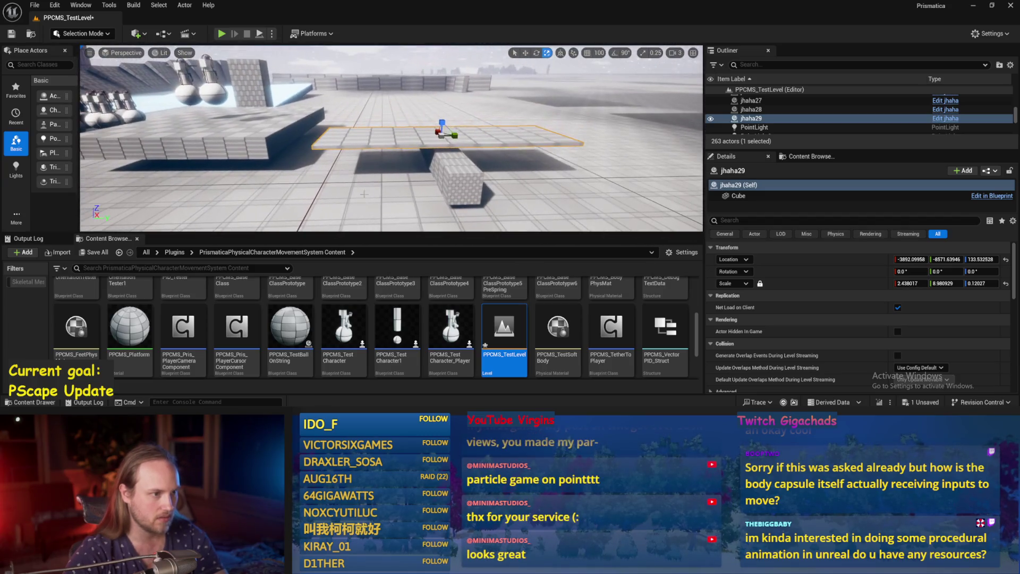
Step: Select the support block under the plank and frame the view closer on it
click(456, 175)
key(f)
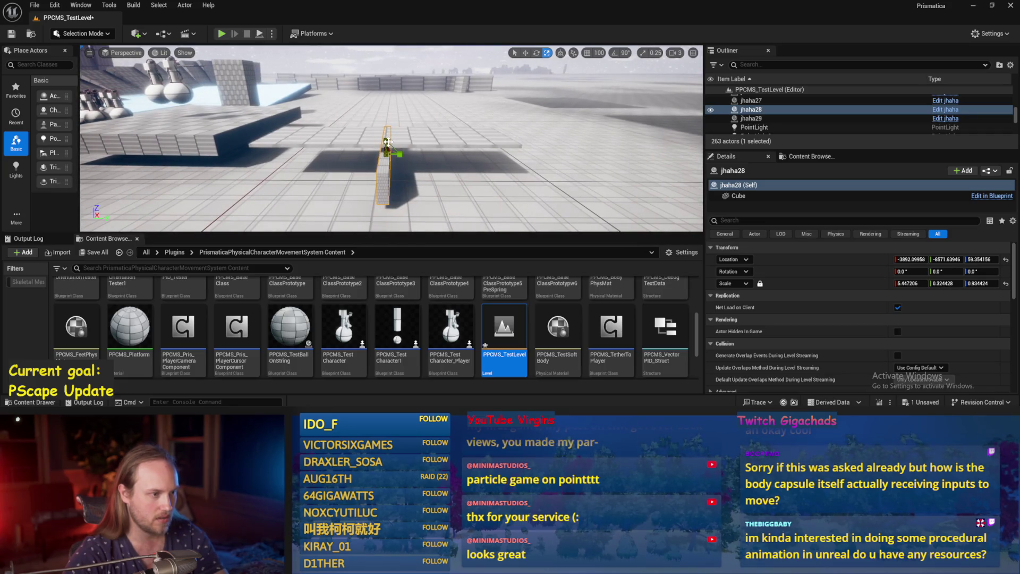
scroll(388, 141, down, 2)
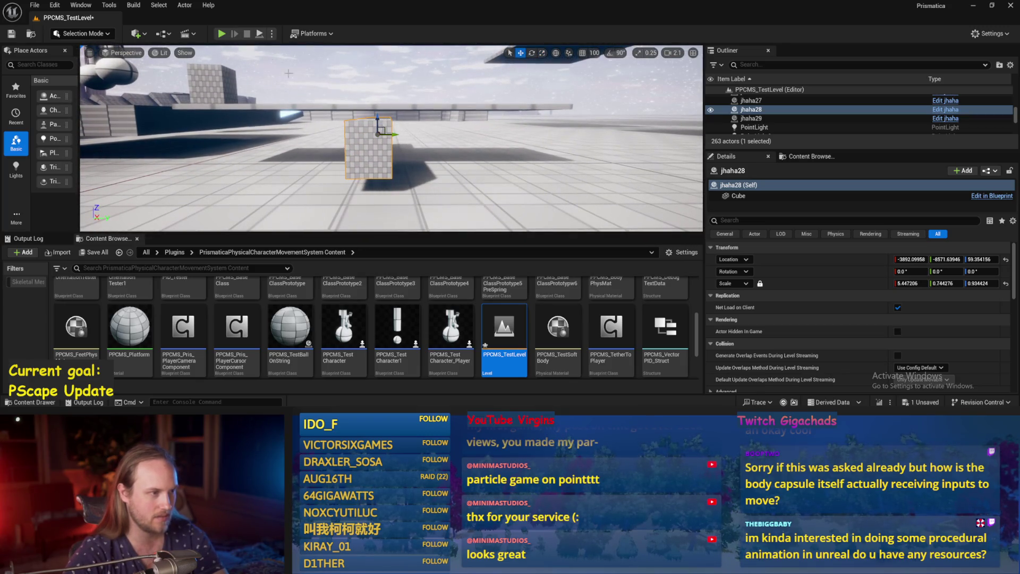
key(w)
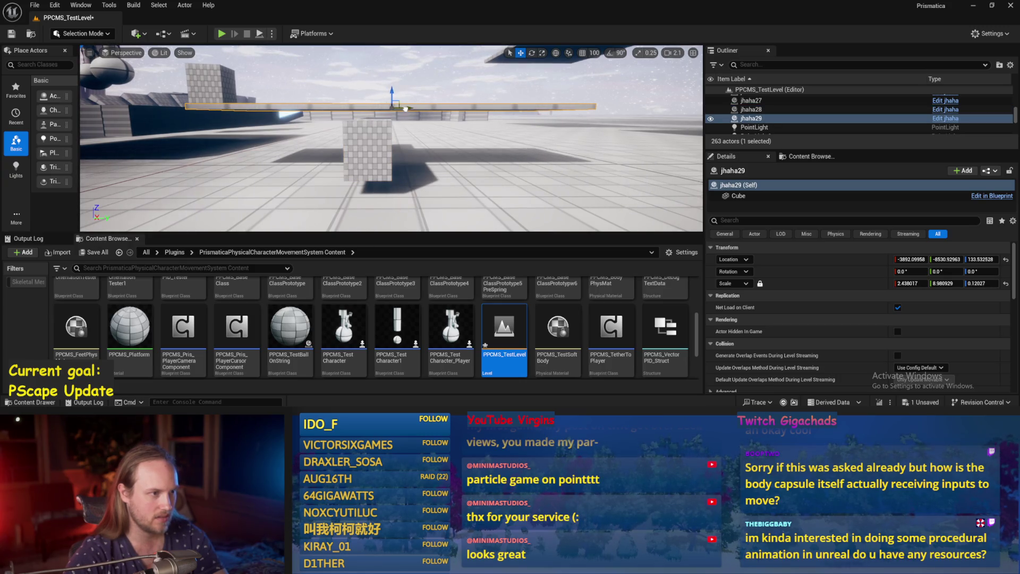
Step: Simulate to watch the plank tilt, stop the simulation, then start Play again
click(261, 35)
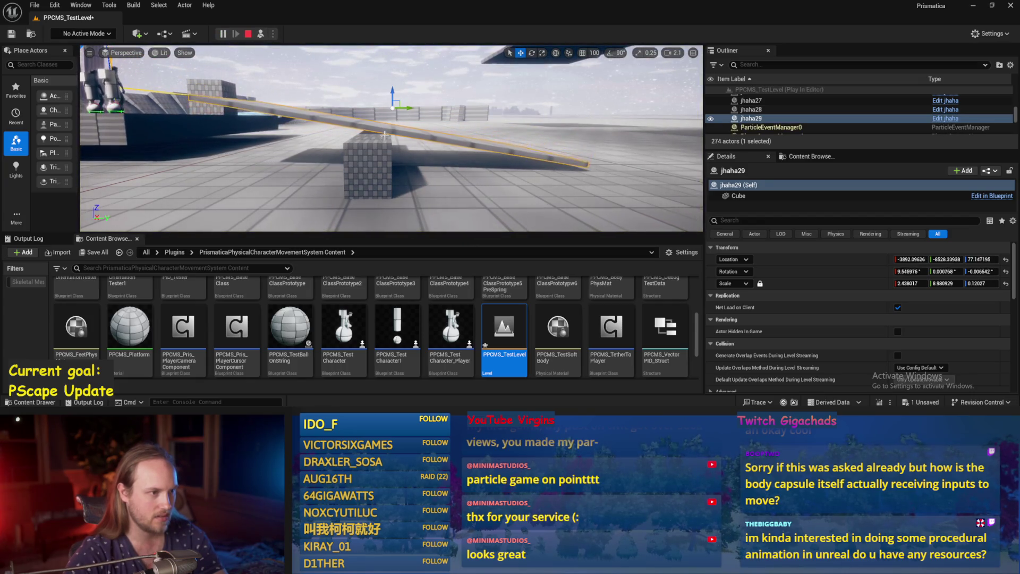
key(Escape)
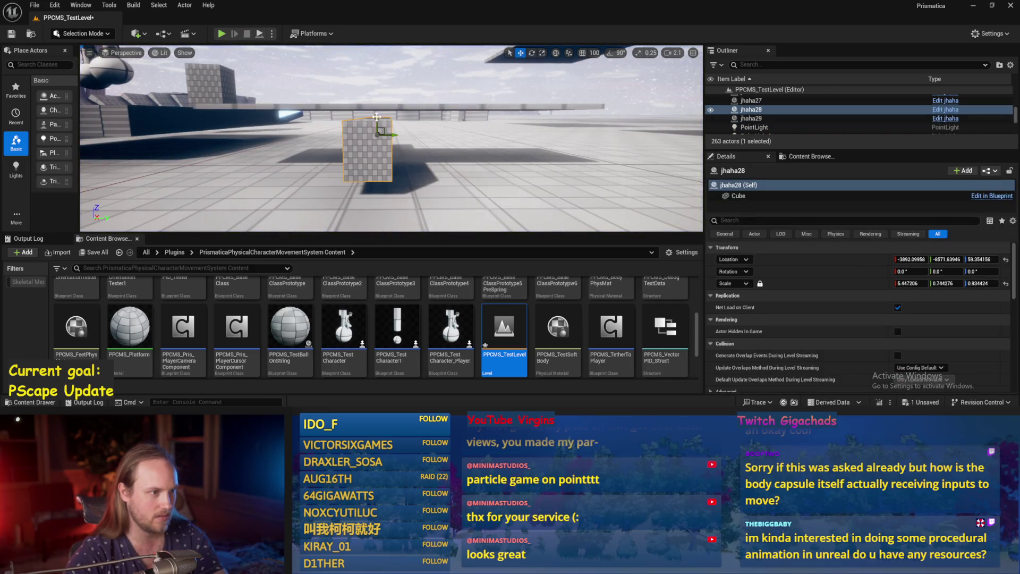
click(259, 34)
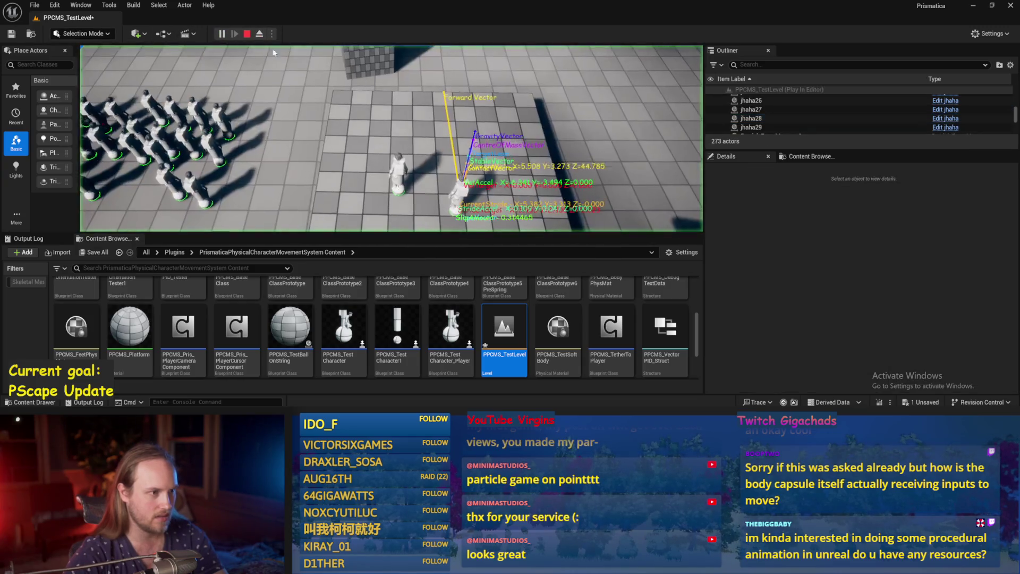
Step: Walk the character in fullscreen onto the seesaw plank, stop play, and dismiss the Message Log
key(F11)
key(w)
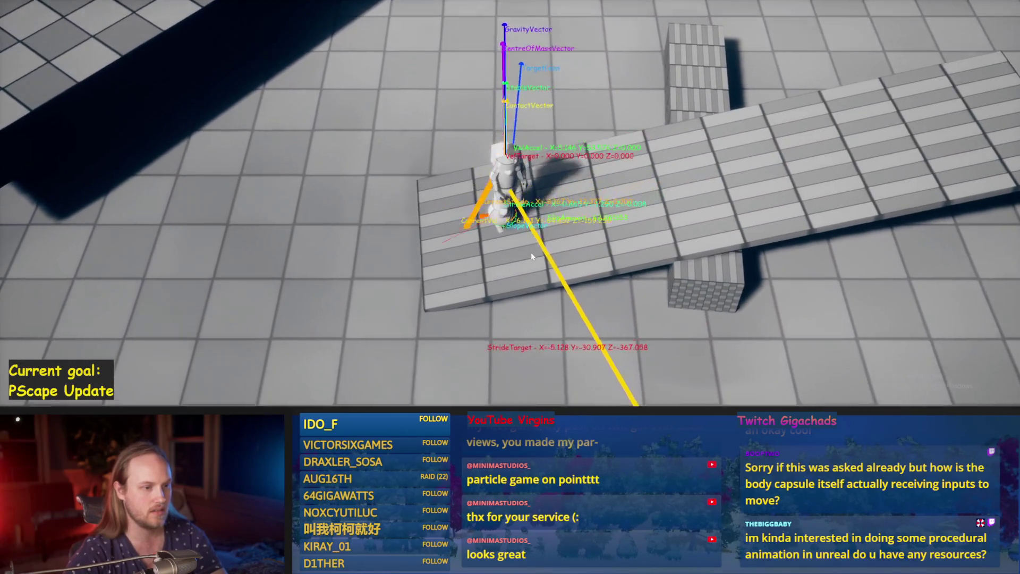
key(Escape)
click(620, 128)
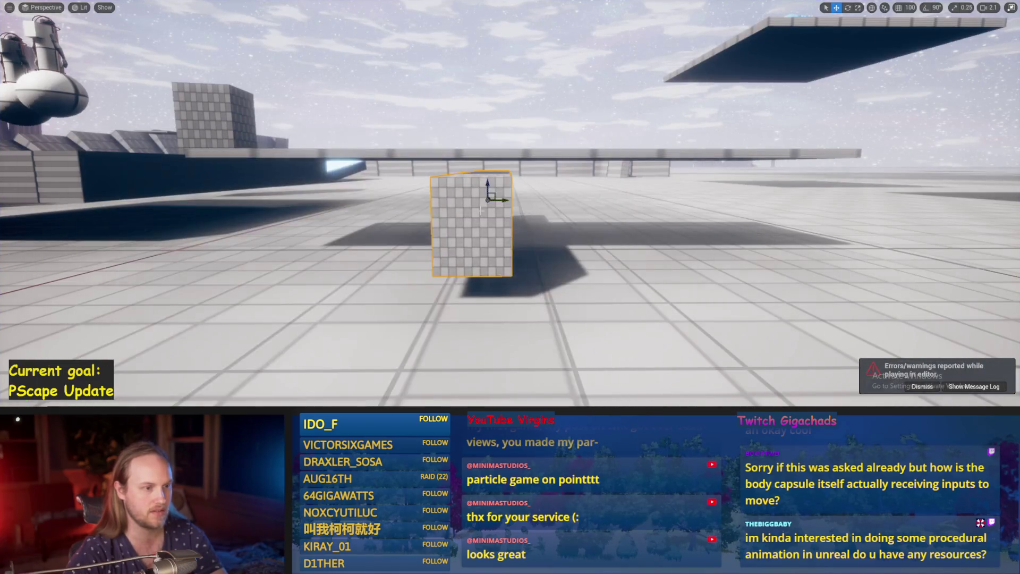
Step: Review the Cube mass of plank jhaha29 (2.0 kg override off) and block jhaha28, then Play
key(F11)
text(mass)
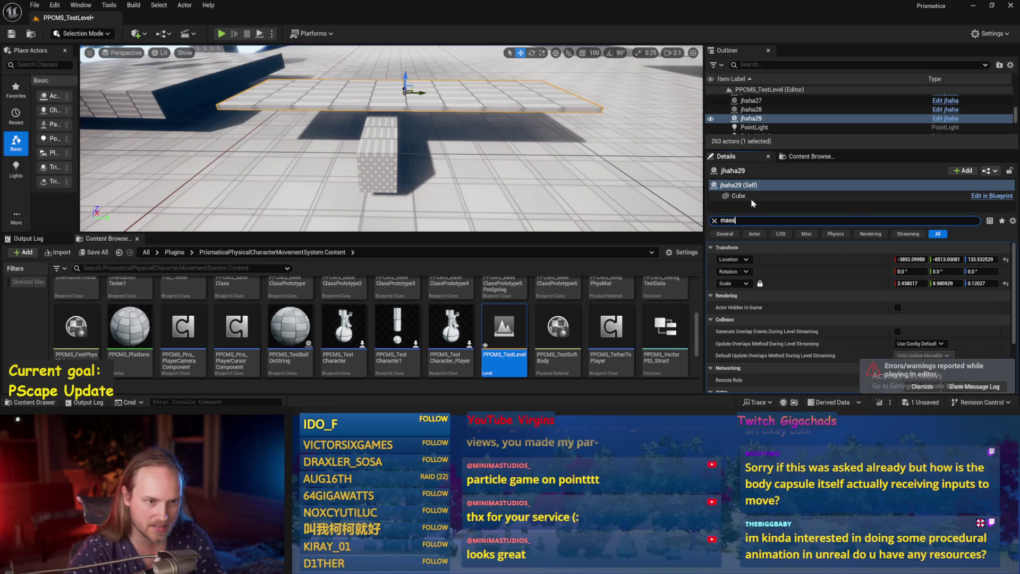
click(751, 197)
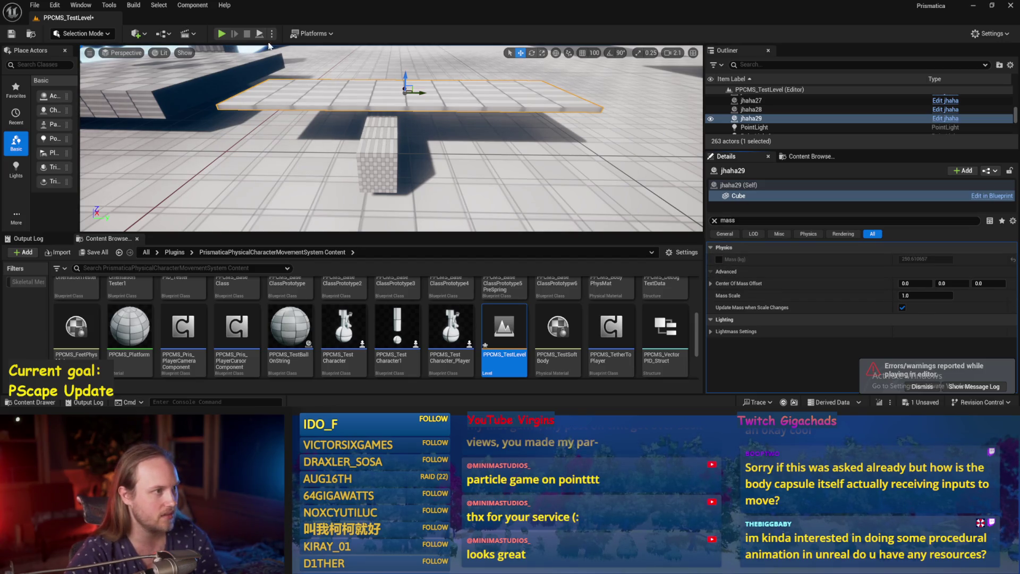
click(751, 110)
click(715, 220)
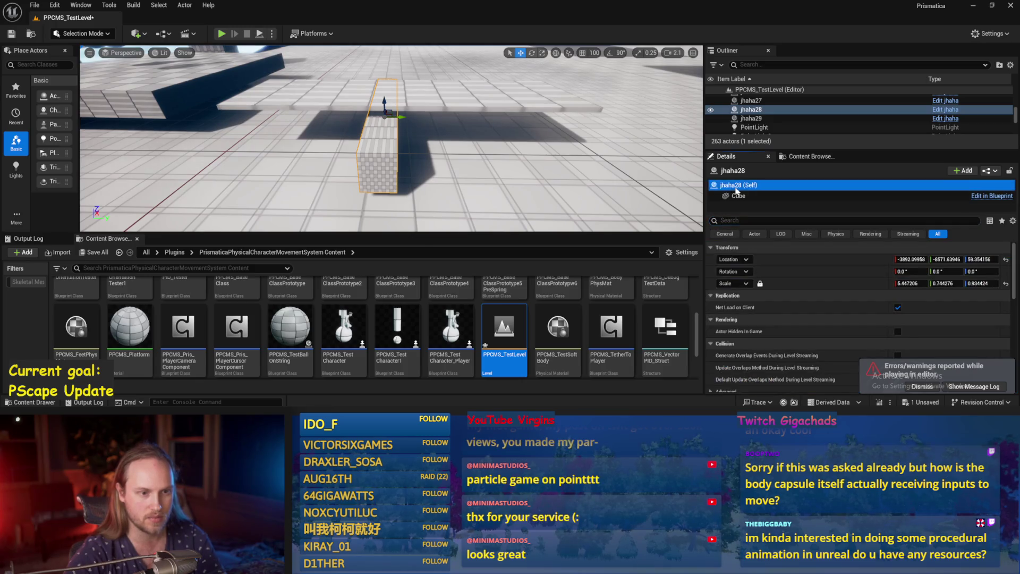
click(739, 195)
scroll(738, 307, down, 2)
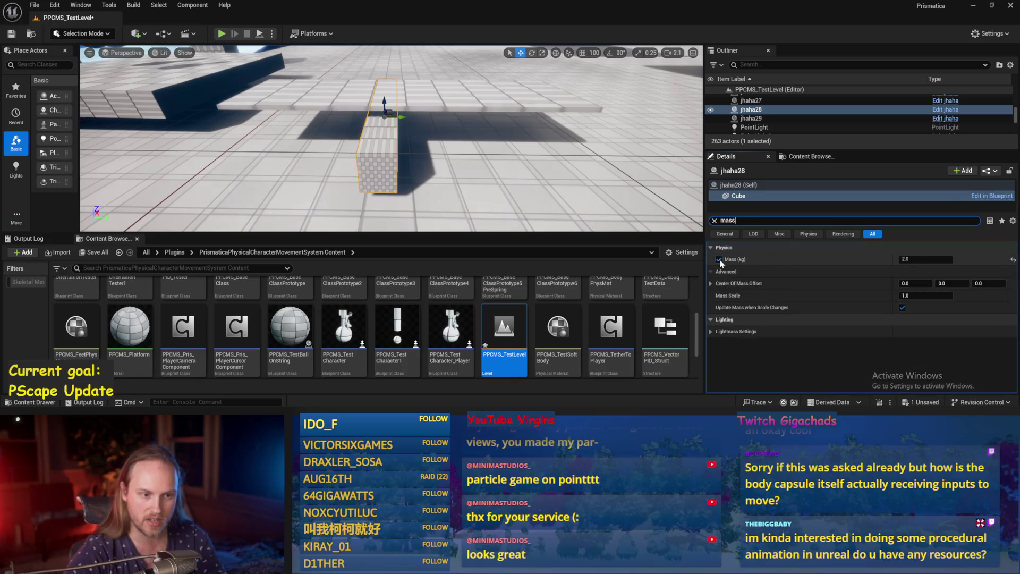
click(220, 34)
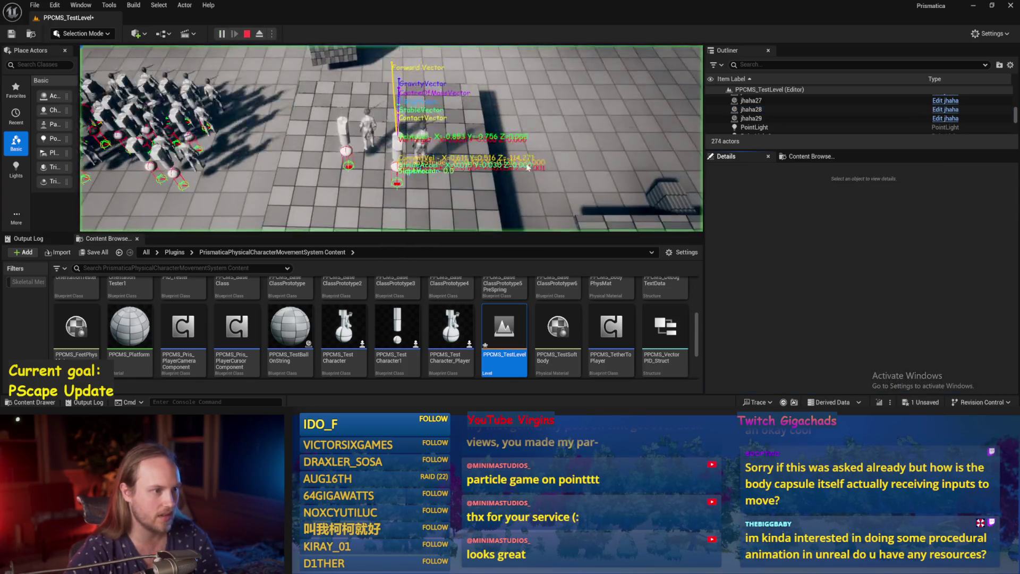
Step: Walk the character onto and across the seesaw plank until it tips, then restart play with Alt+P
key(F11)
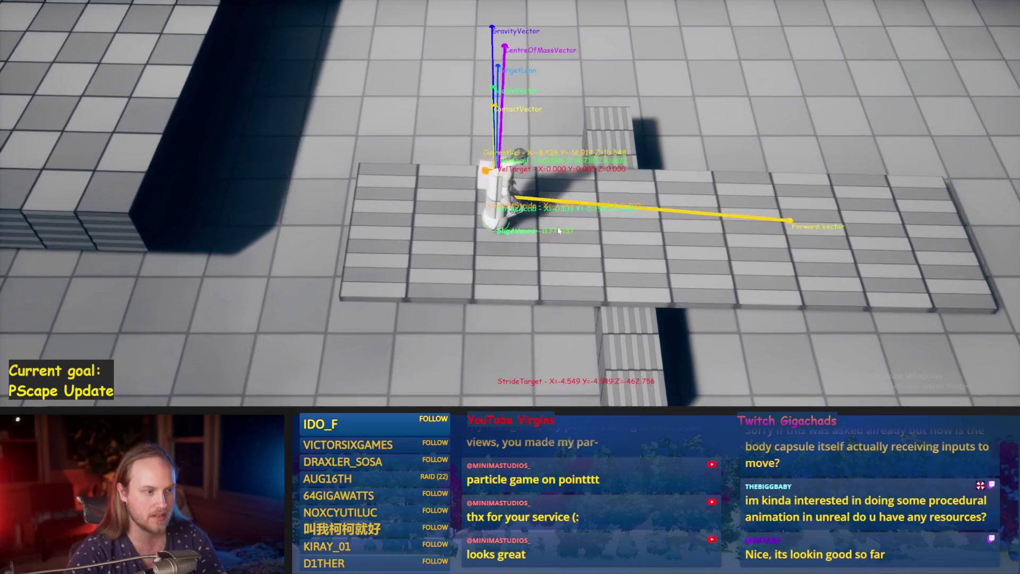
key(a)
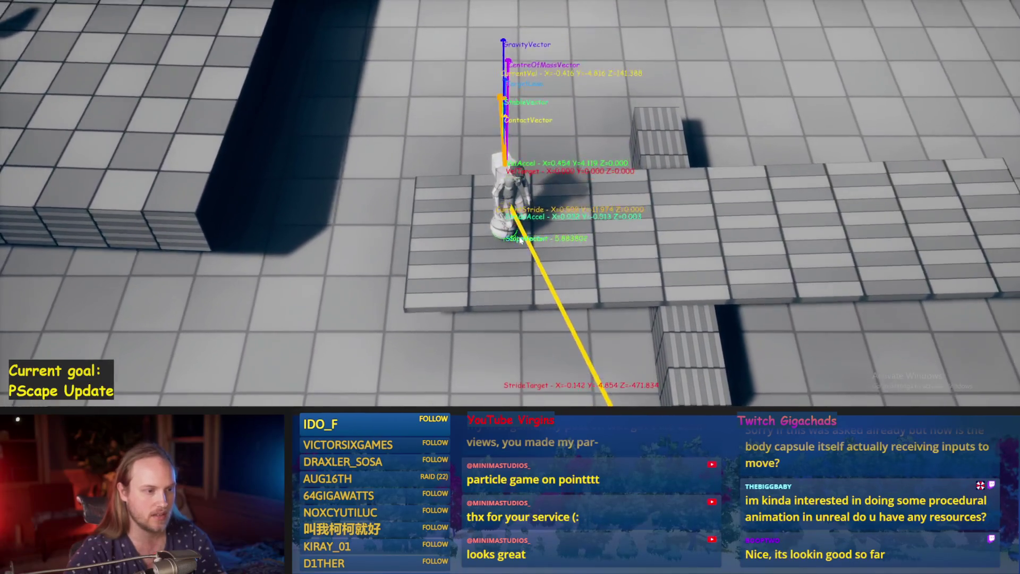
key(w)
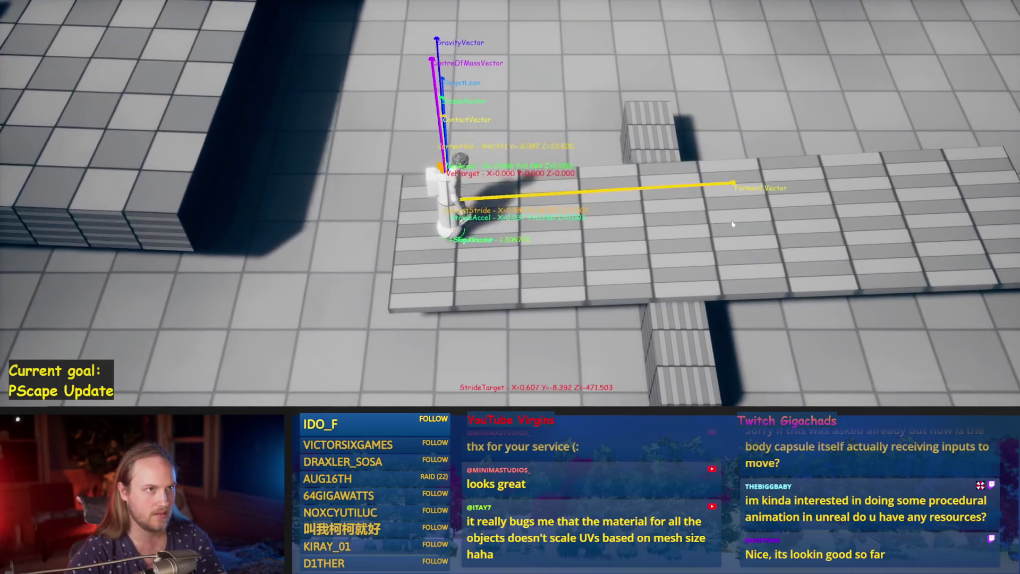
key(w)
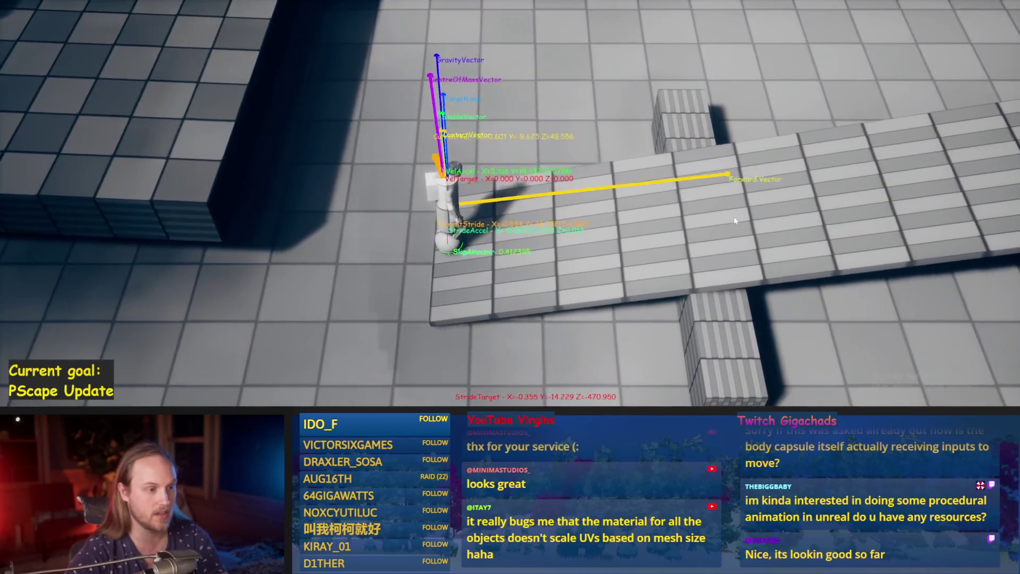
key(w)
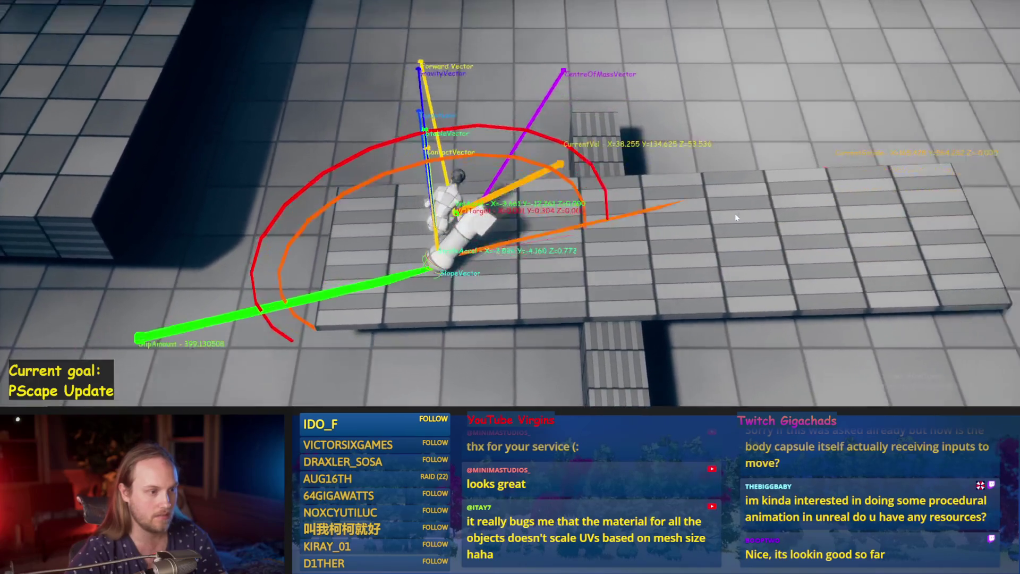
key(Escape)
key(alt+p)
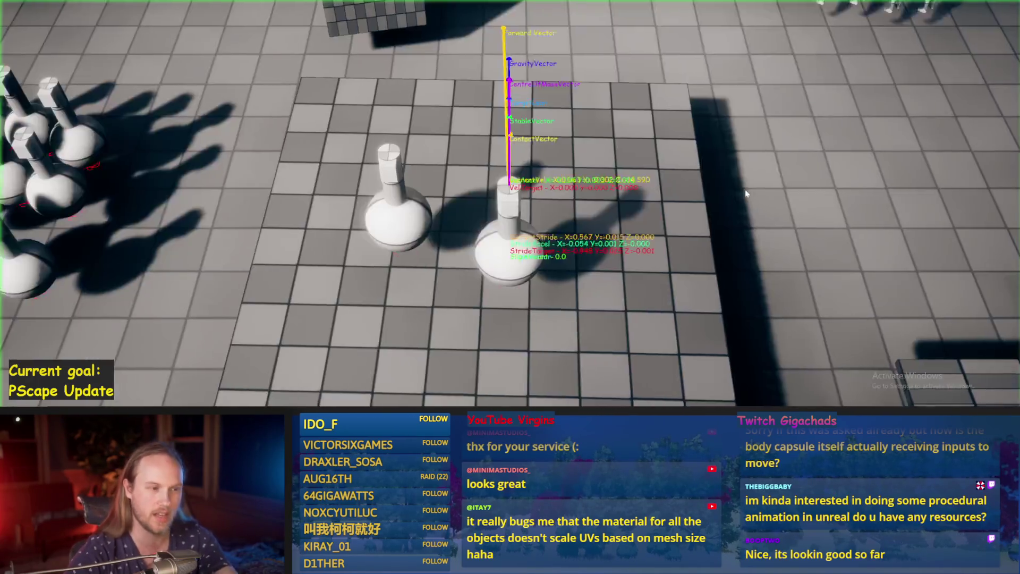